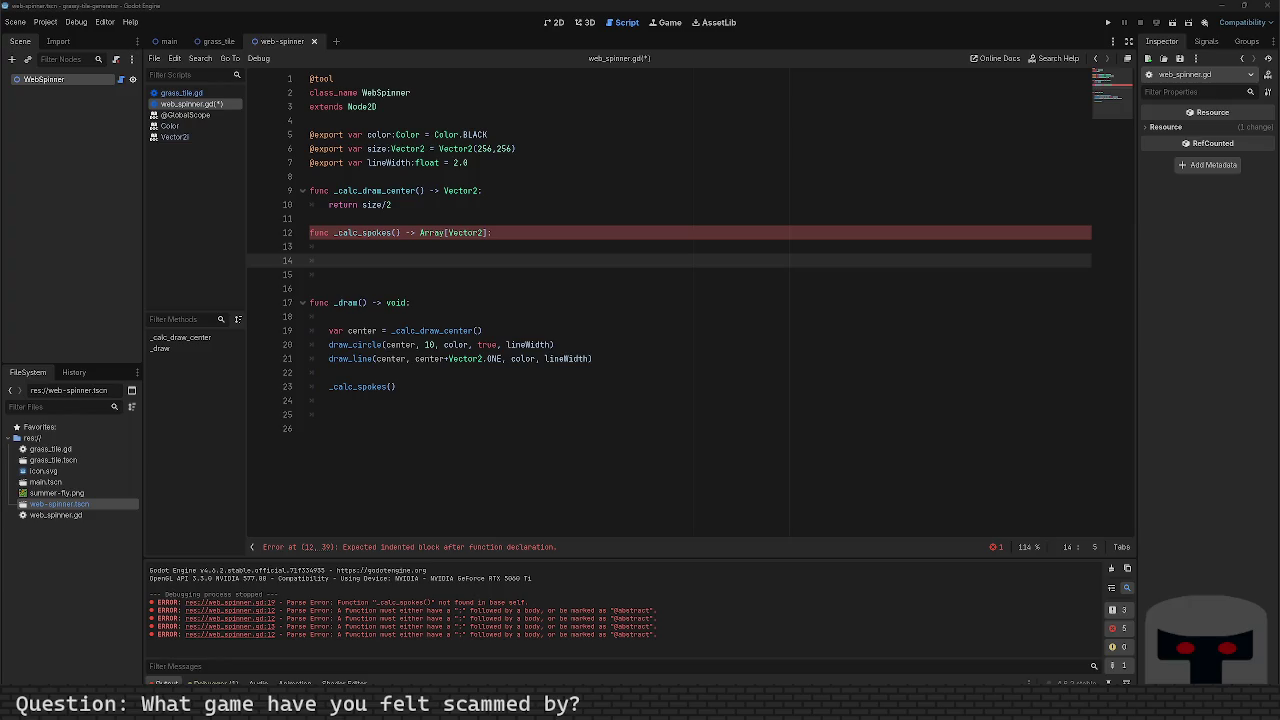
# Step: Replace the draw_circle radius 10 with lineWidth
pyautogui.doubleClick(429, 345)
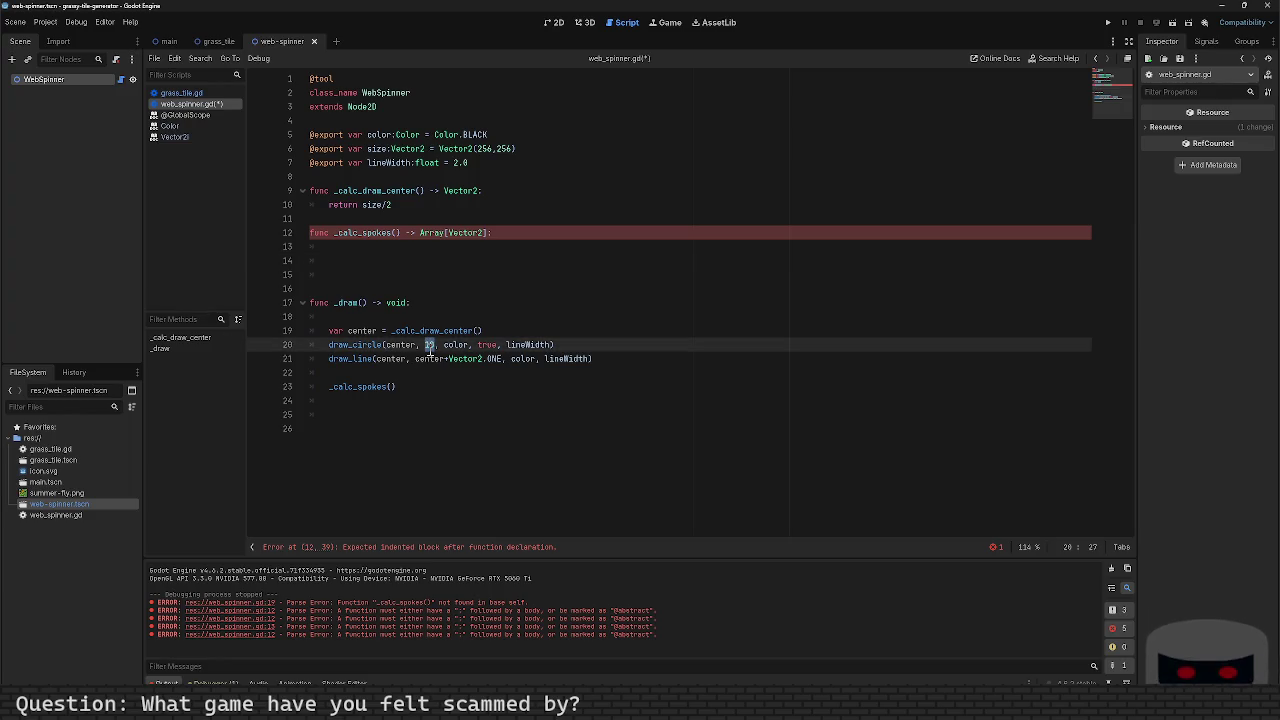
pyautogui.write('lineWid')
pyautogui.press('Return')
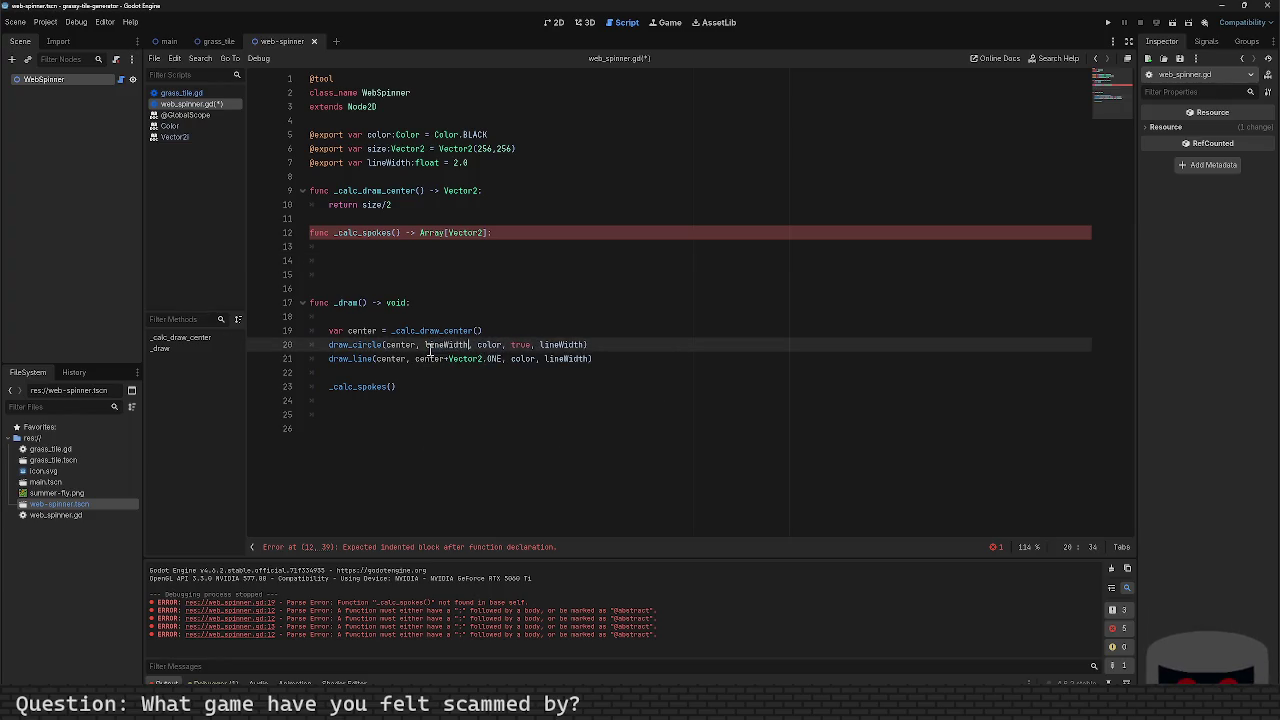
# Step: Delete the draw_line call, save the script and run the project
pyautogui.press('Down')
pyautogui.press('End')
pyautogui.hotkey('shift', 'Home')
pyautogui.press('BackSpace')
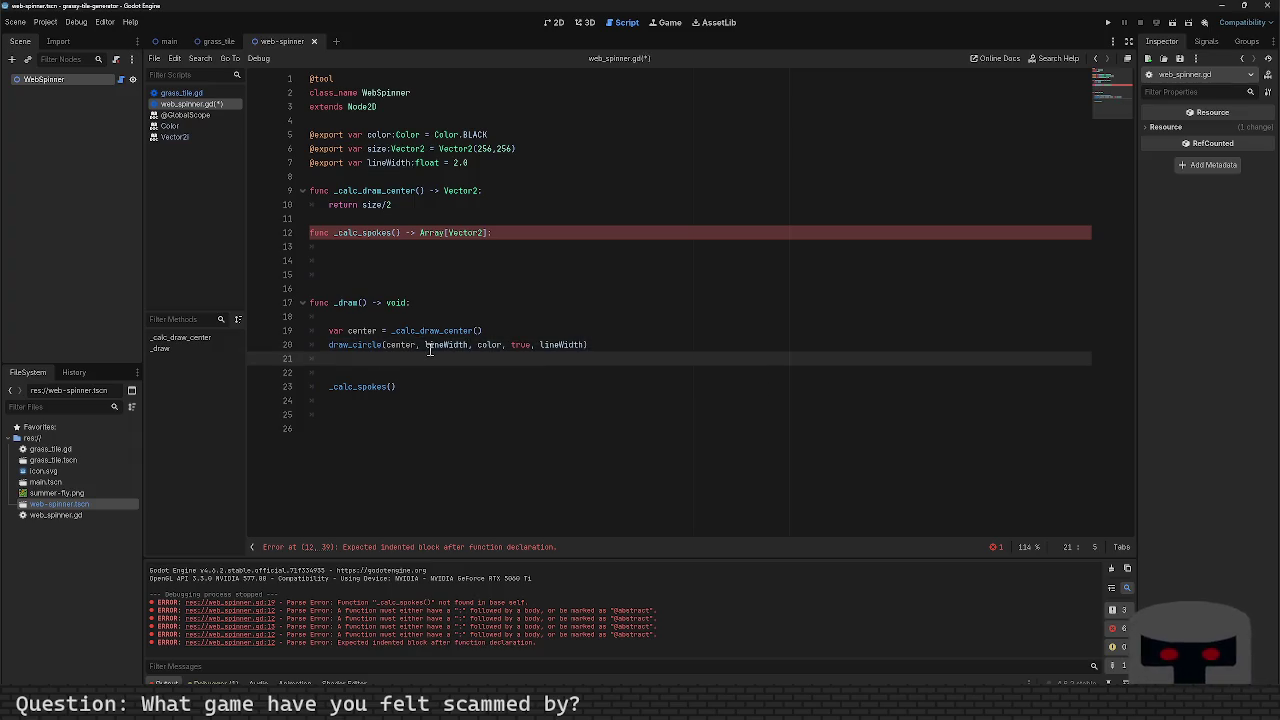
pyautogui.press('BackSpace')
pyautogui.press('BackSpace')
pyautogui.hotkey('ctrl', 's')
pyautogui.press('F6')
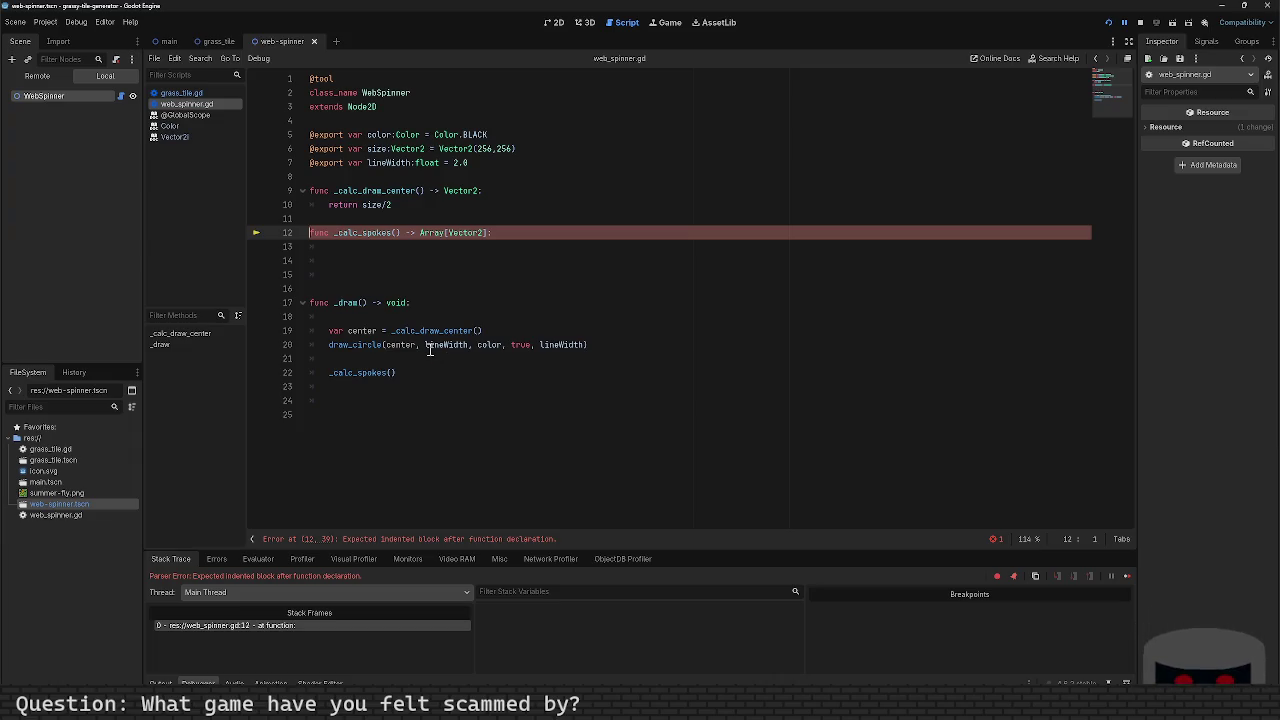
# Step: Give _calc_spokes a pass body and save, dismissing the Load Errors messages
pyautogui.press('Return')
pyautogui.write('pass')
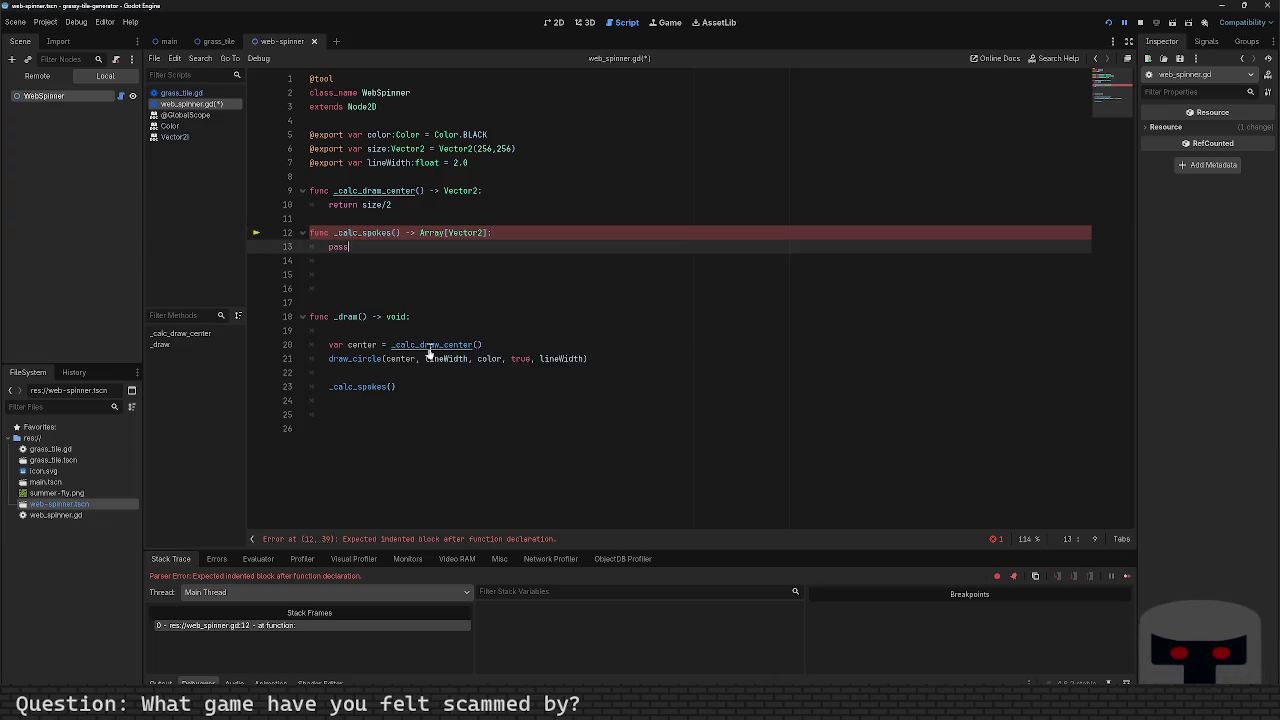
pyautogui.hotkey('ctrl', 's')
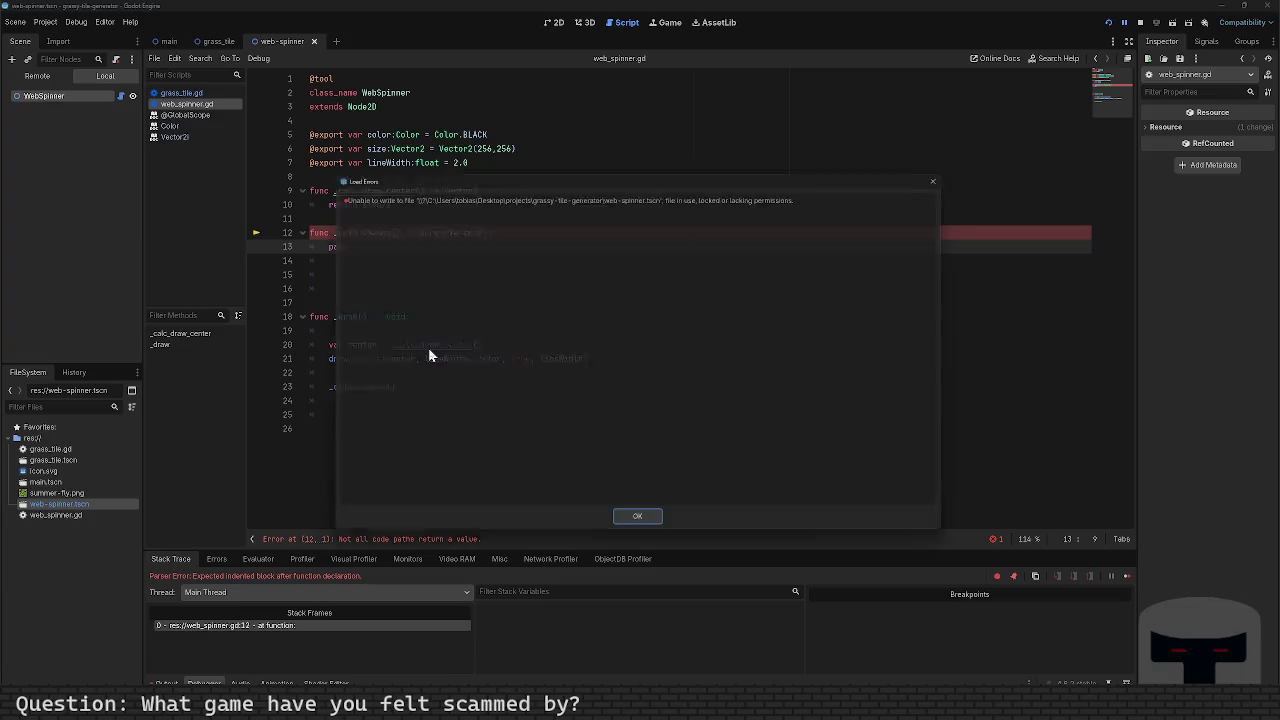
pyautogui.click(640, 527)
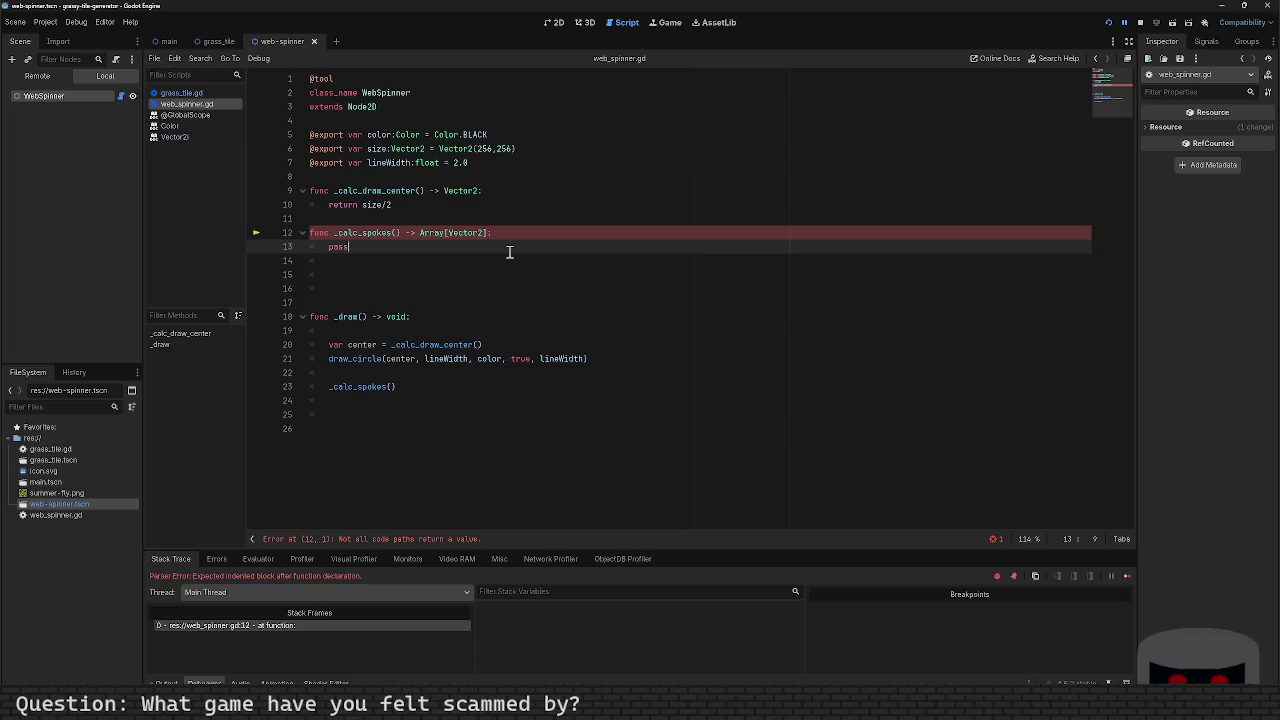
pyautogui.hotkey('ctrl', 's')
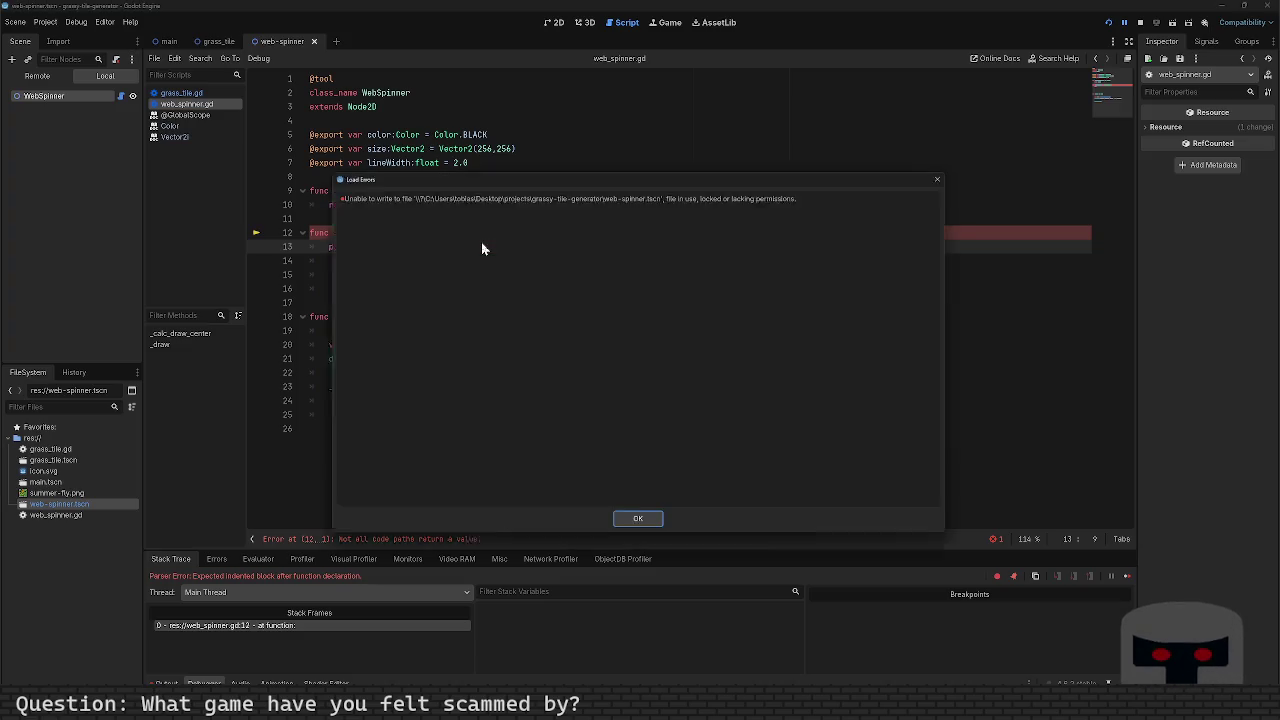
pyautogui.click(639, 525)
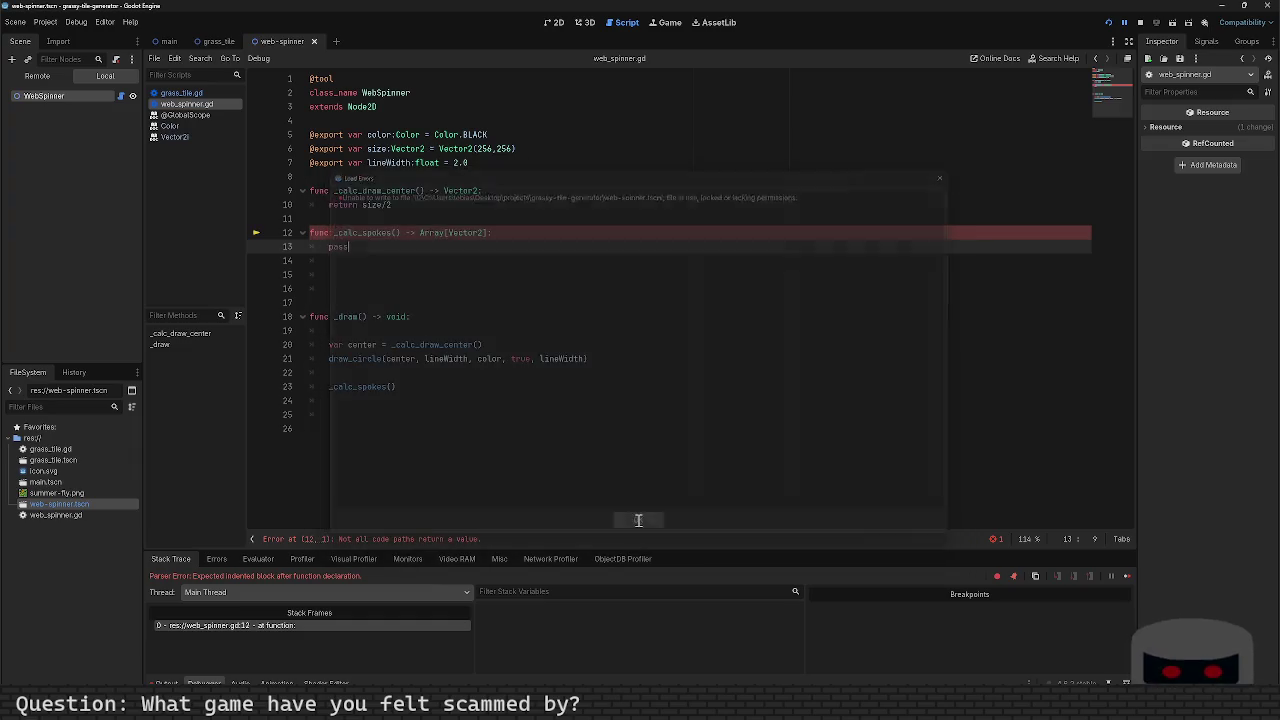
# Step: Remove the extra blank lines, replace pass with return [], save, and test-run the project
pyautogui.click(422, 258)
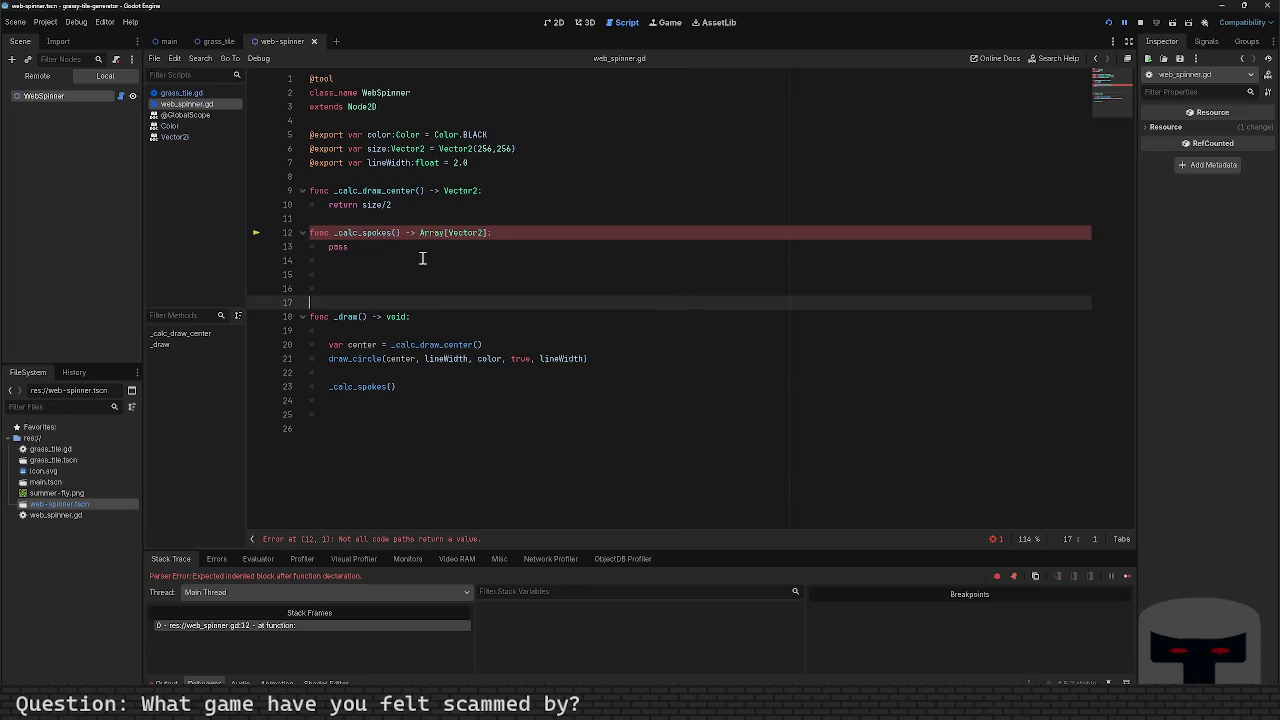
pyautogui.press('Delete')
pyautogui.press('Delete')
pyautogui.press('Up')
pyautogui.hotkey('shift', 'End')
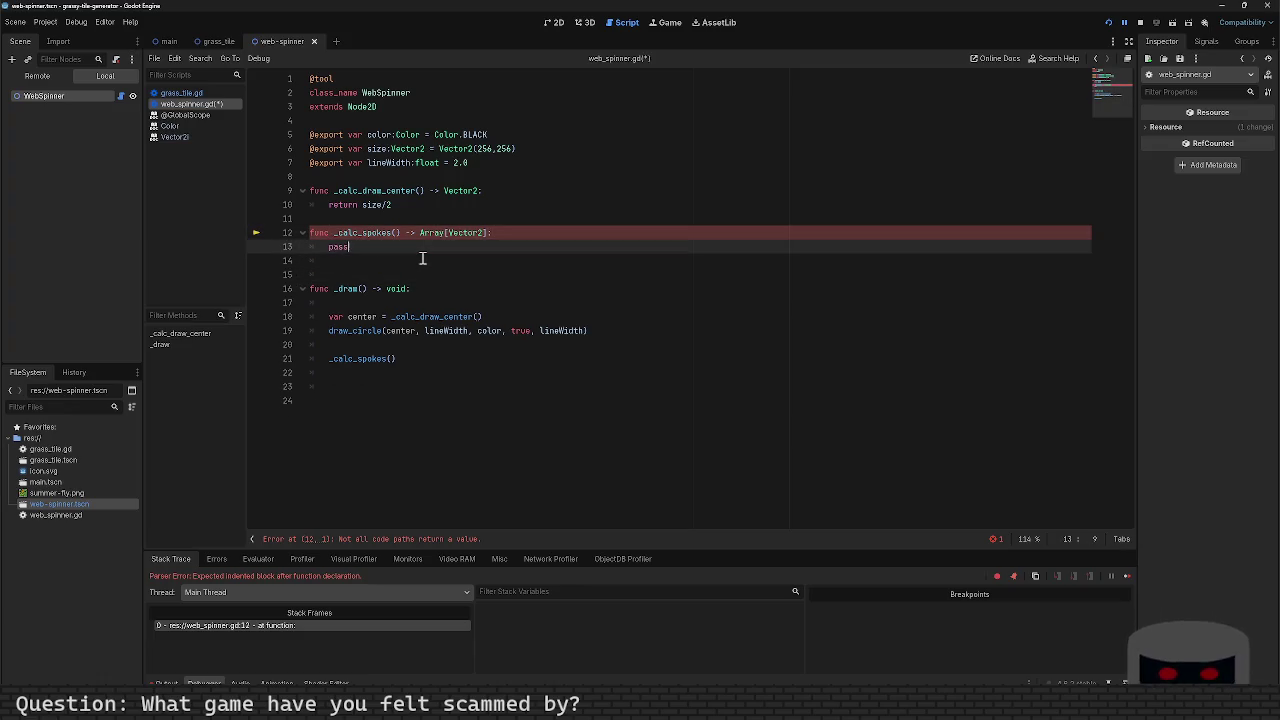
pyautogui.write('return []')
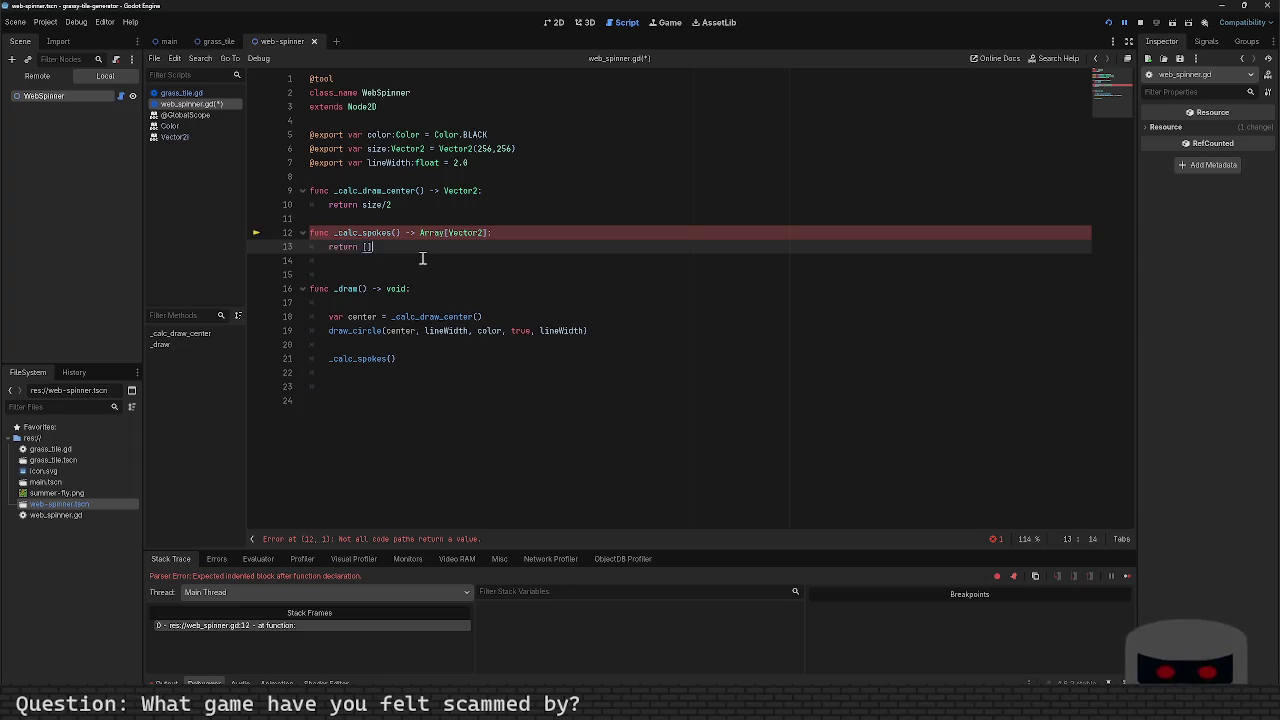
pyautogui.hotkey('ctrl', 's')
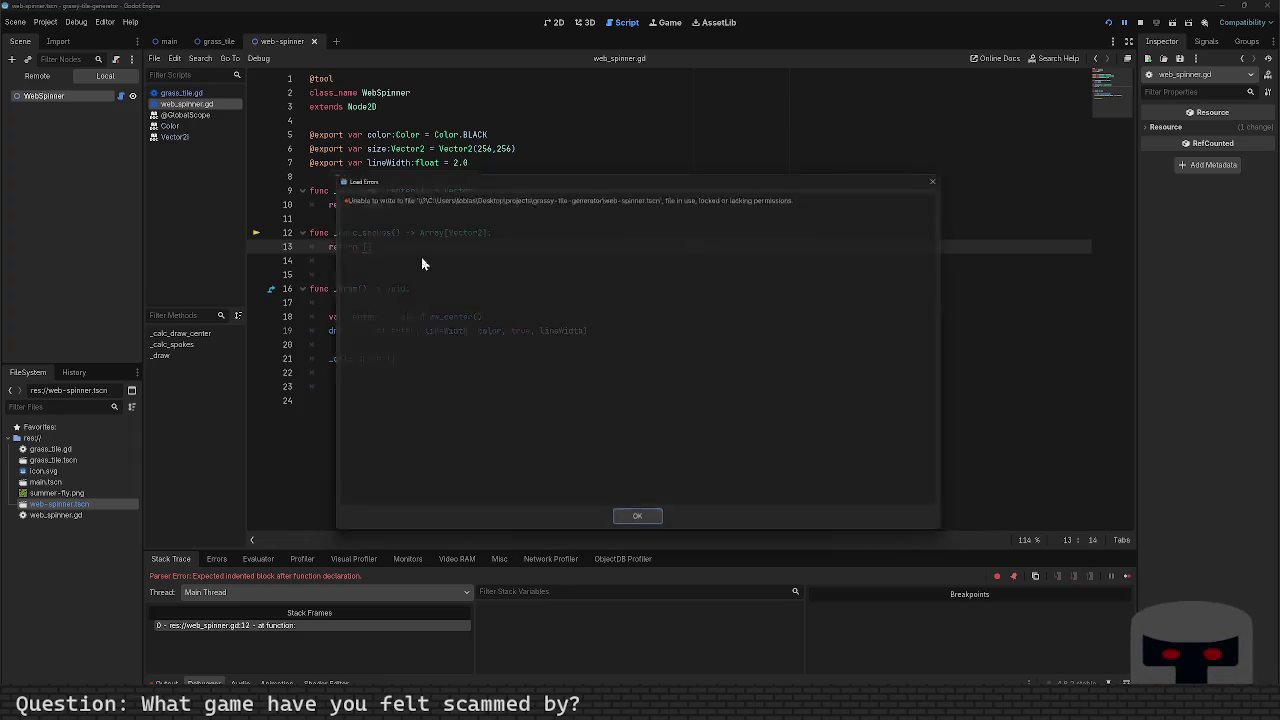
pyautogui.click(639, 525)
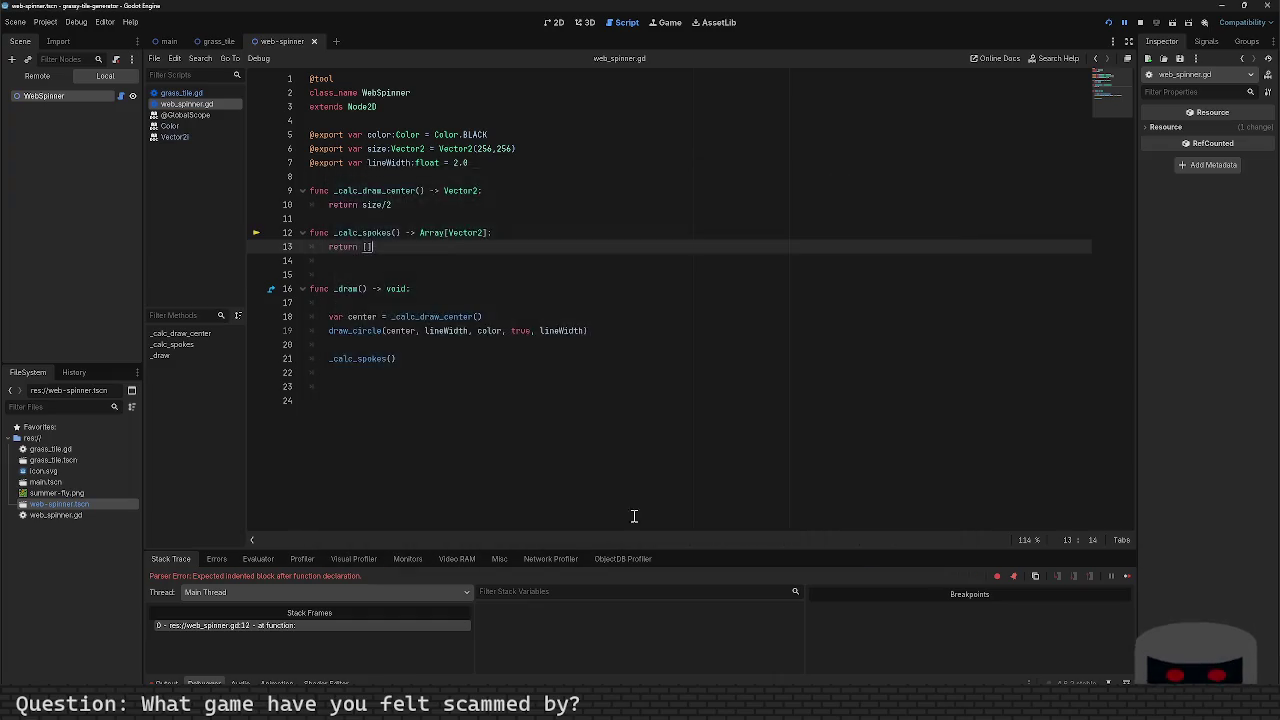
pyautogui.press('F5')
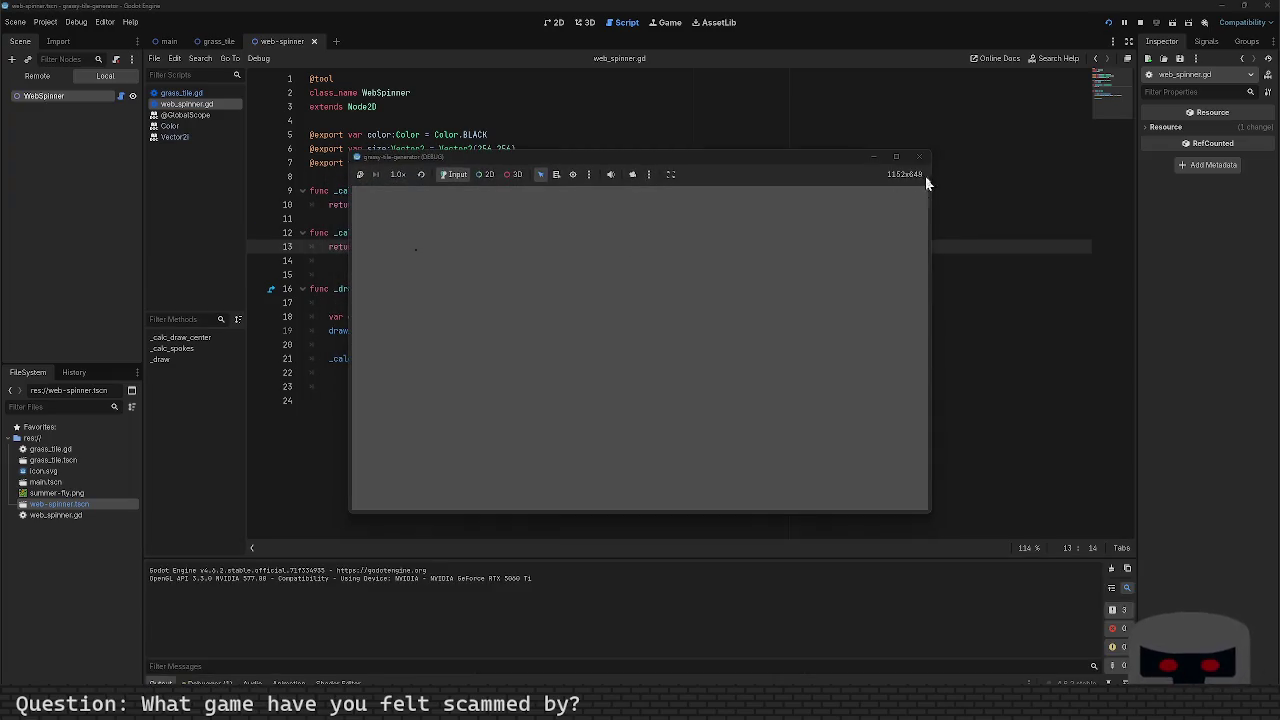
pyautogui.click(919, 156)
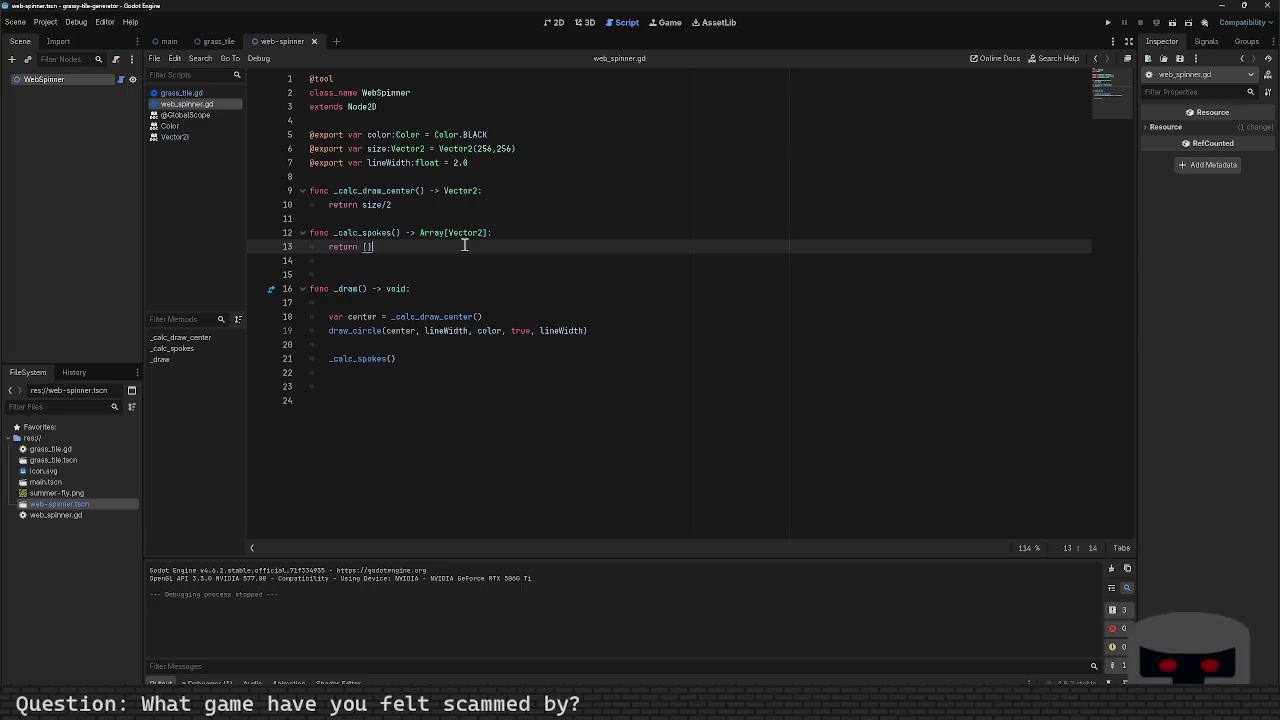
# Step: On line 20 of _draw, type draw_rect(Rect2(Vector.ZERO, size), color, false, lineWidth)
pyautogui.click(428, 344)
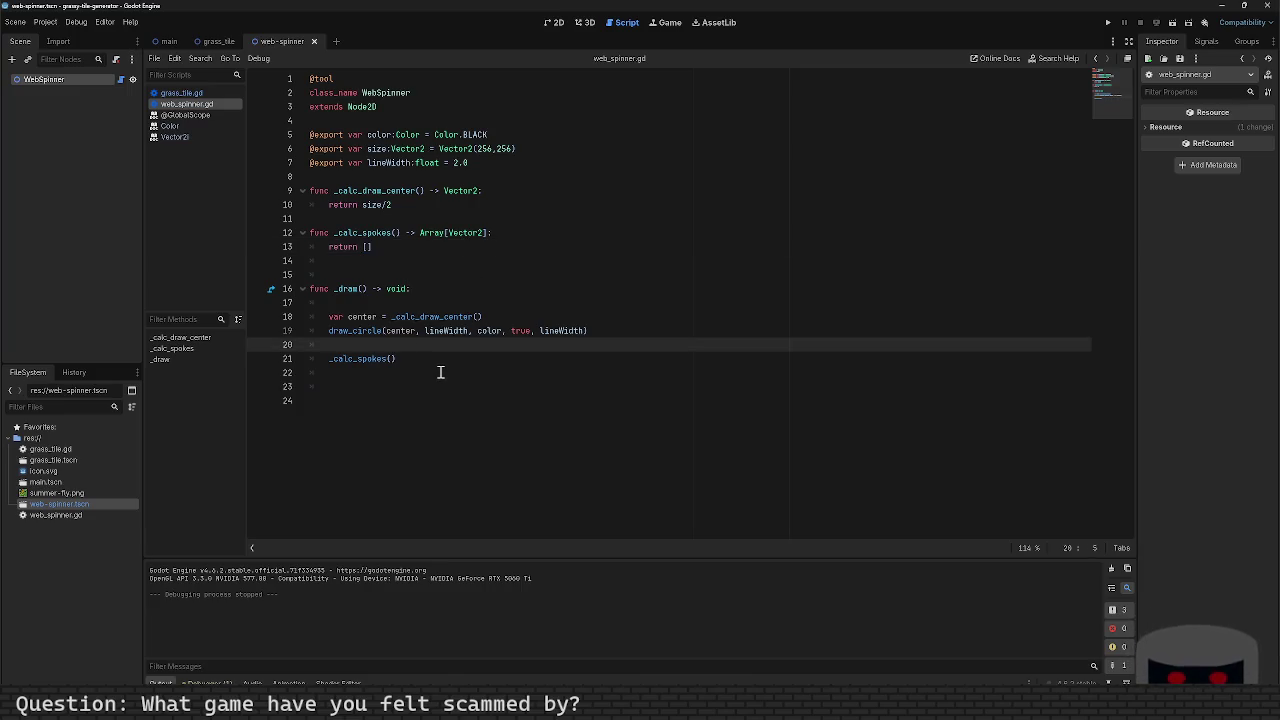
pyautogui.write('draw_rect')
pyautogui.press('Return')
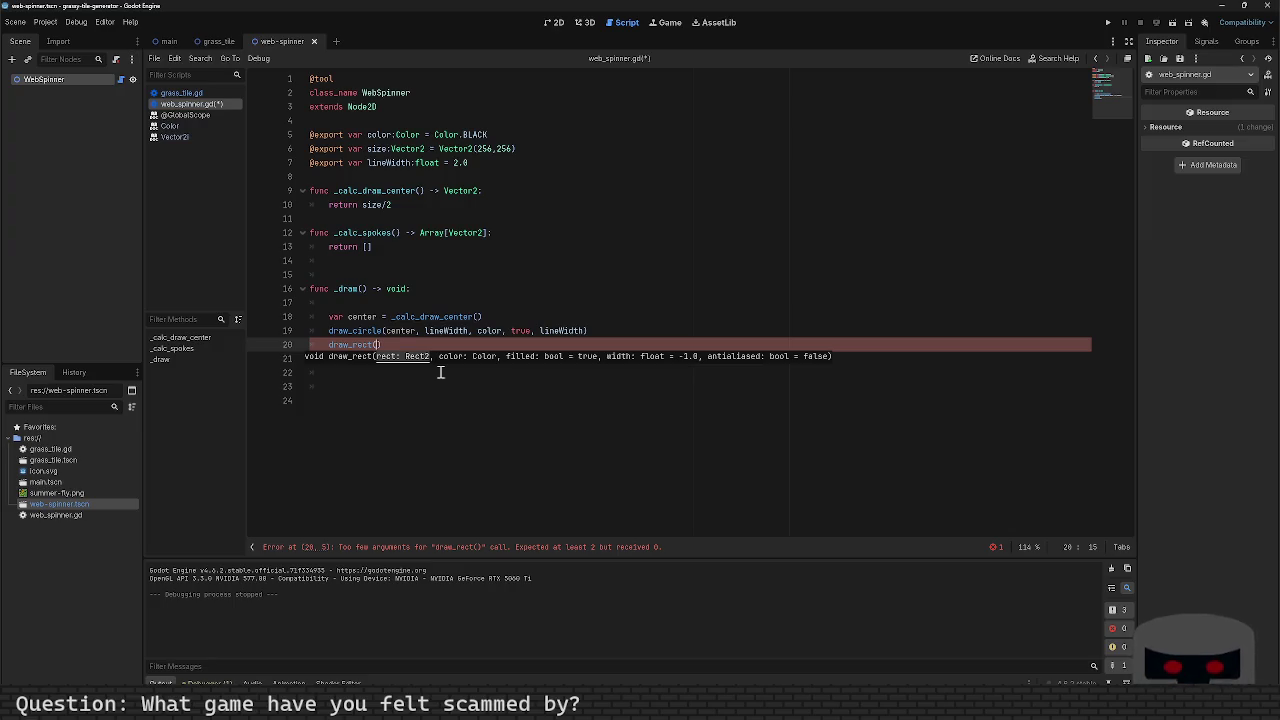
pyautogui.write('Vector')
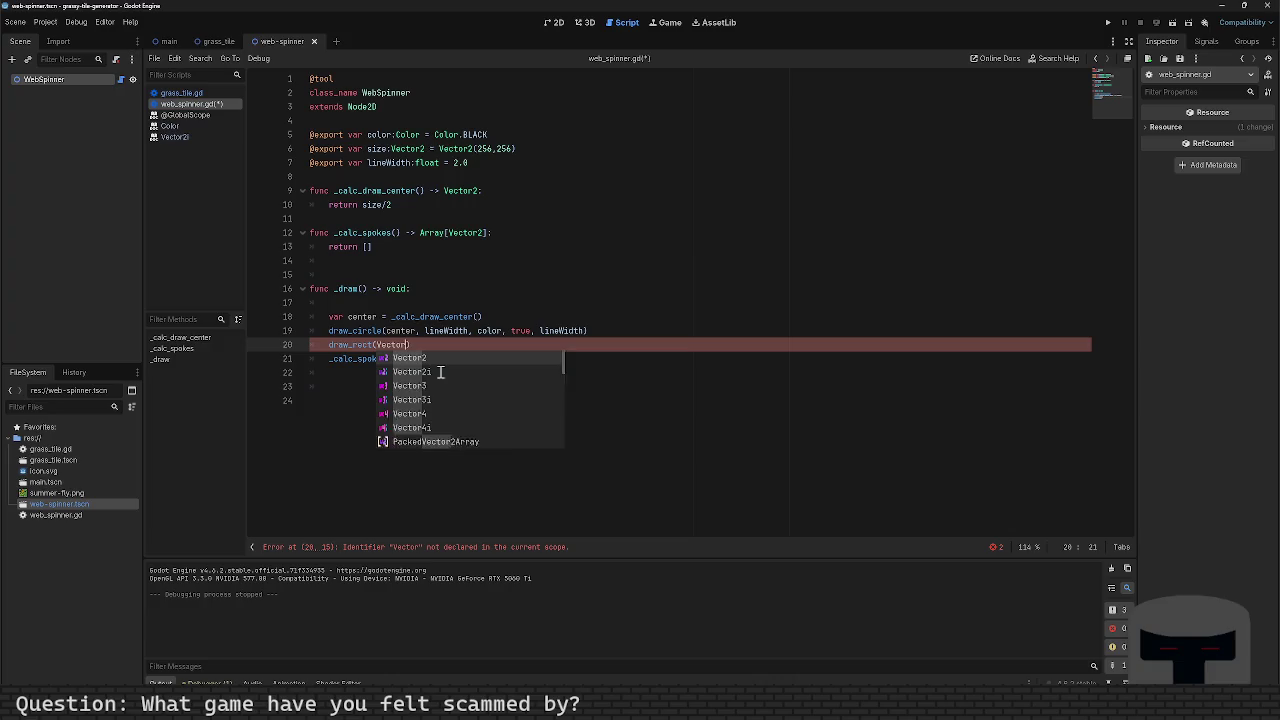
pyautogui.write('2(')
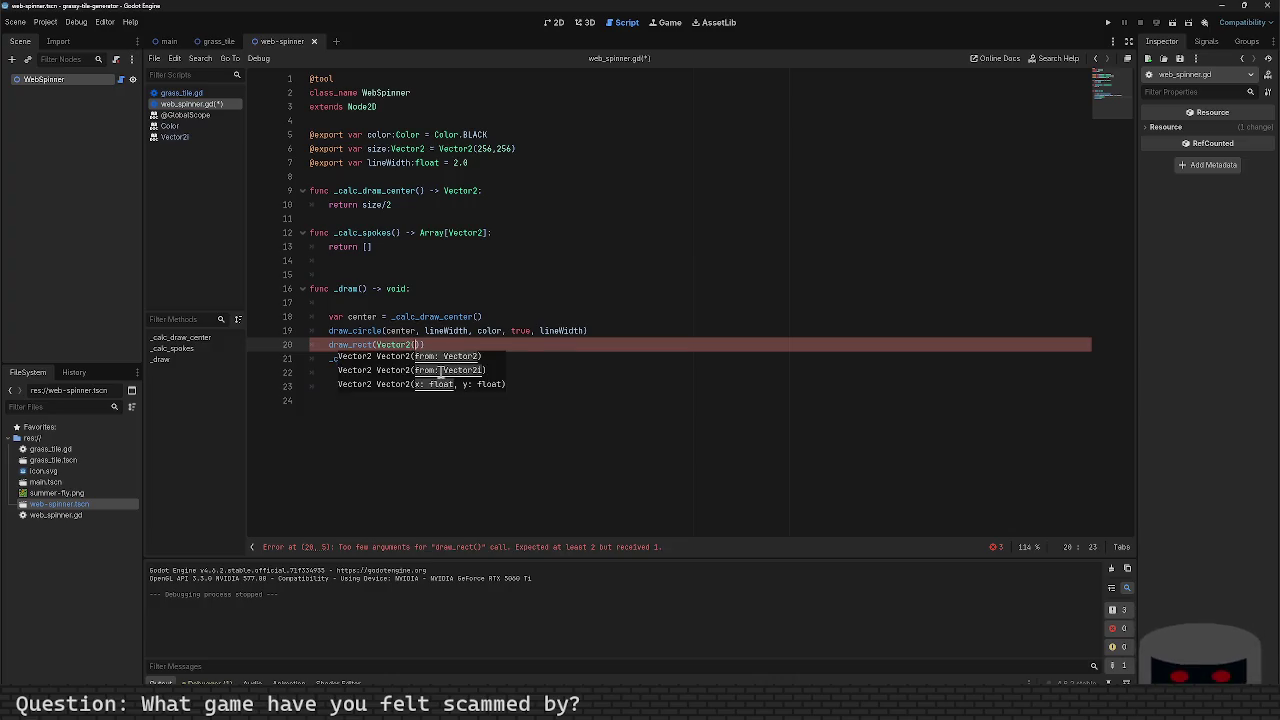
pyautogui.press('BackSpace')
pyautogui.press('BackSpace')
pyautogui.press('BackSpace')
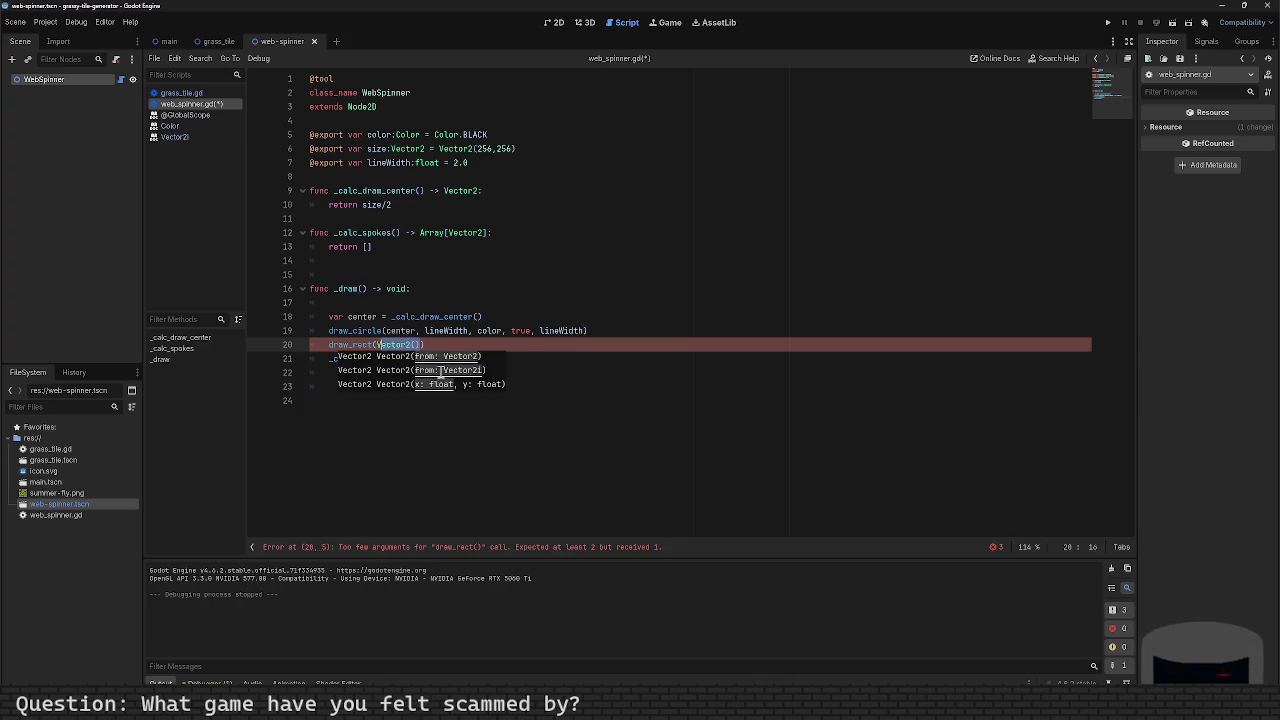
pyautogui.write('Rect(')
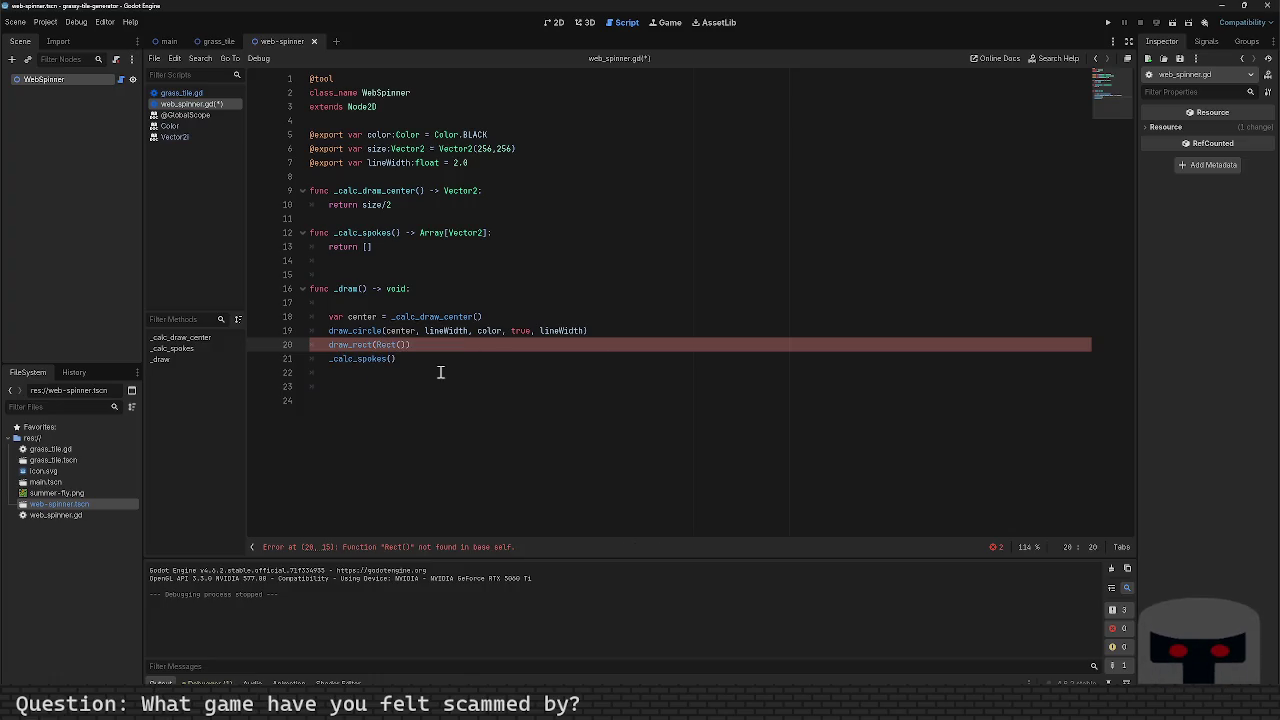
pyautogui.press('Left')
pyautogui.write('2')
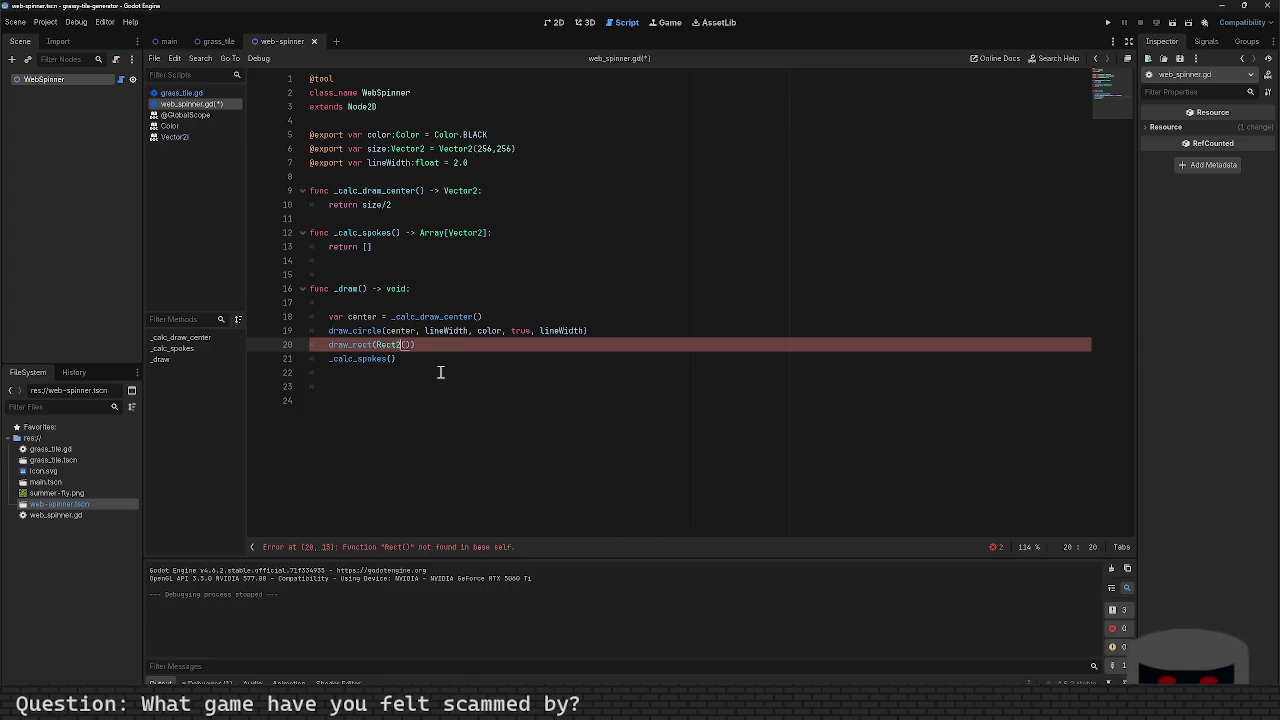
pyautogui.press('Right')
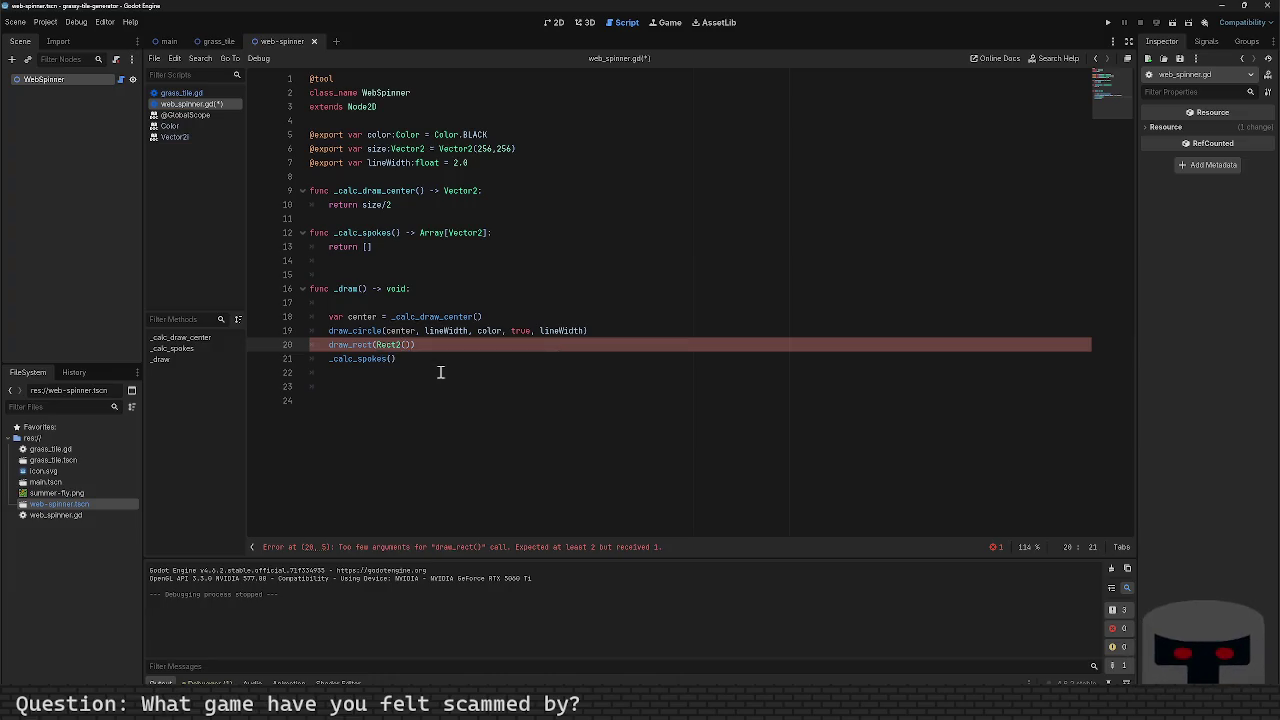
pyautogui.write('Vector')
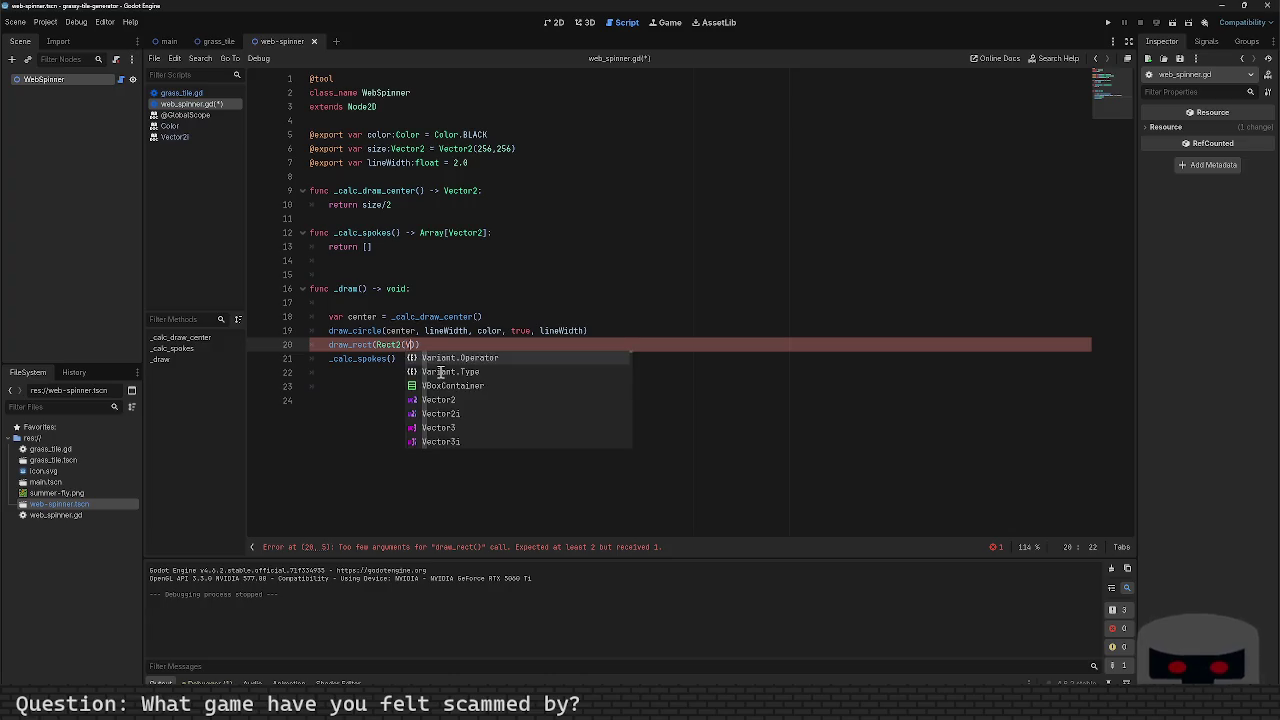
pyautogui.write('>2W')
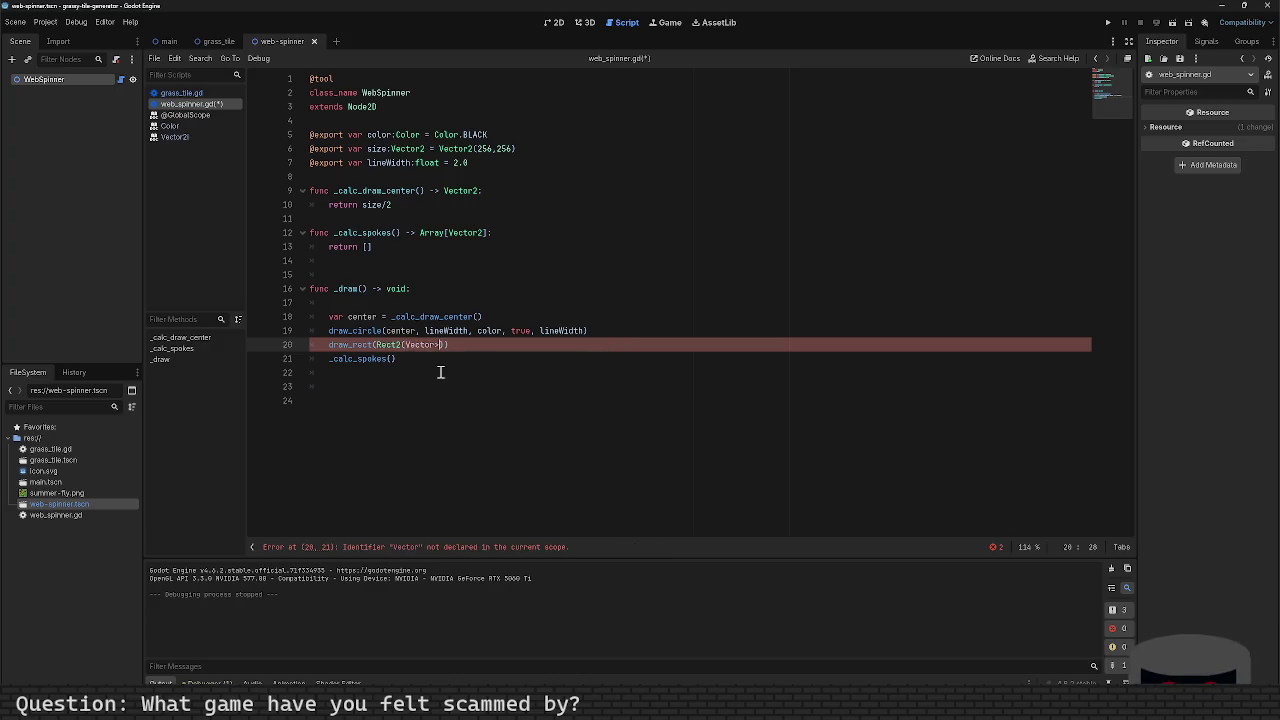
pyautogui.press('BackSpace')
pyautogui.press('BackSpace')
pyautogui.press('BackSpace')
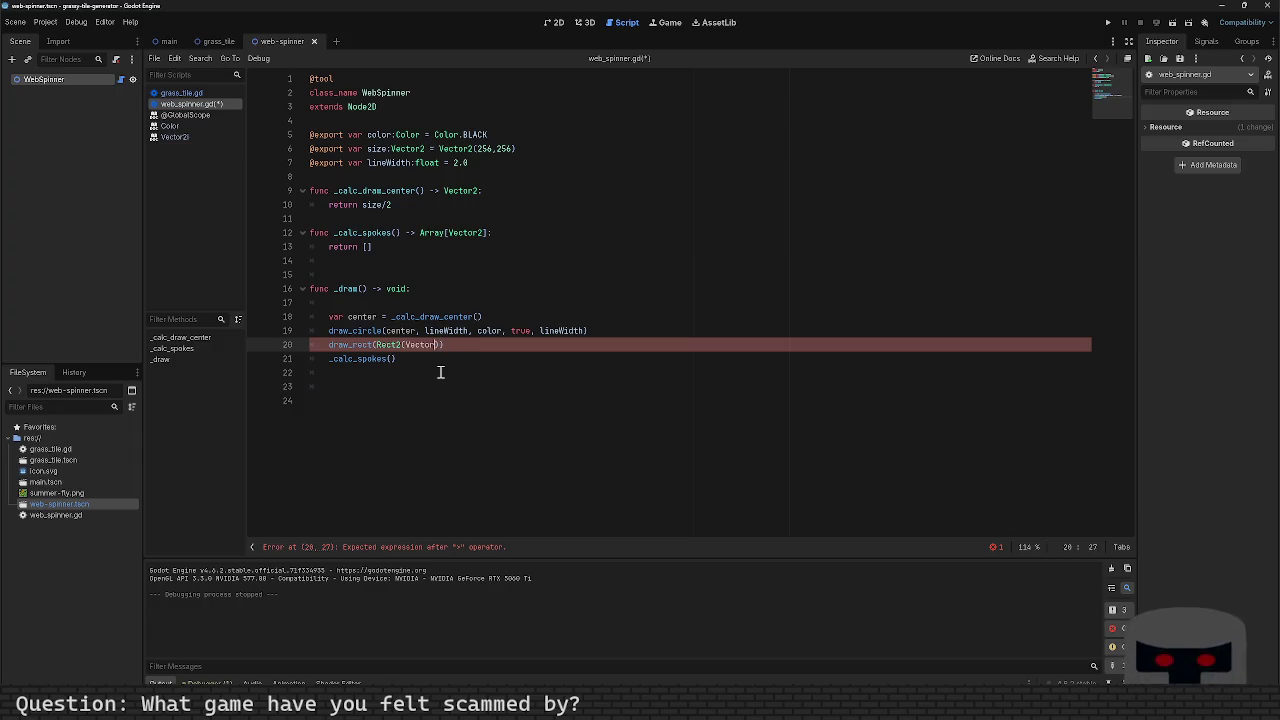
pyautogui.write('.2D')
pyautogui.write('RO, ')
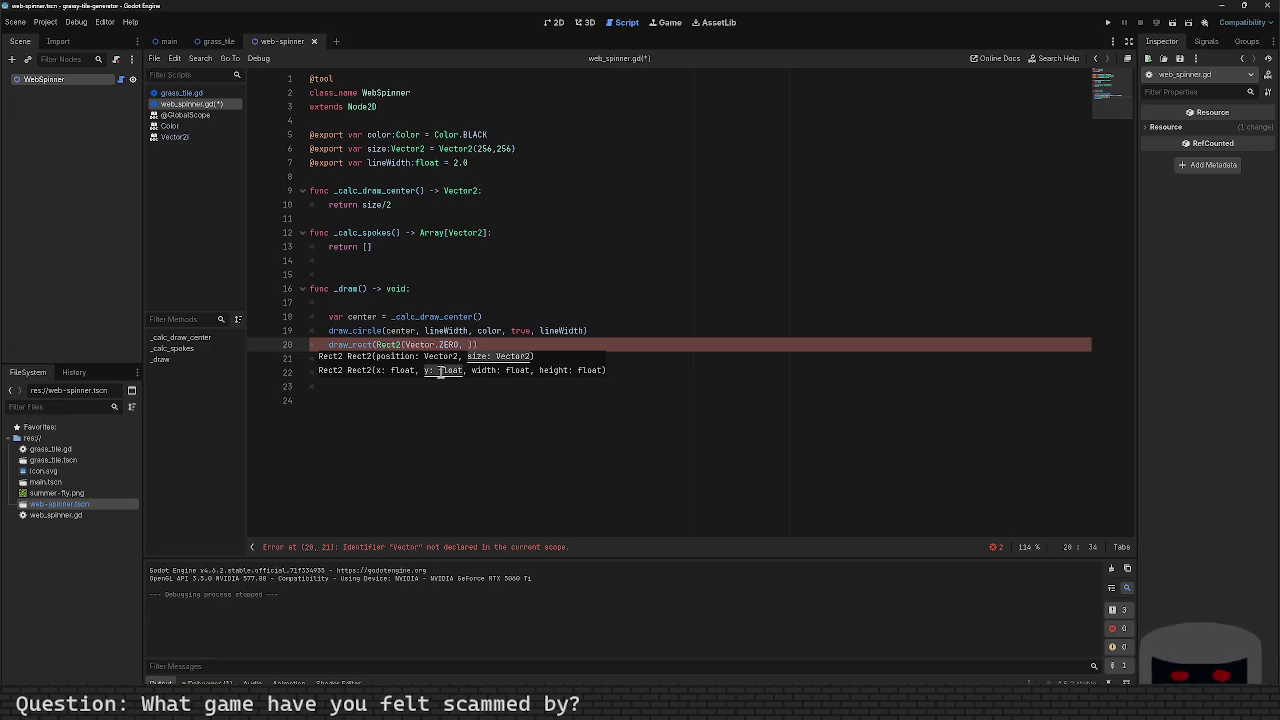
pyautogui.write('size')
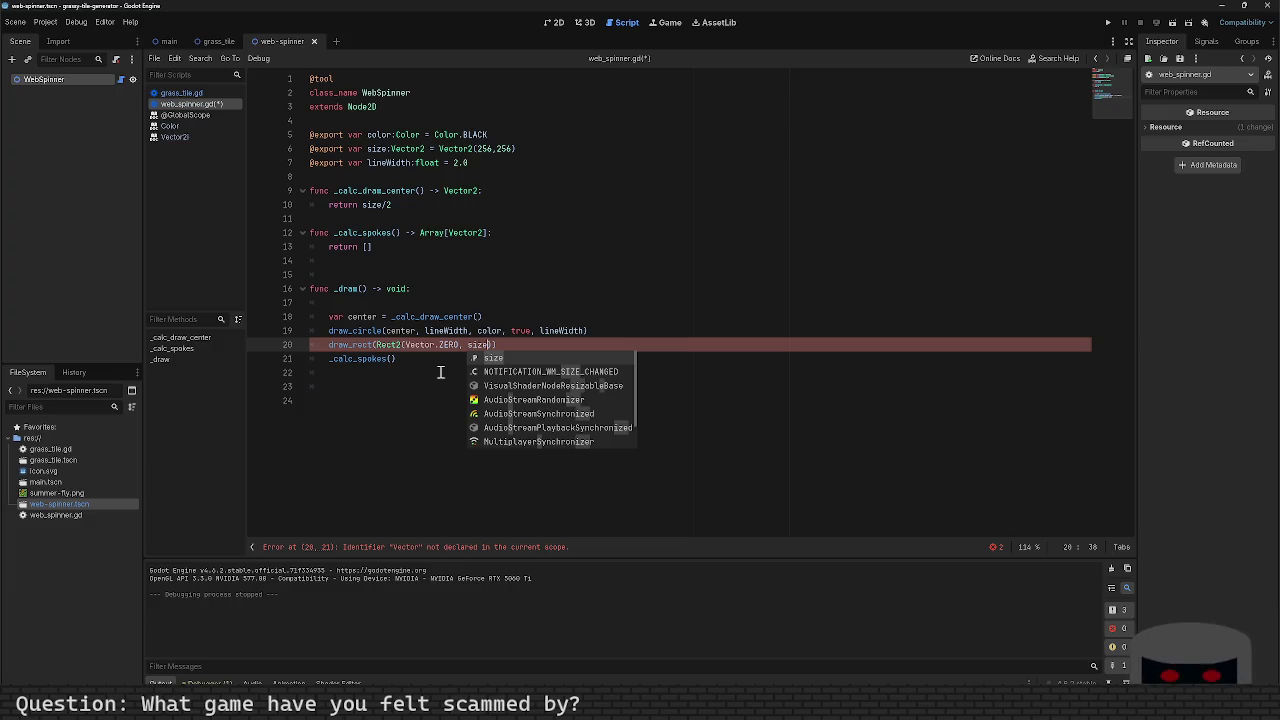
pyautogui.write(')')
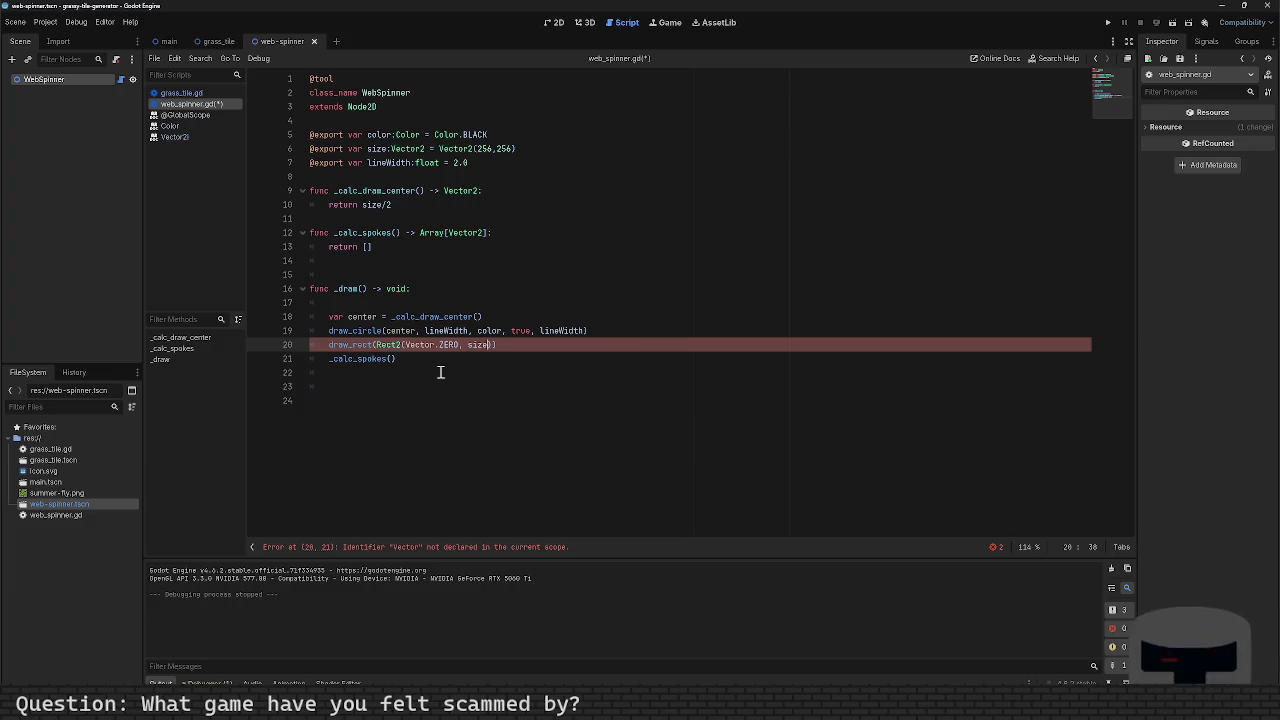
pyautogui.write(')')
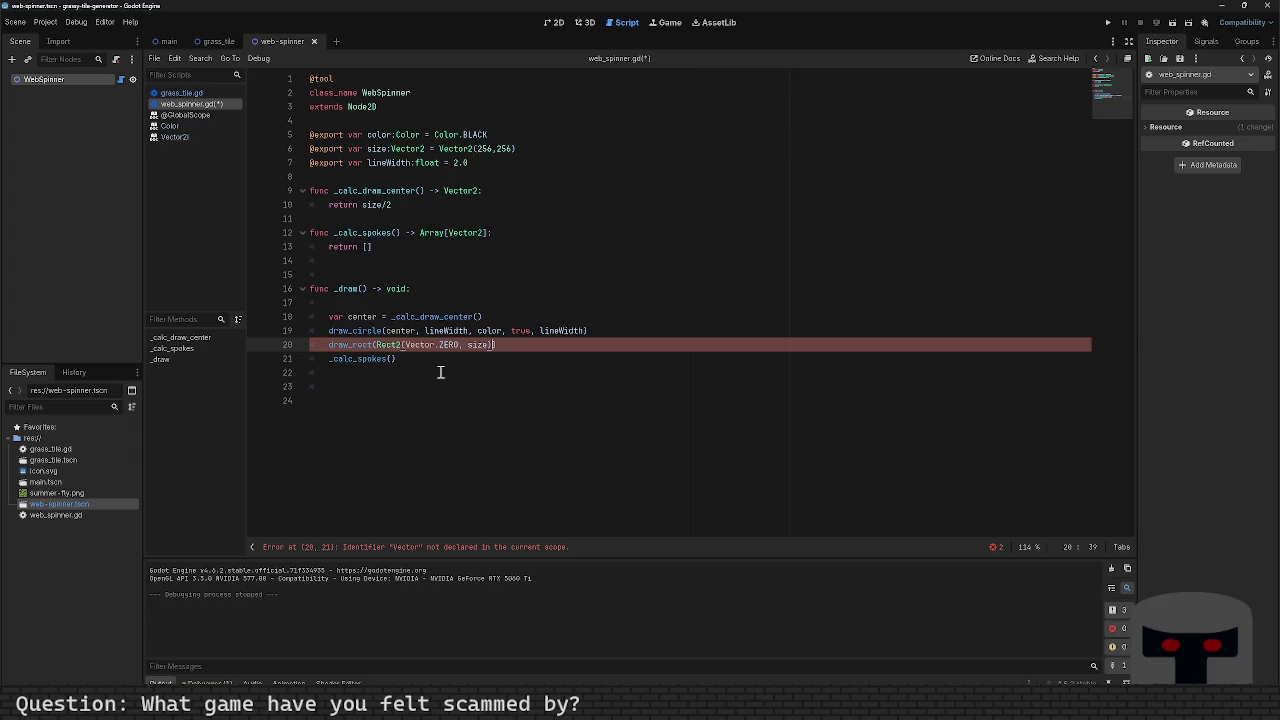
pyautogui.write(', ')
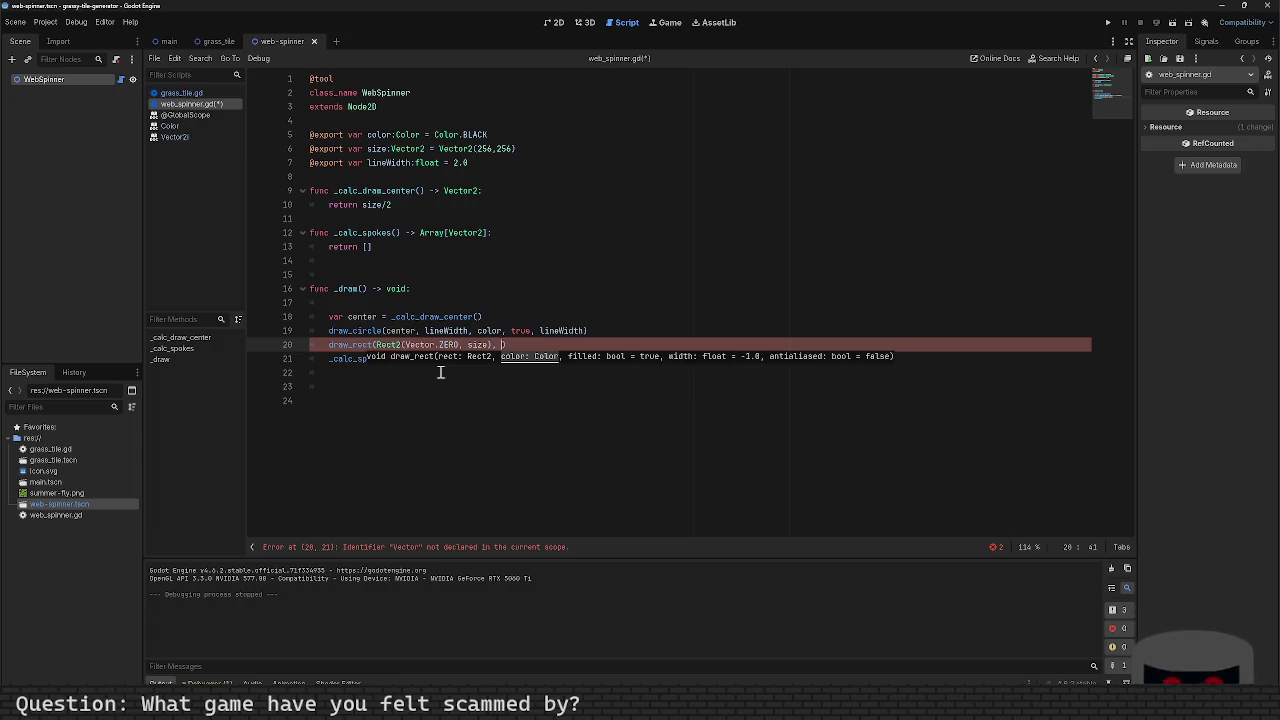
pyautogui.write('color, f')
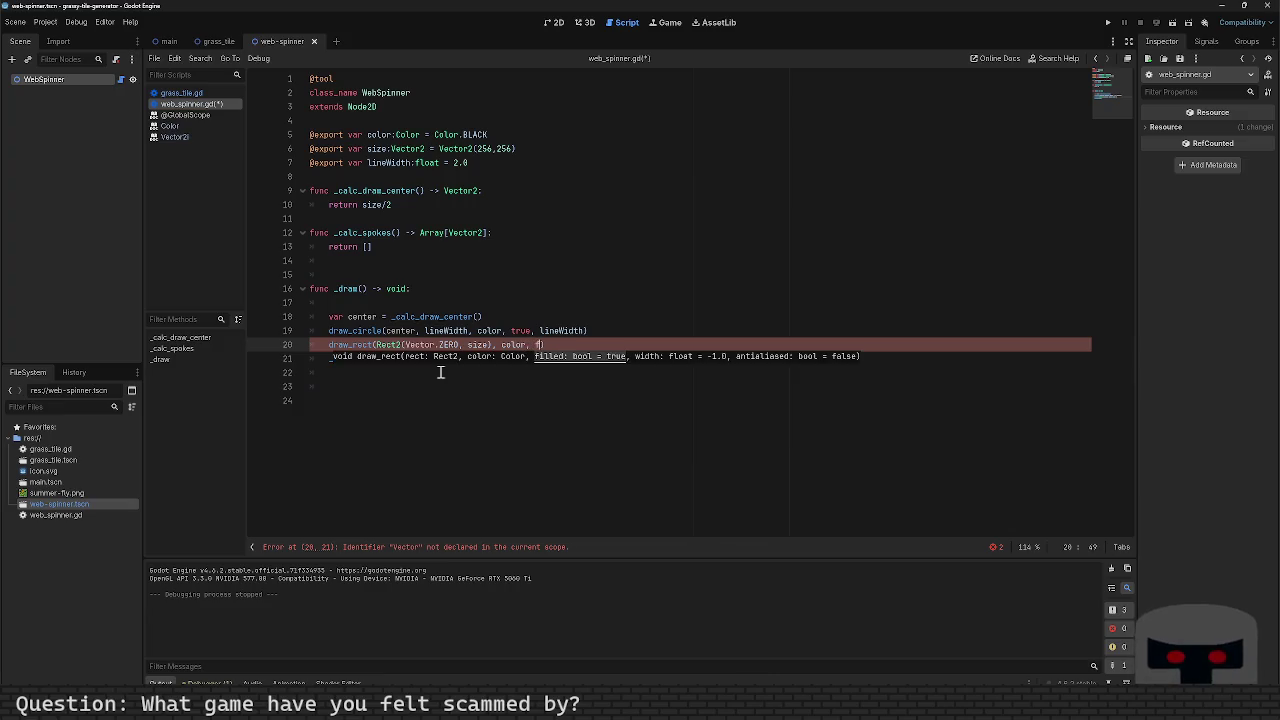
pyautogui.write('alse, ')
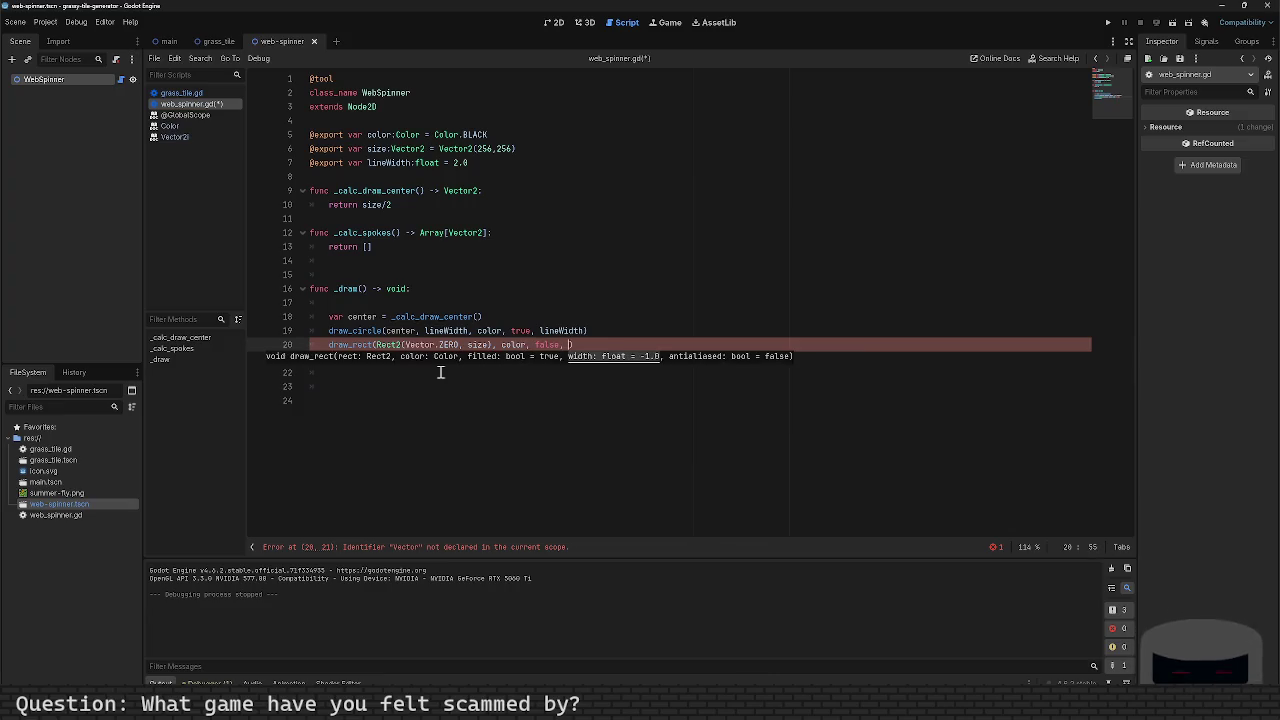
pyautogui.write('lineWidth')
# Step: Change Vector to Vector2 in the draw_rect line, remove the stray draw_rect line, and save
pyautogui.hotkey('ctrl', 's')
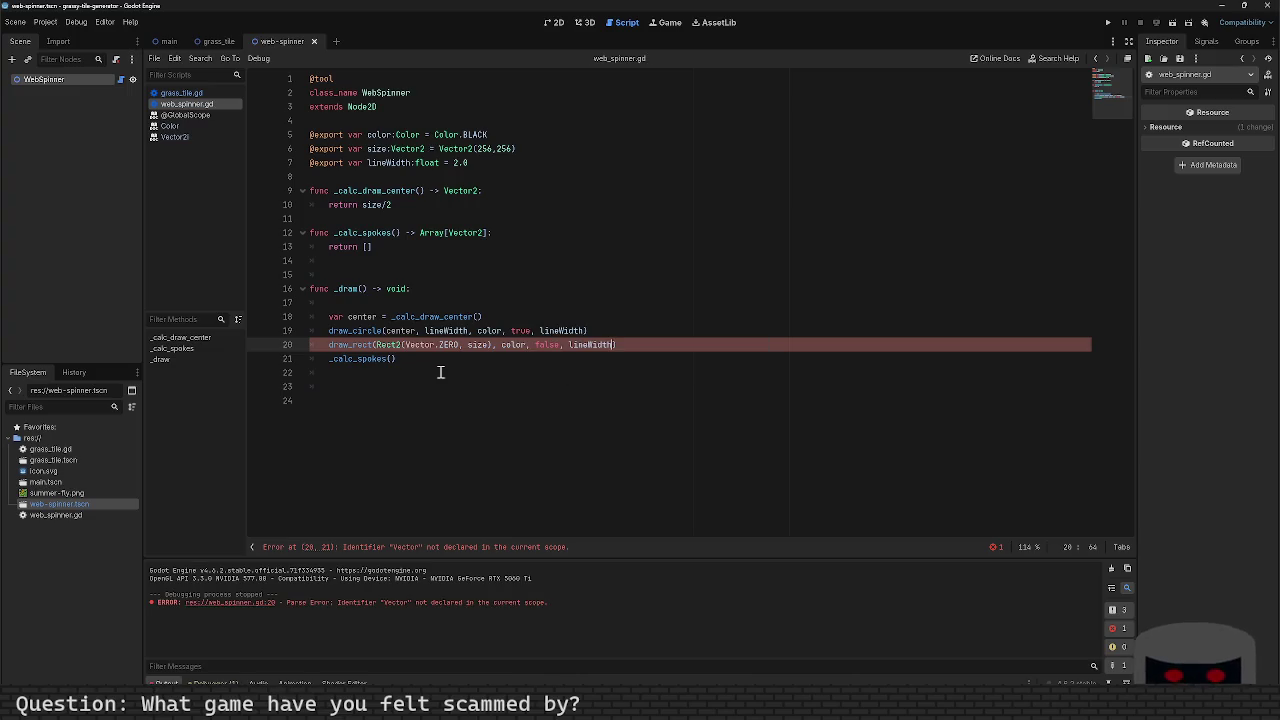
pyautogui.press('Left')
pyautogui.press('Left')
pyautogui.press('Left')
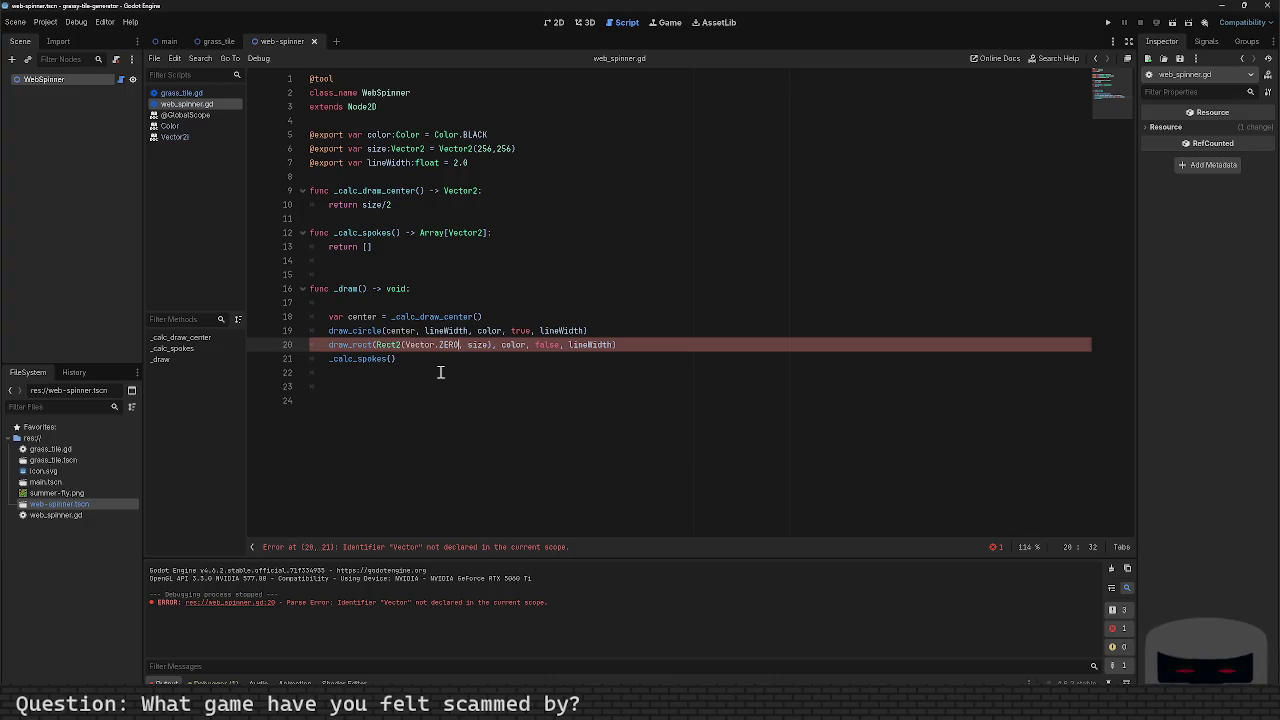
pyautogui.press('End')
pyautogui.press('Return')
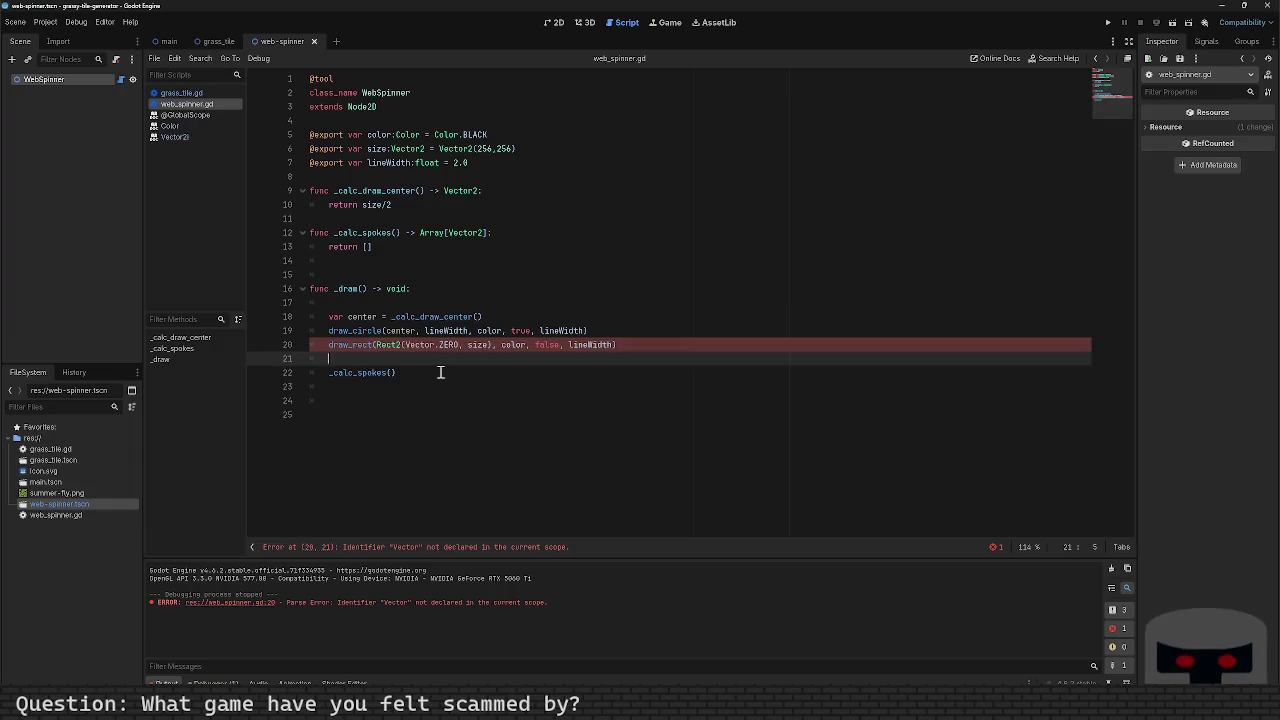
pyautogui.write('draw_rect')
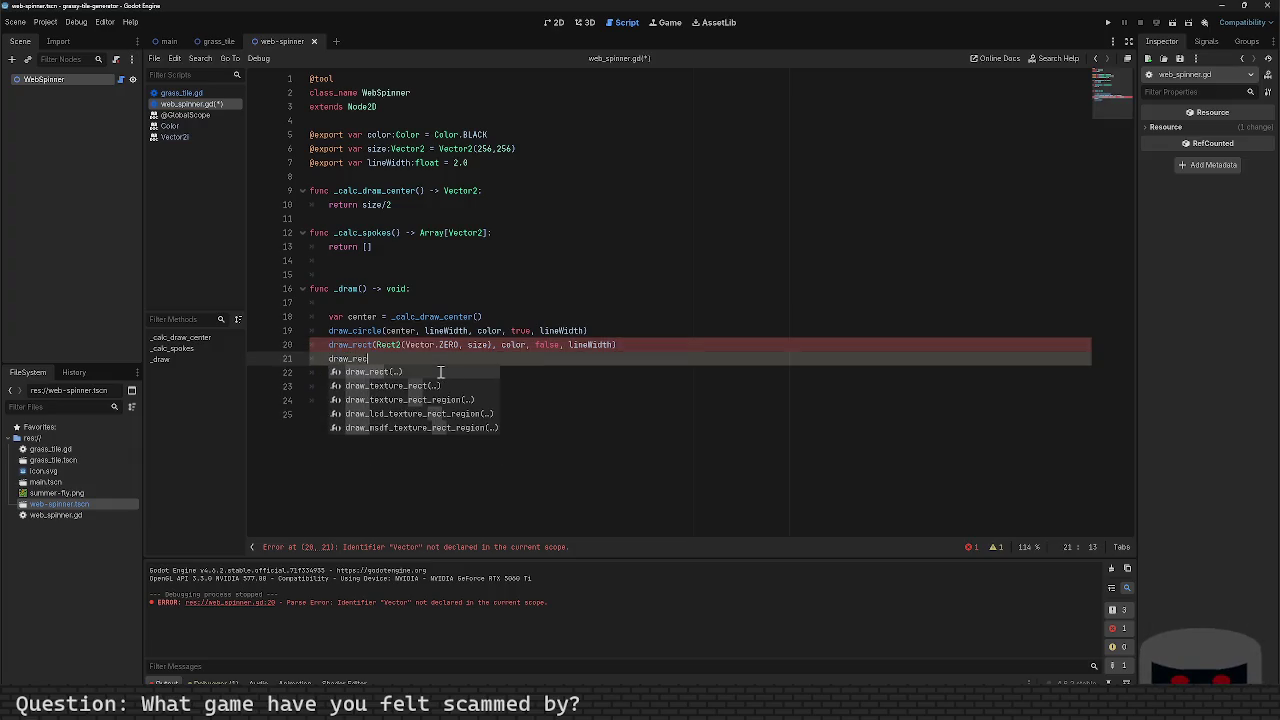
pyautogui.press('Escape')
pyautogui.press('Up')
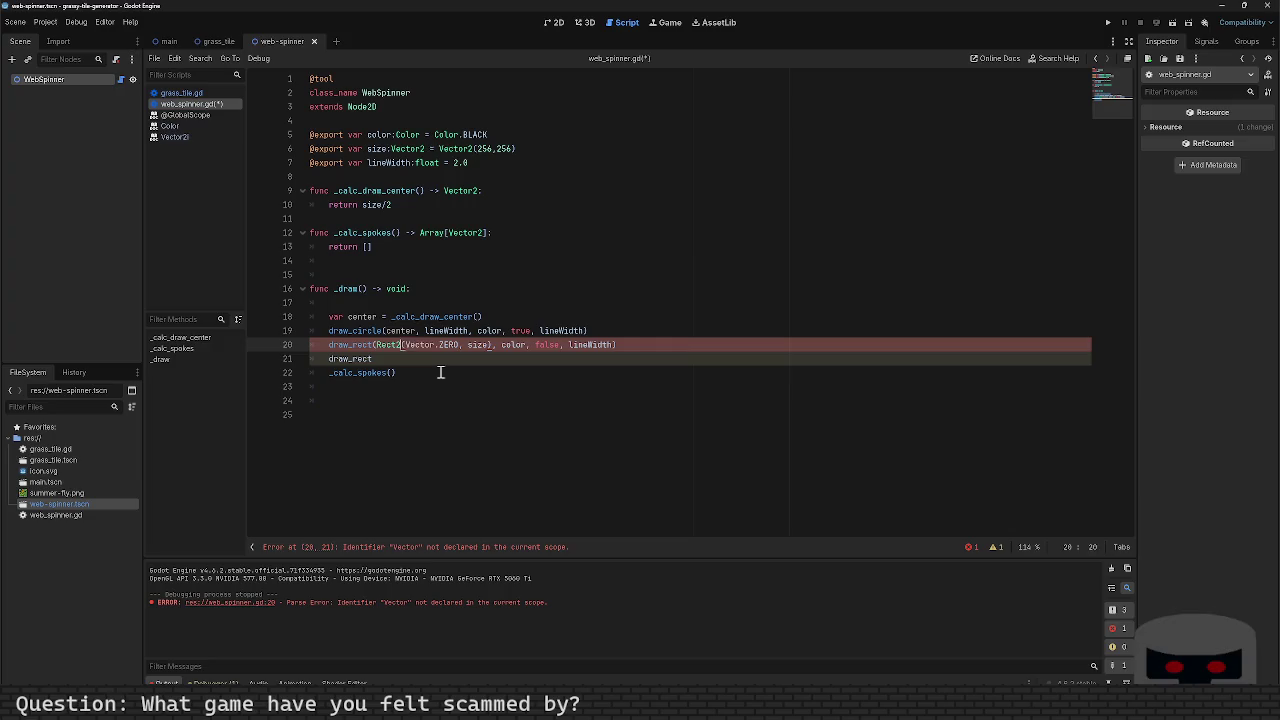
pyautogui.write('2')
pyautogui.press('Down')
pyautogui.hotkey('shift', 'Home')
pyautogui.press('BackSpace')
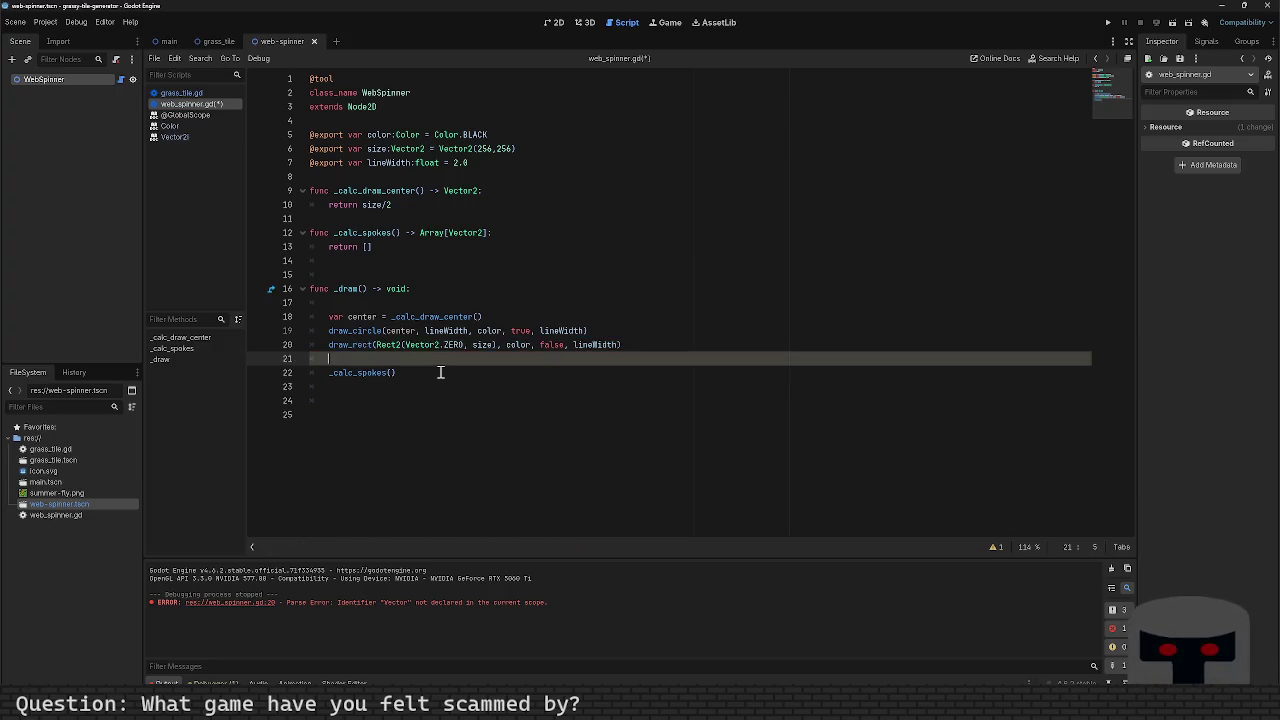
pyautogui.hotkey('ctrl', 's')
# Step: Test-run the project, close the game, and select ZERO in the Rect2 origin
pyautogui.press('F5')
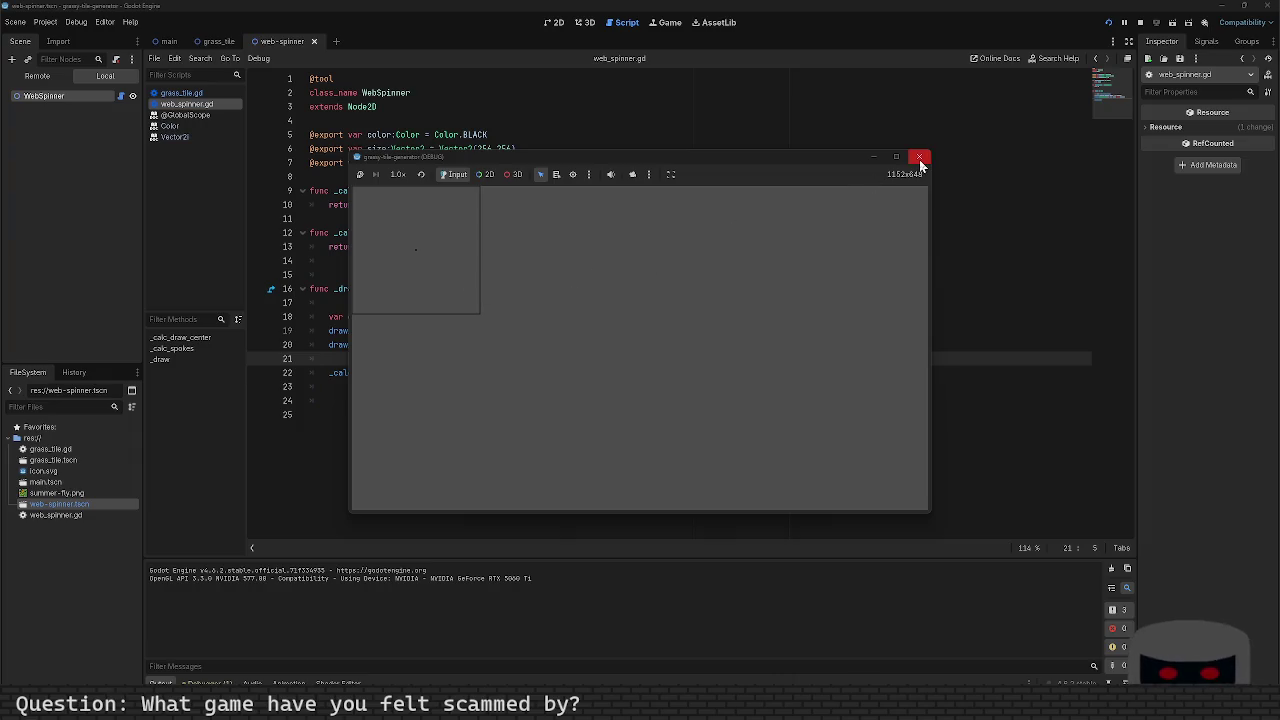
pyautogui.click(919, 159)
pyautogui.click(444, 344)
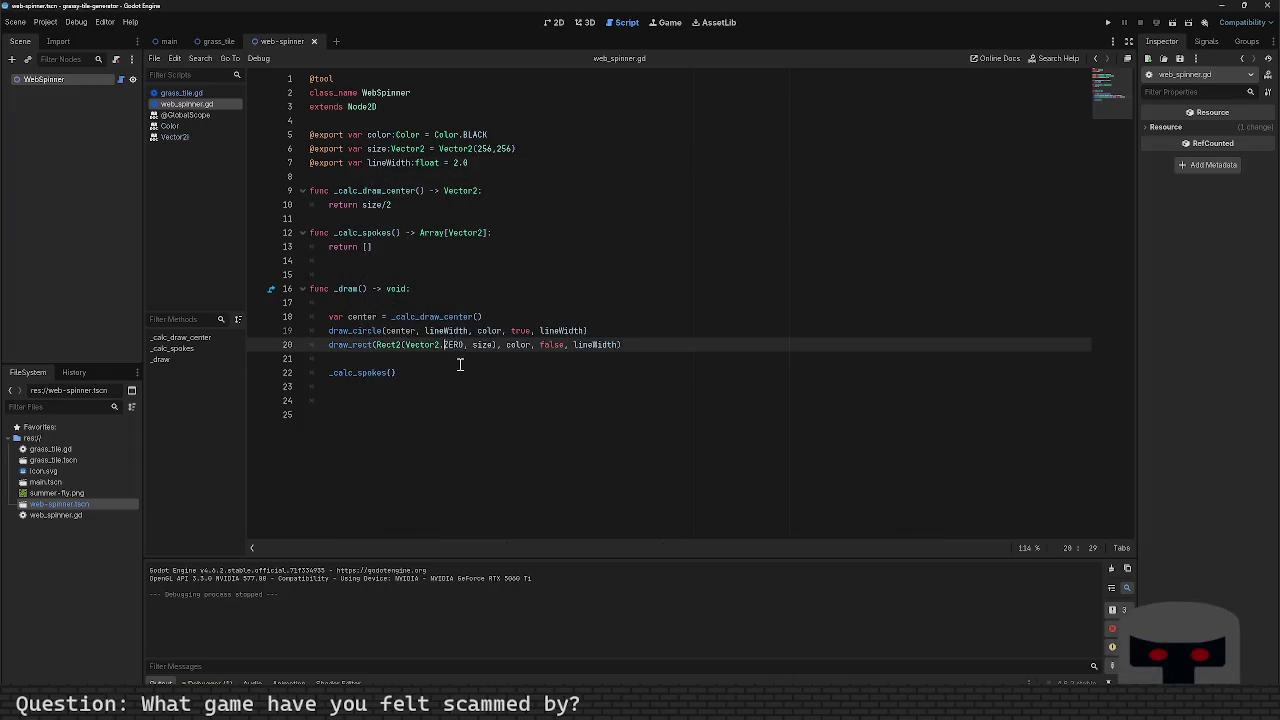
pyautogui.hotkey('shift', 'Right')
pyautogui.hotkey('shift', 'Right')
pyautogui.hotkey('shift', 'Right')
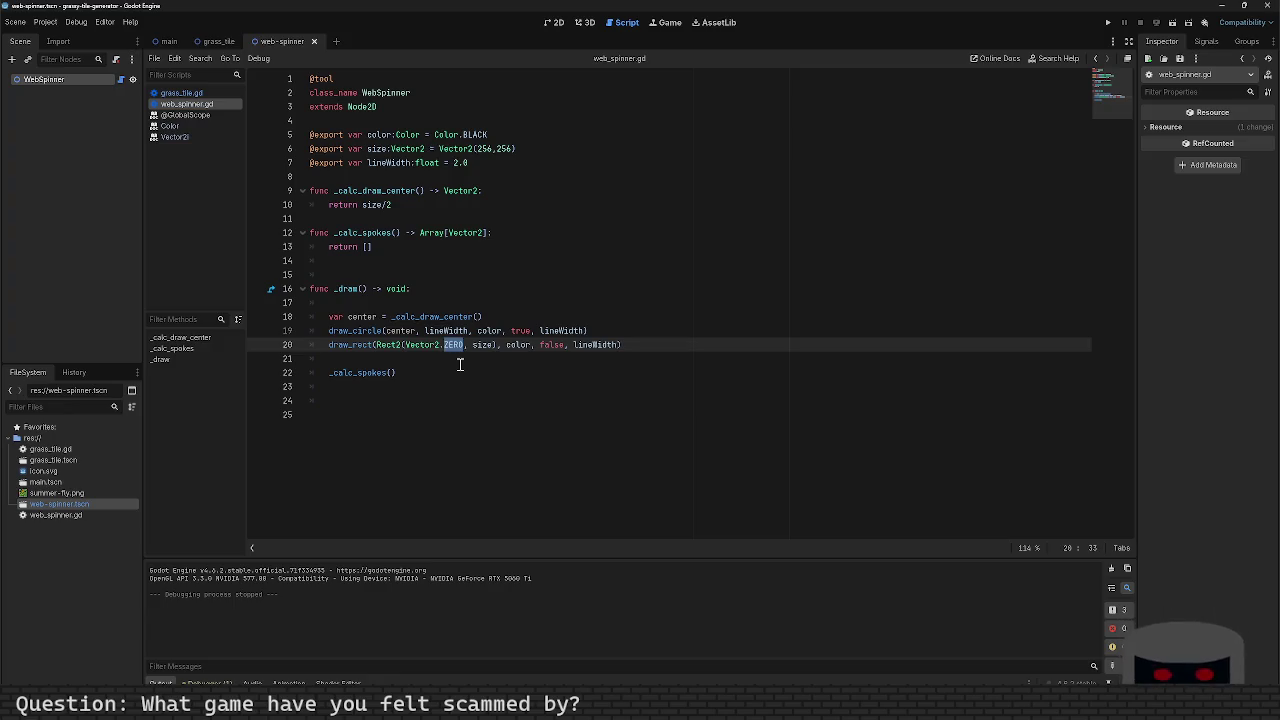
# Step: Change the Rect2 origin to Vector2.ONE * -lineWidth / 2 and save
pyautogui.write('ONE +')
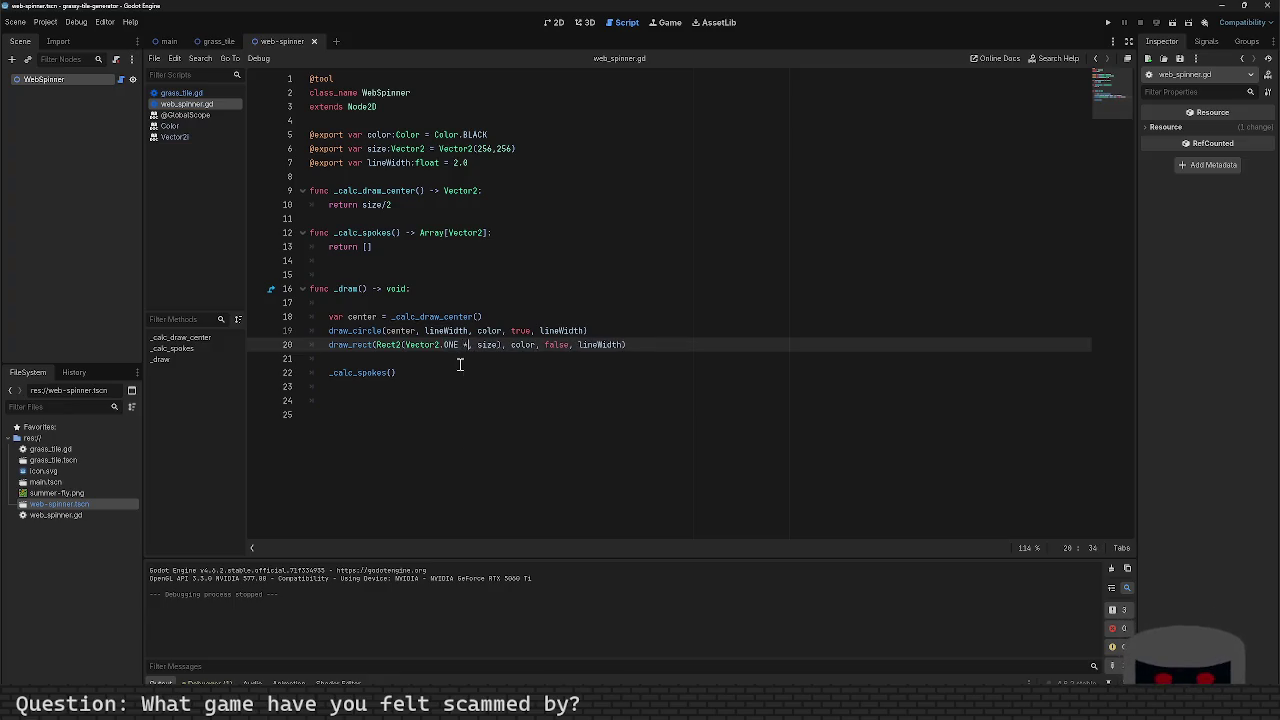
pyautogui.press('BackSpace')
pyautogui.write('* -')
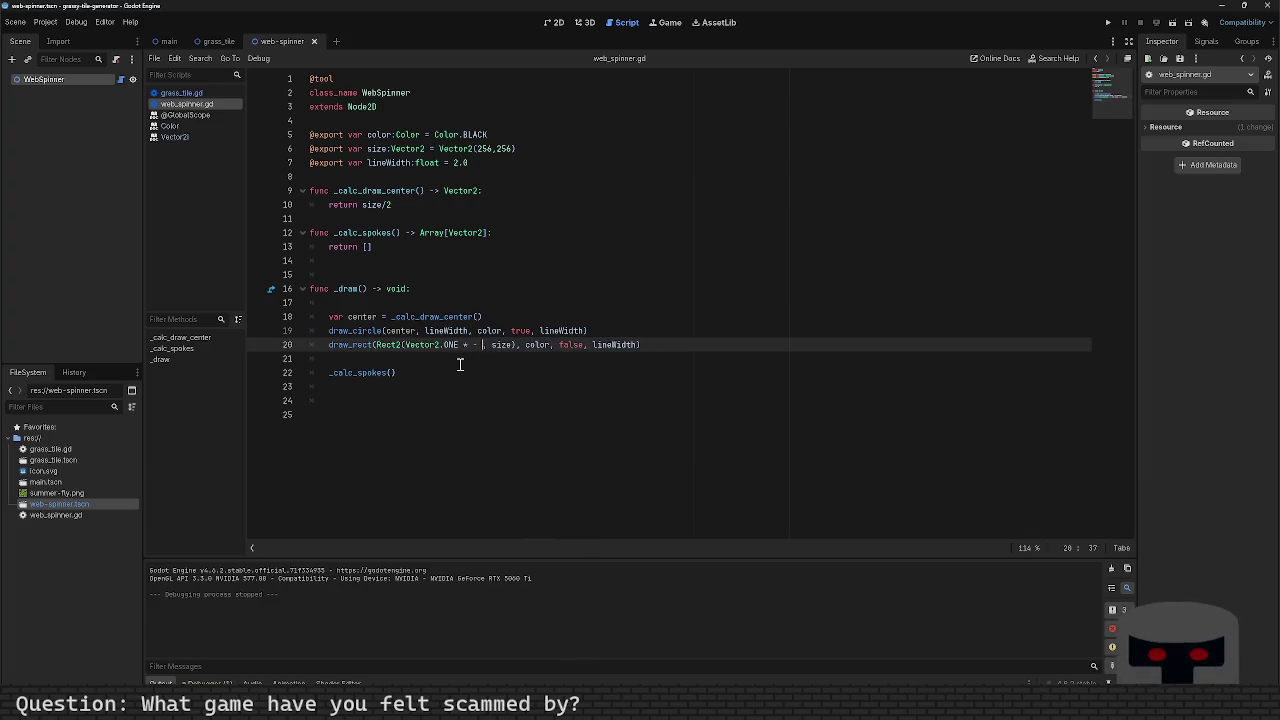
pyautogui.press('BackSpace')
pyautogui.write('lineWi')
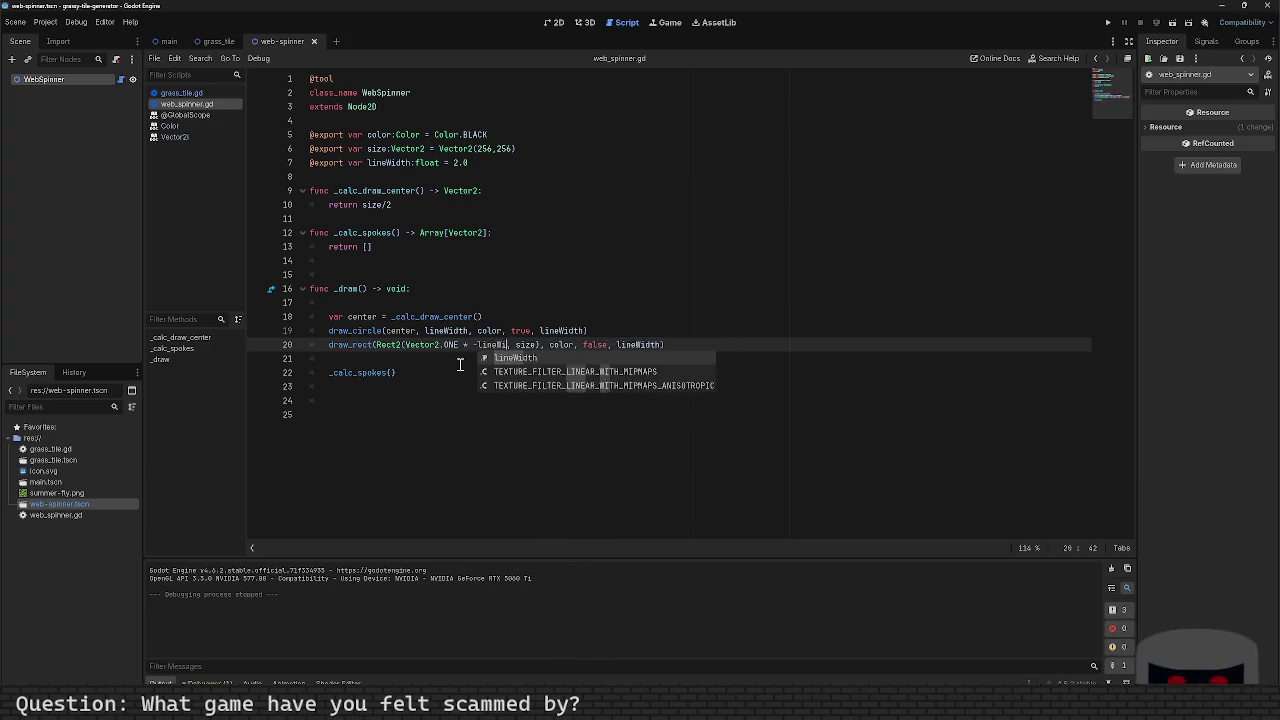
pyautogui.press('Return')
pyautogui.write('/ 2')
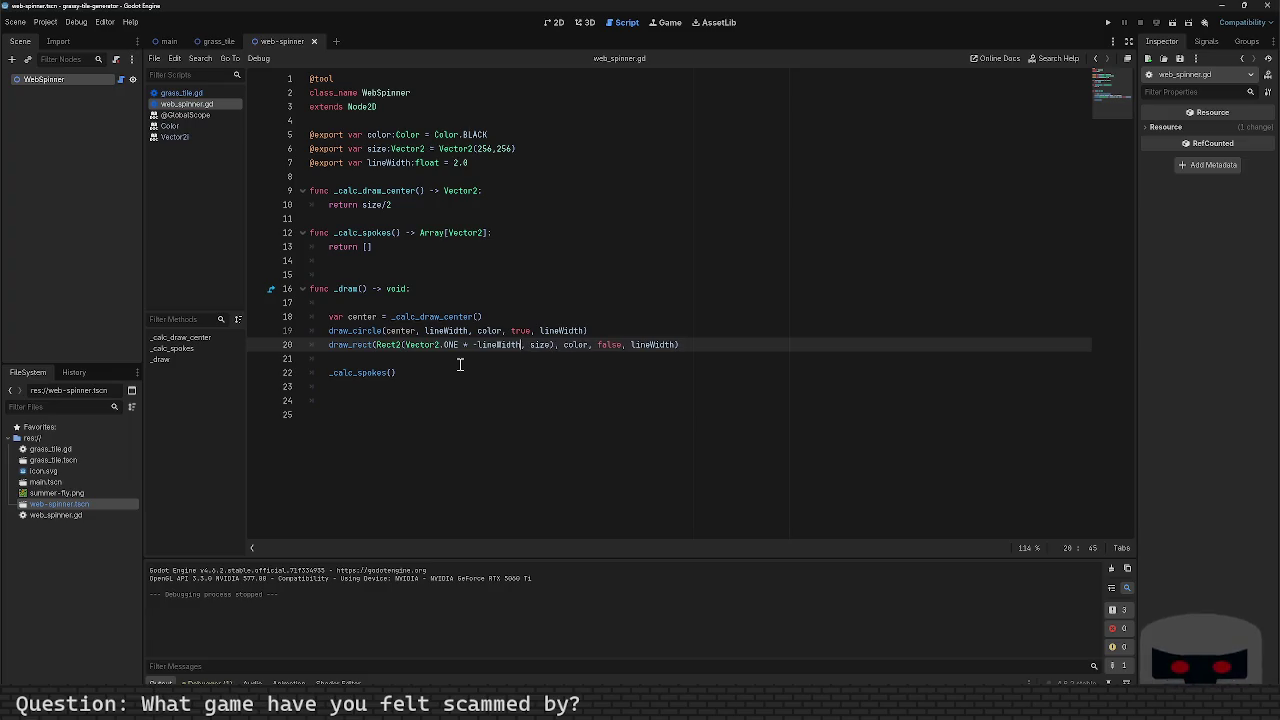
pyautogui.hotkey('ctrl', 's')
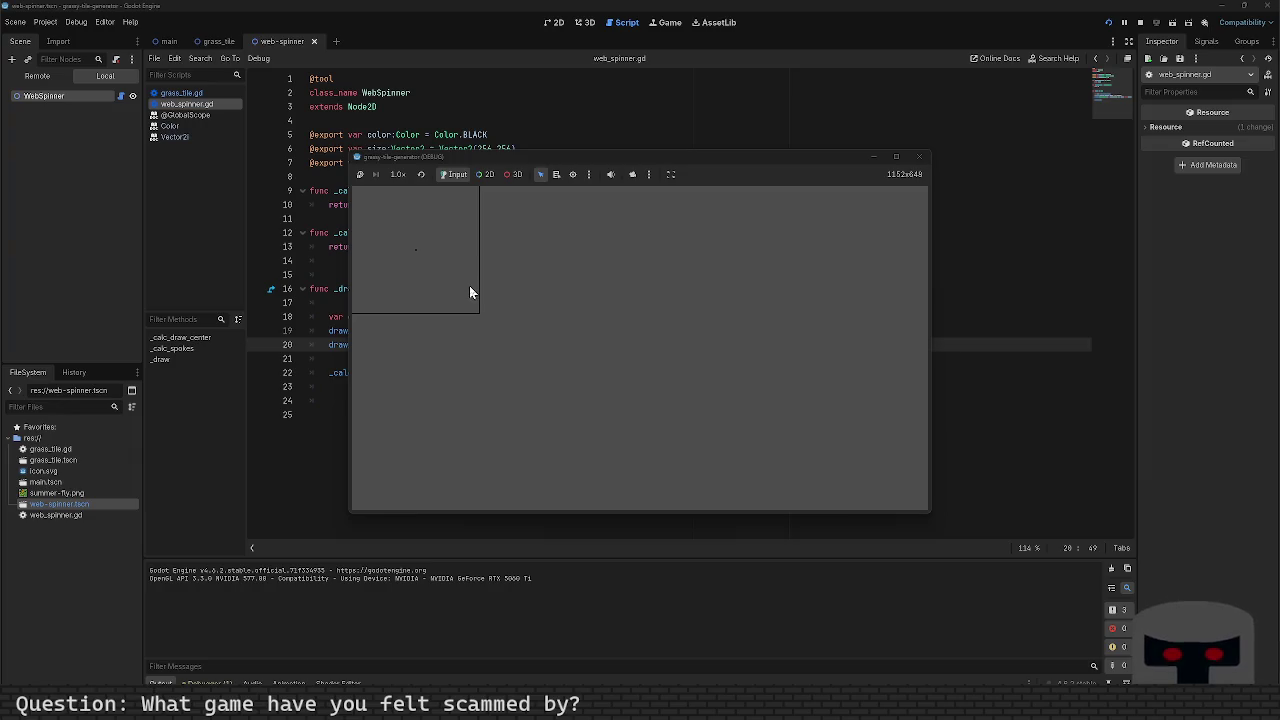
pyautogui.click(919, 157)
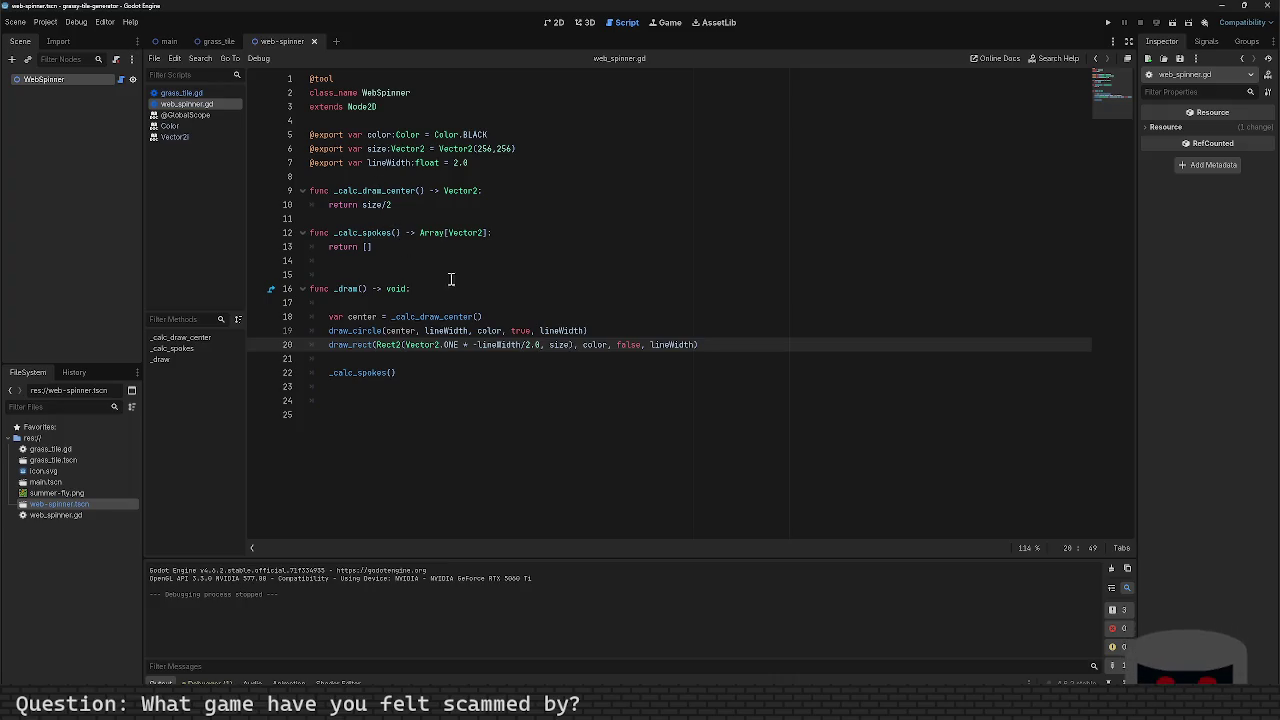
pyautogui.moveTo(455, 347)
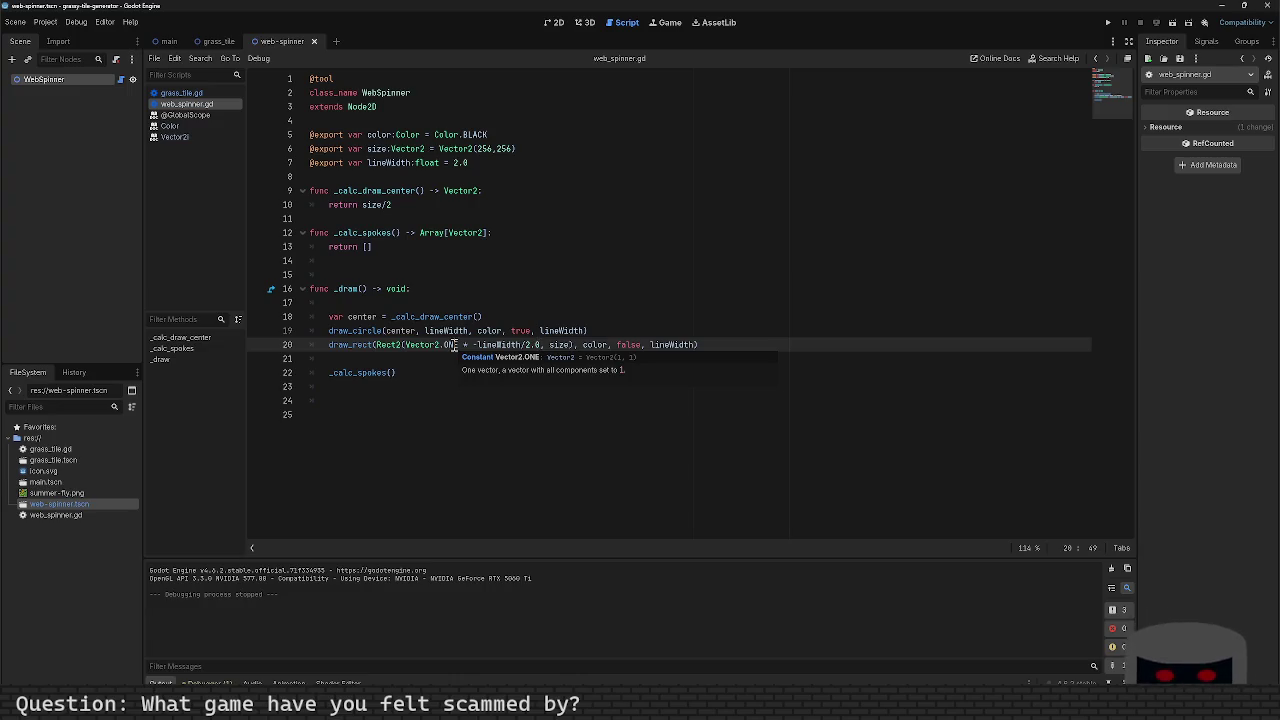
pyautogui.press('F5')
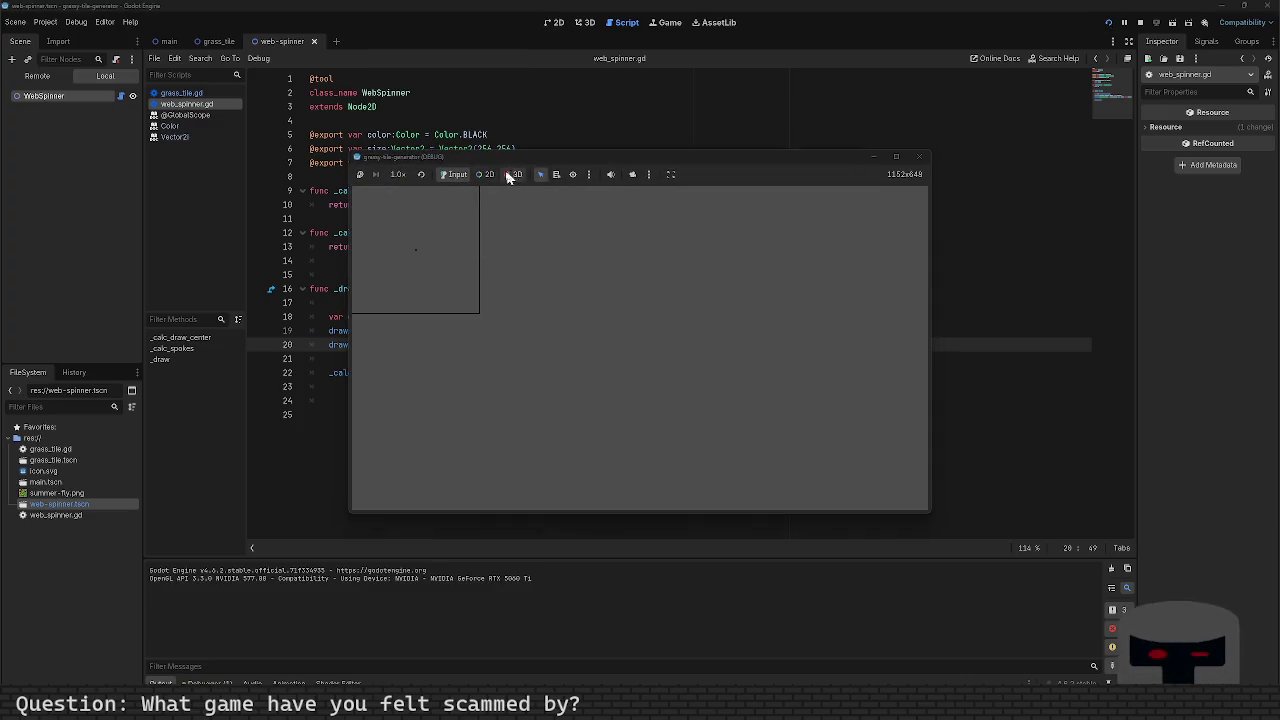
# Step: Inspect the square up close with the 2D camera override, then close the game window
pyautogui.click(486, 175)
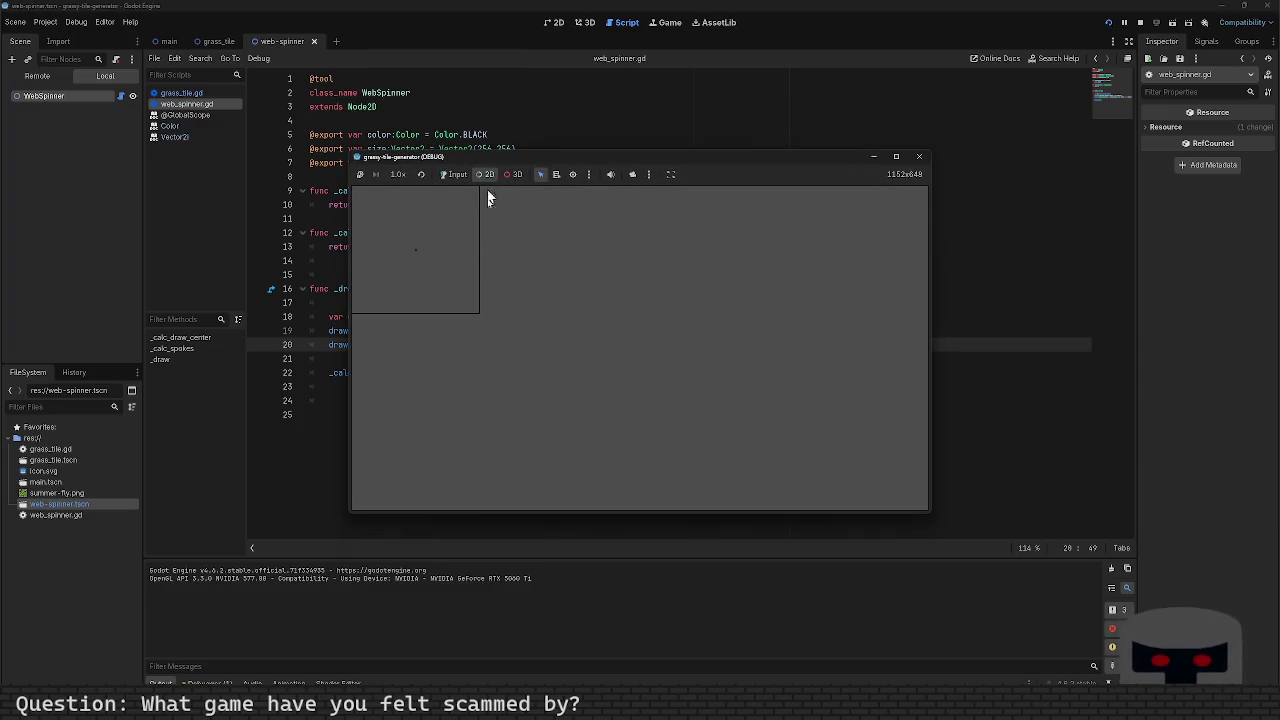
pyautogui.click(632, 174)
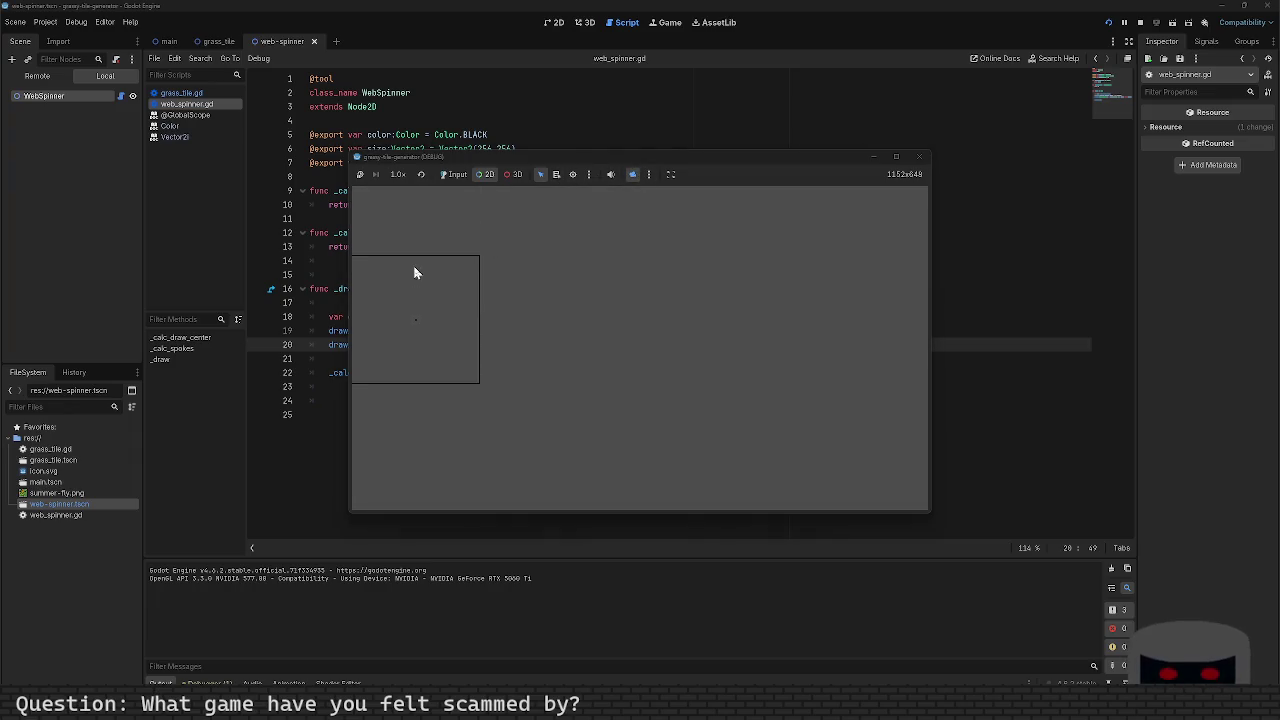
pyautogui.scroll(2, 418, 262)
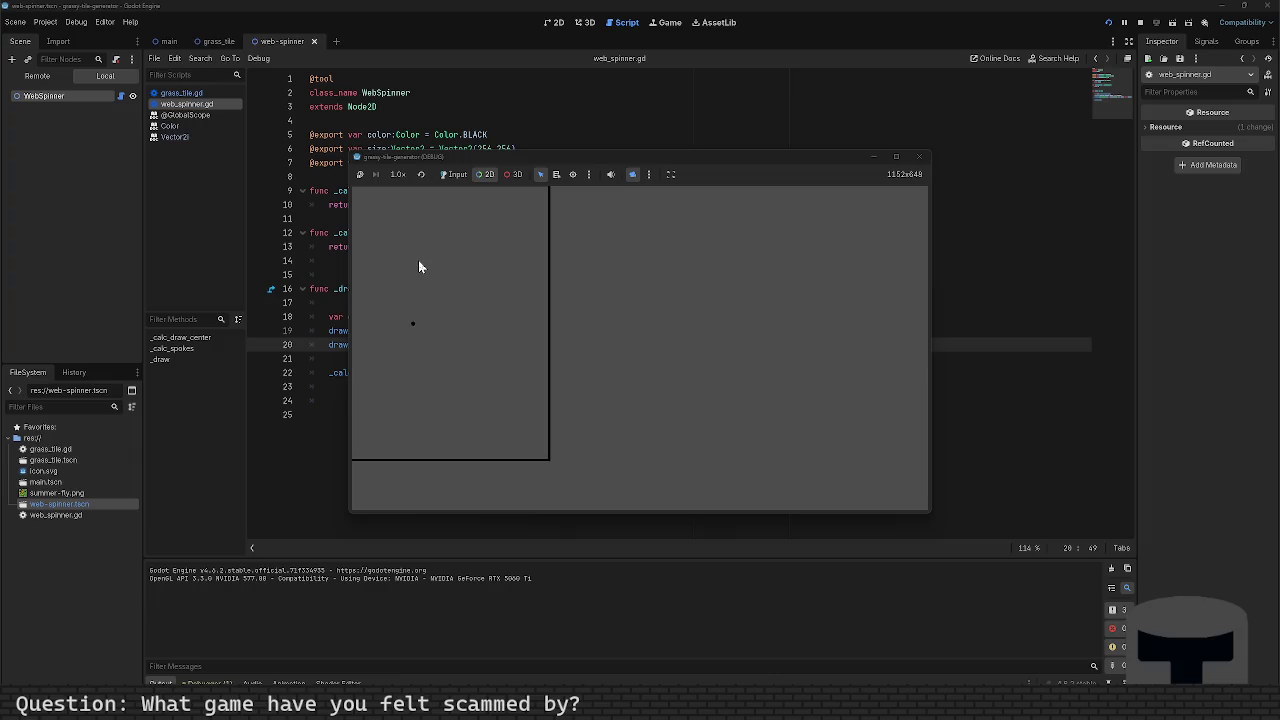
pyautogui.moveTo(398, 264)
pyautogui.mouseDown()
pyautogui.moveTo(734, 283)
pyautogui.moveTo(576, 287)
pyautogui.mouseUp()
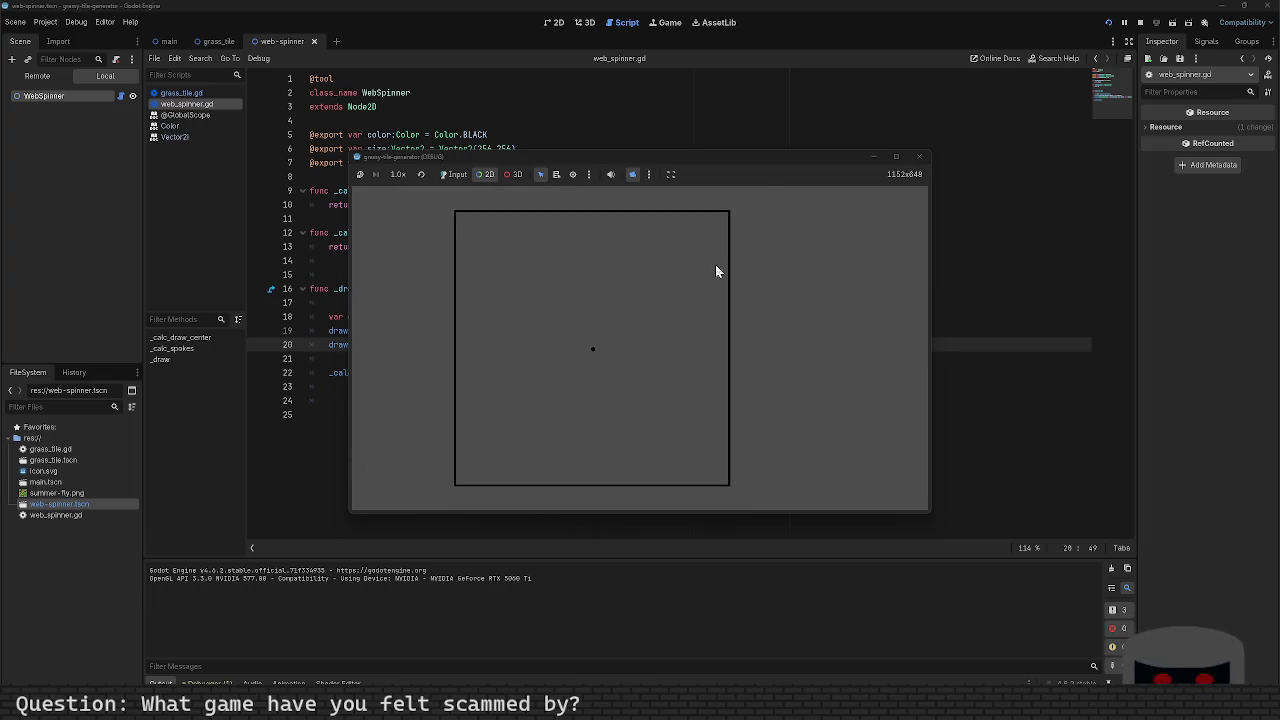
pyautogui.click(919, 156)
pyautogui.click(481, 248)
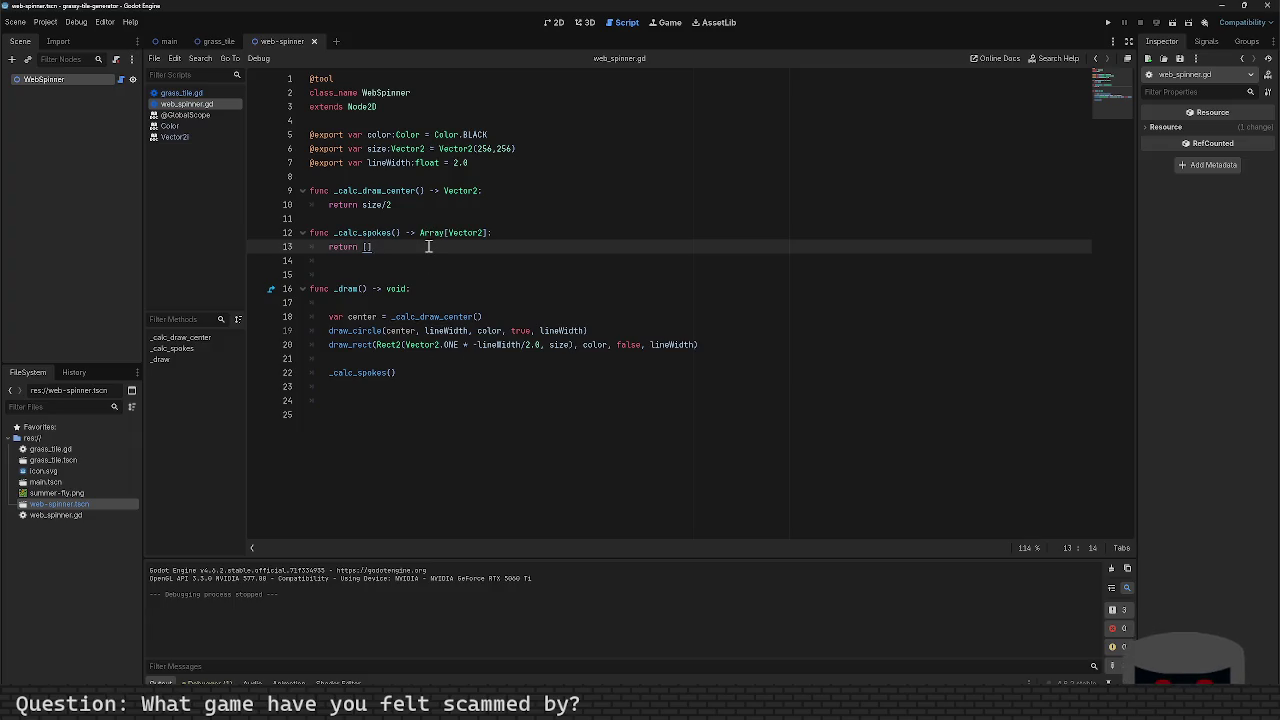
# Step: Add blank lines above return [] inside _calc_spokes
pyautogui.press('Up')
pyautogui.press('End')
pyautogui.press('Return')
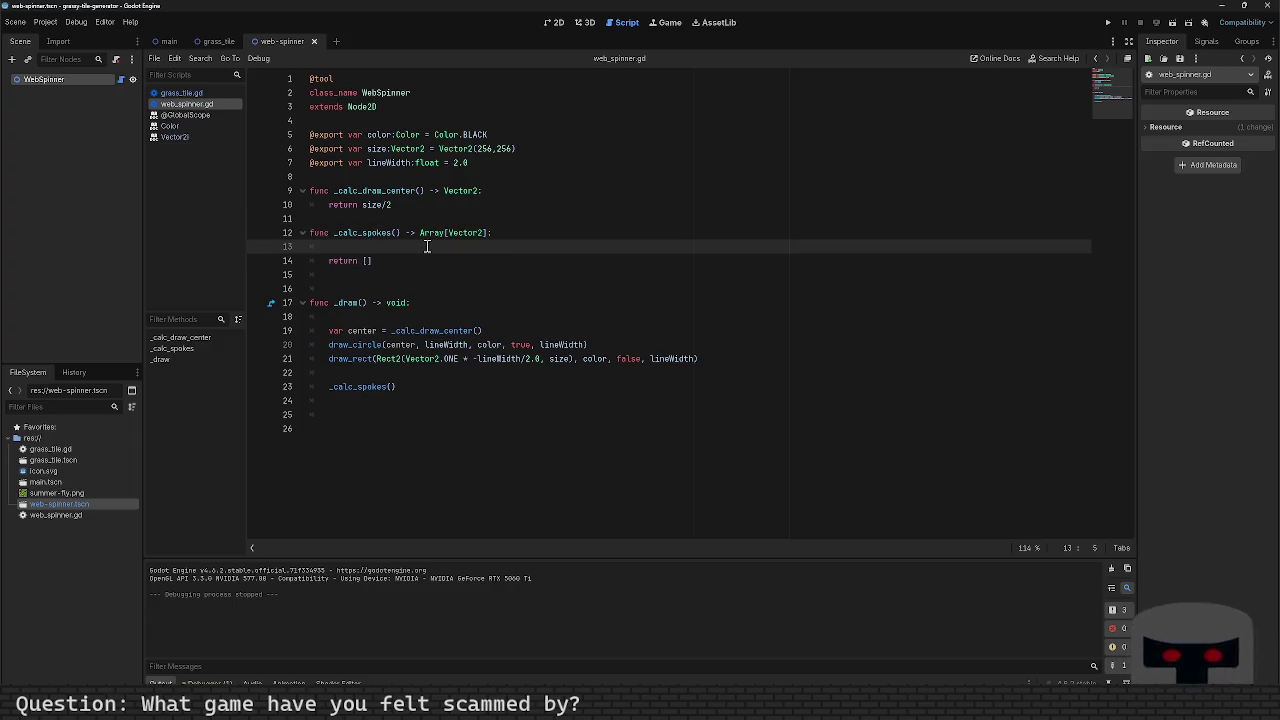
pyautogui.press('Return')
pyautogui.press('Return')
pyautogui.press('Up')
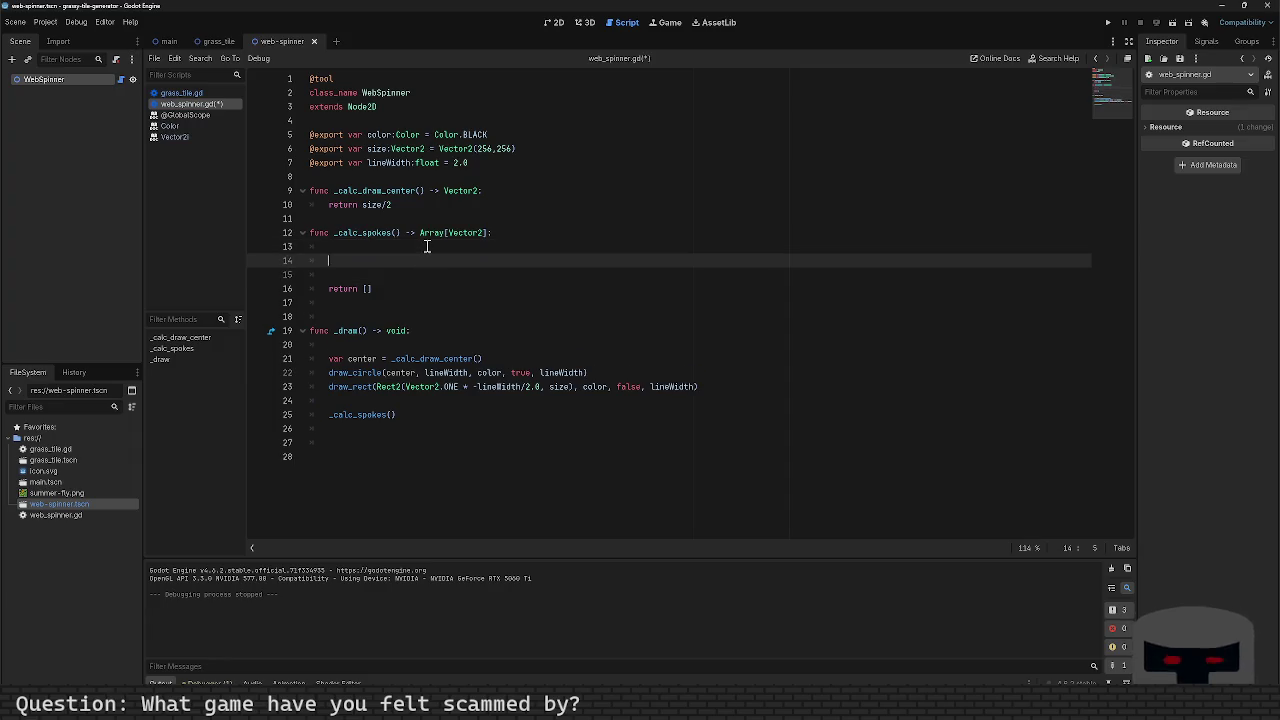
pyautogui.press('Up')
pyautogui.press('Up')
pyautogui.press('Up')
pyautogui.press('Return')
pyautogui.press('Return')
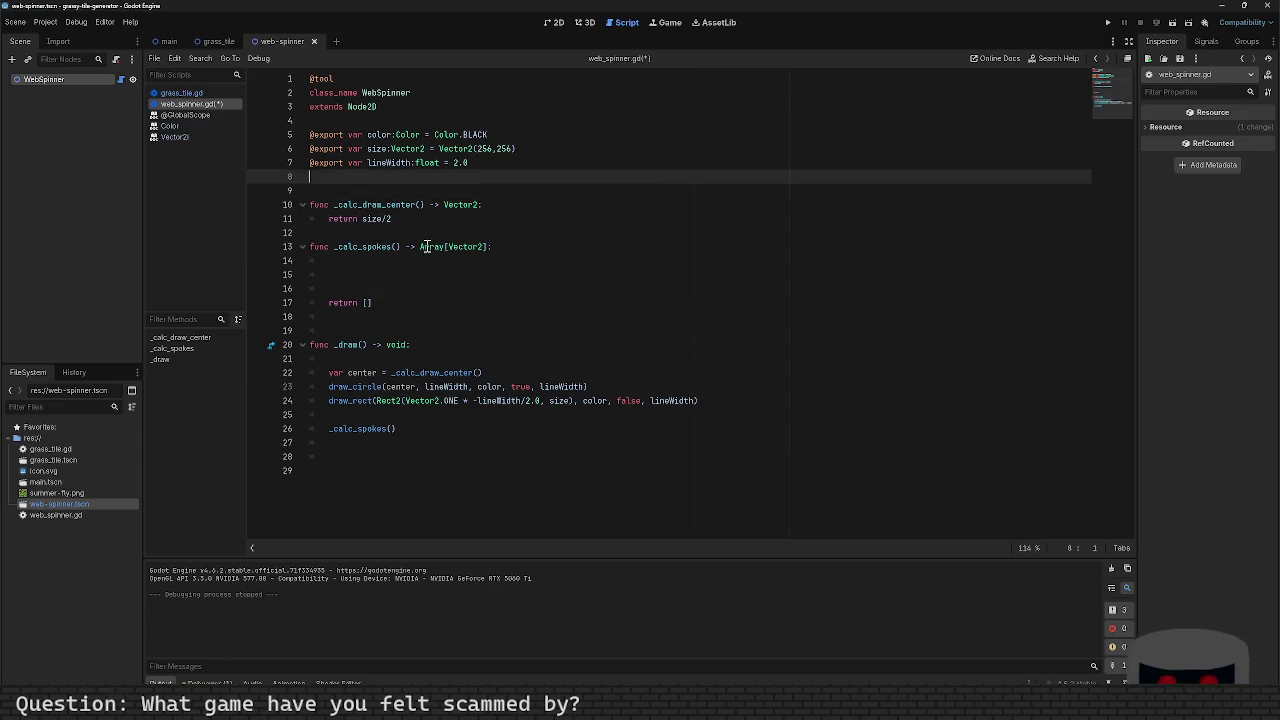
pyautogui.press('Up')
pyautogui.write('@e')
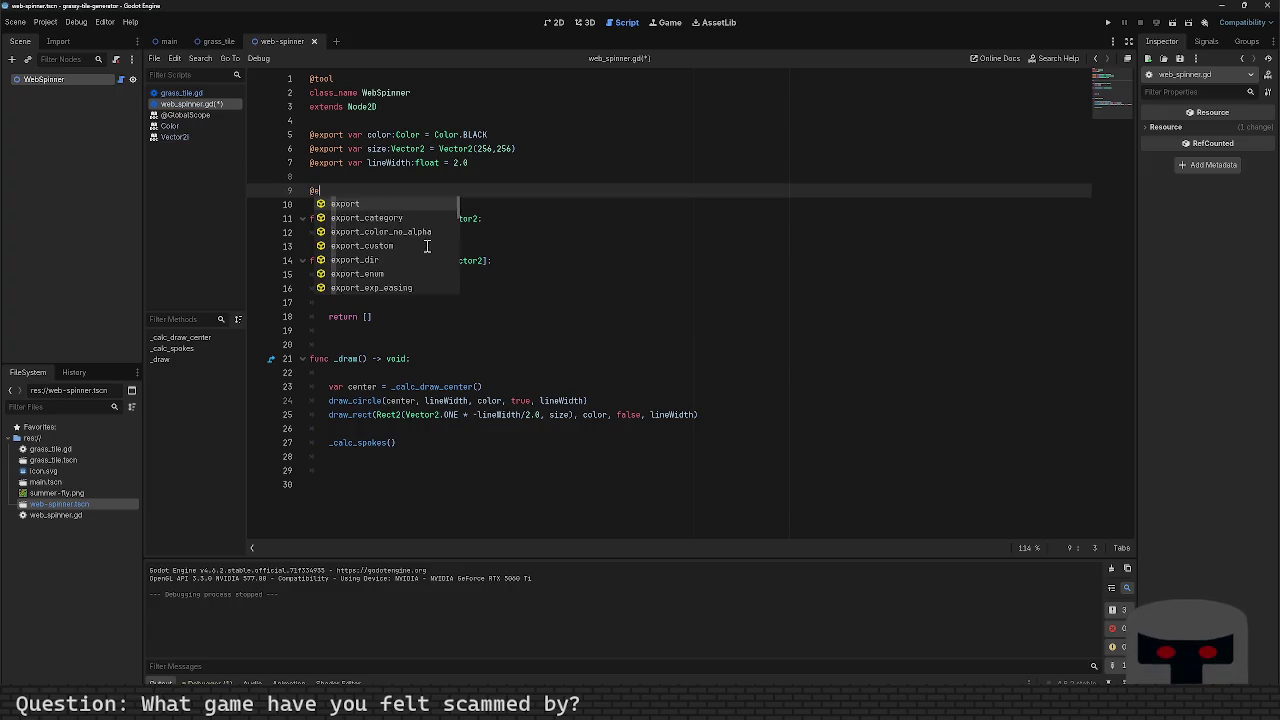
pyautogui.write('xport var ')
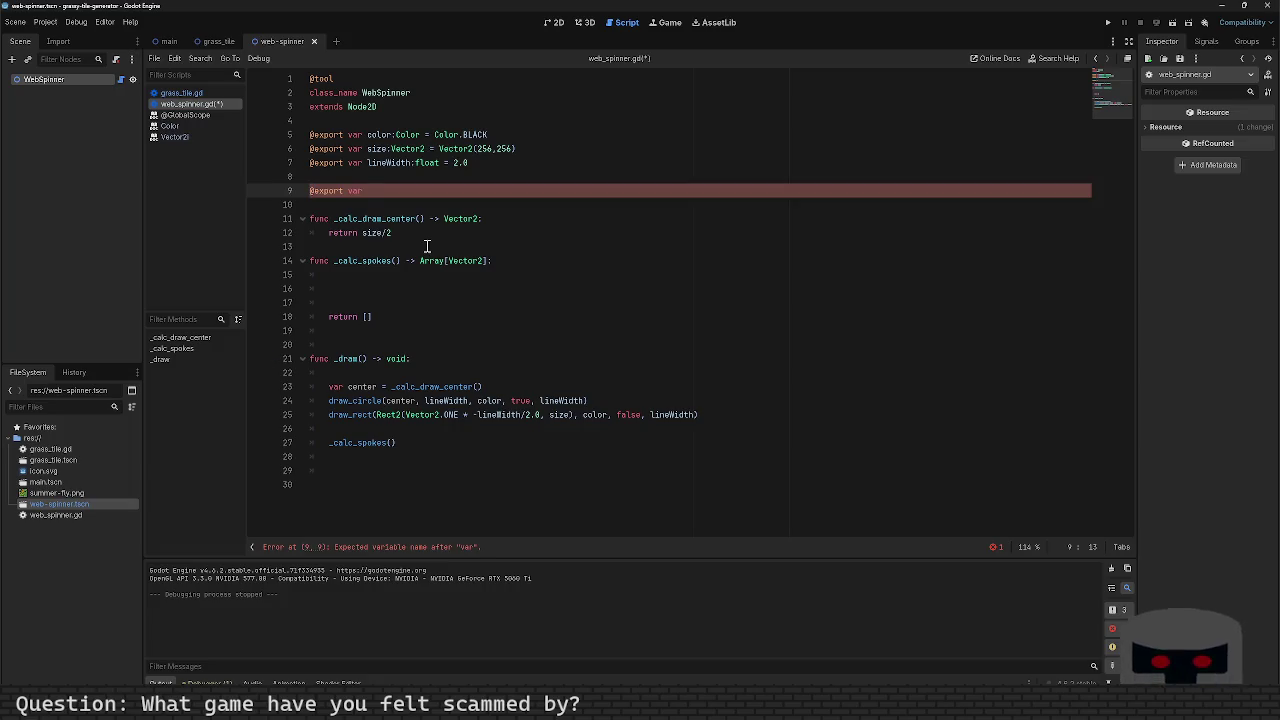
pyautogui.write('rspoke_')
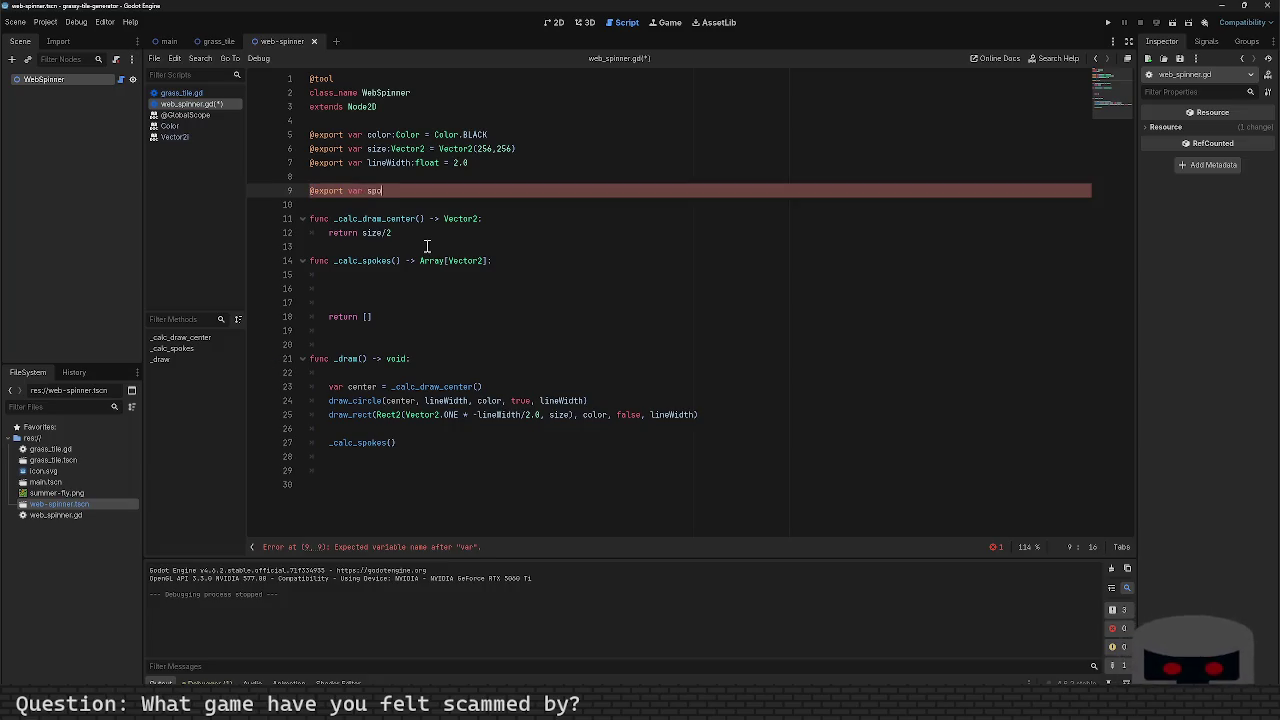
pyautogui.write('e_range')
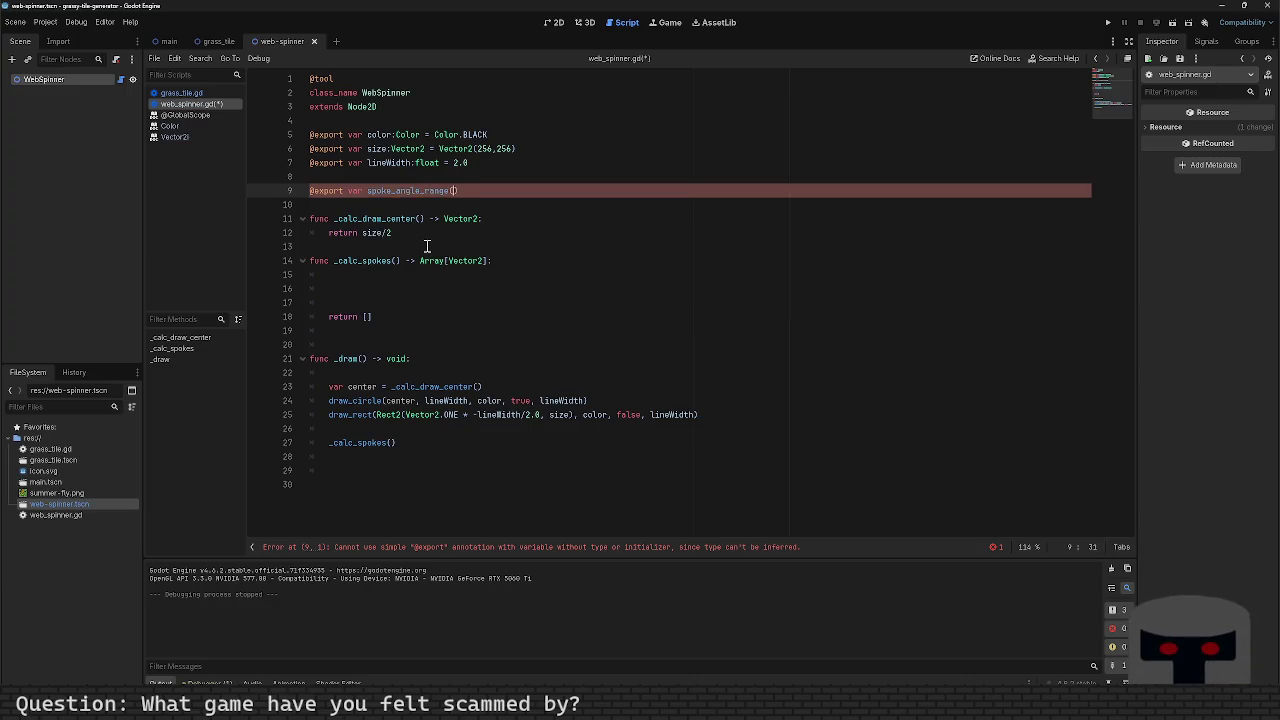
pyautogui.write(':Vector2(')
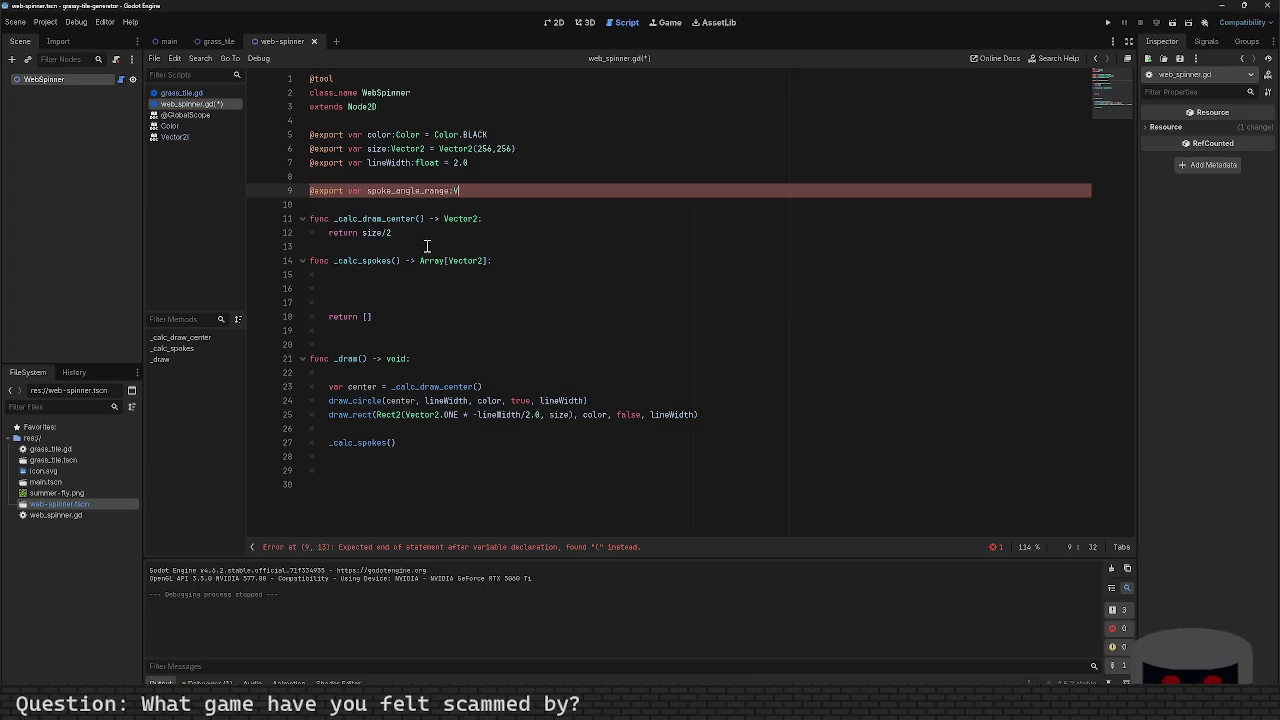
pyautogui.press('Escape')
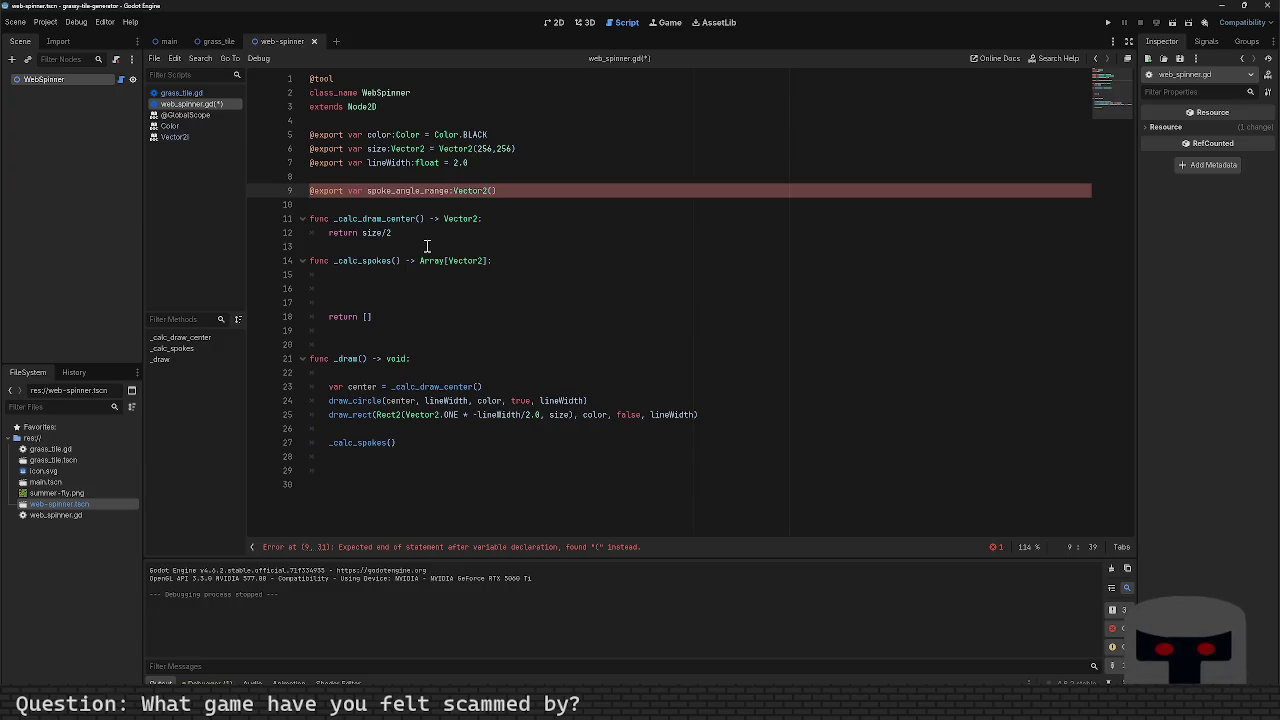
# Step: Try a 20*2*PI/180.0 angle inside Vector2, then start converting it to degree-based values
pyautogui.write('.')
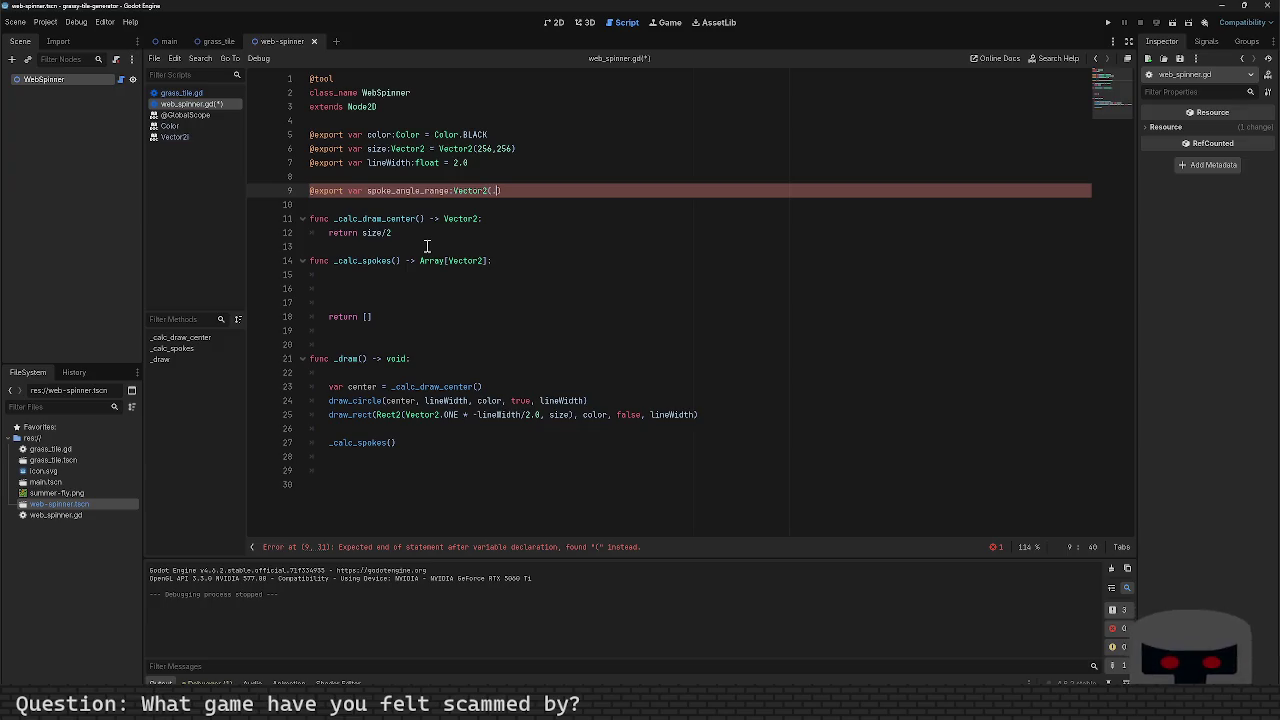
pyautogui.press('BackSpace')
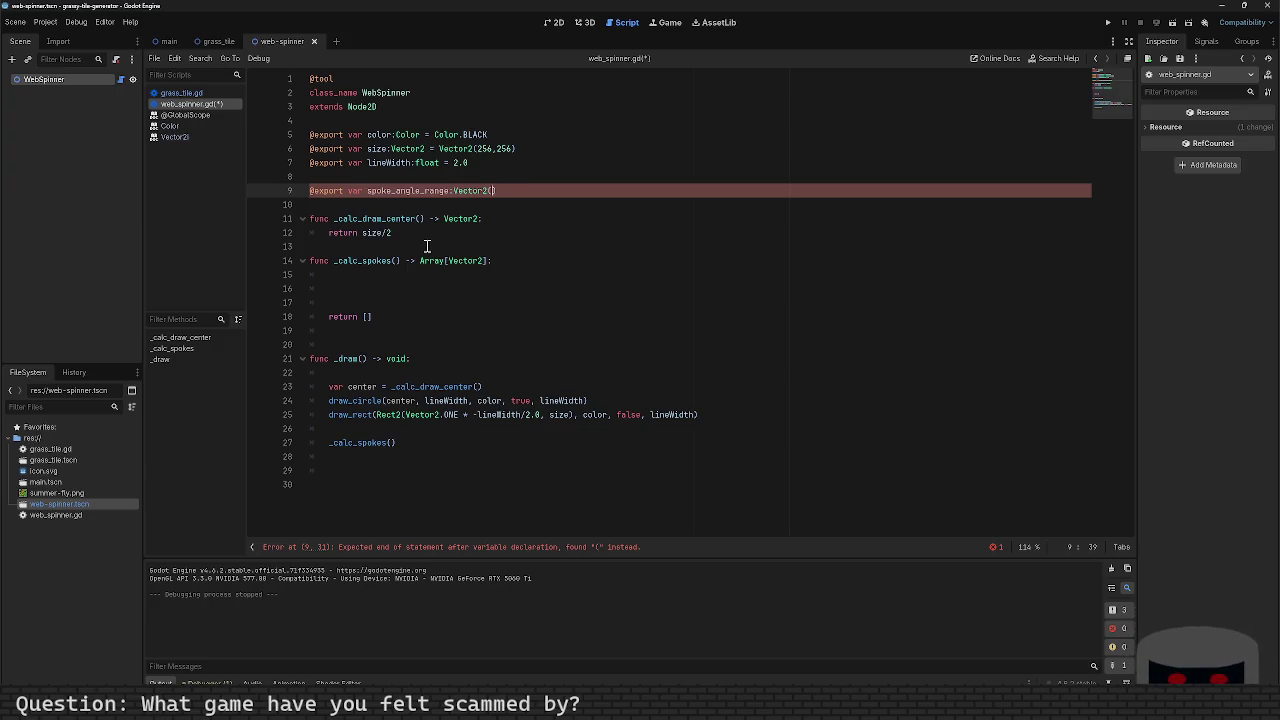
pyautogui.write('20,0')
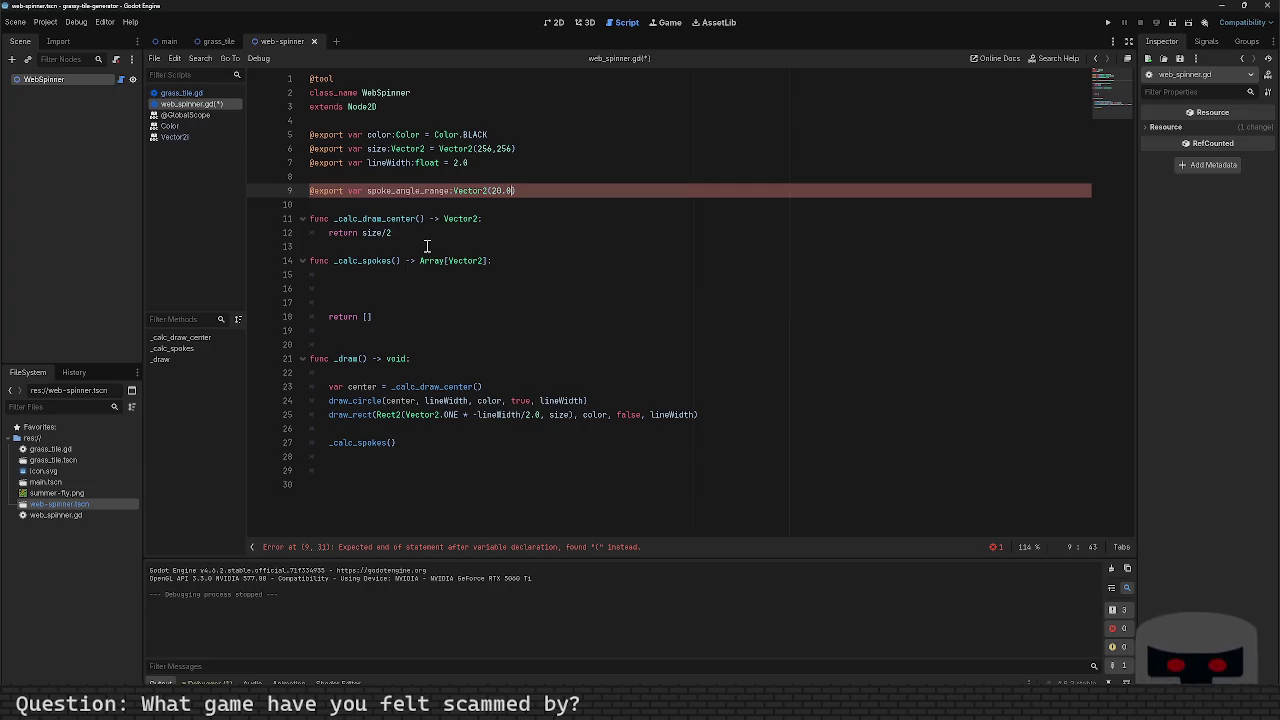
pyautogui.write(' * ')
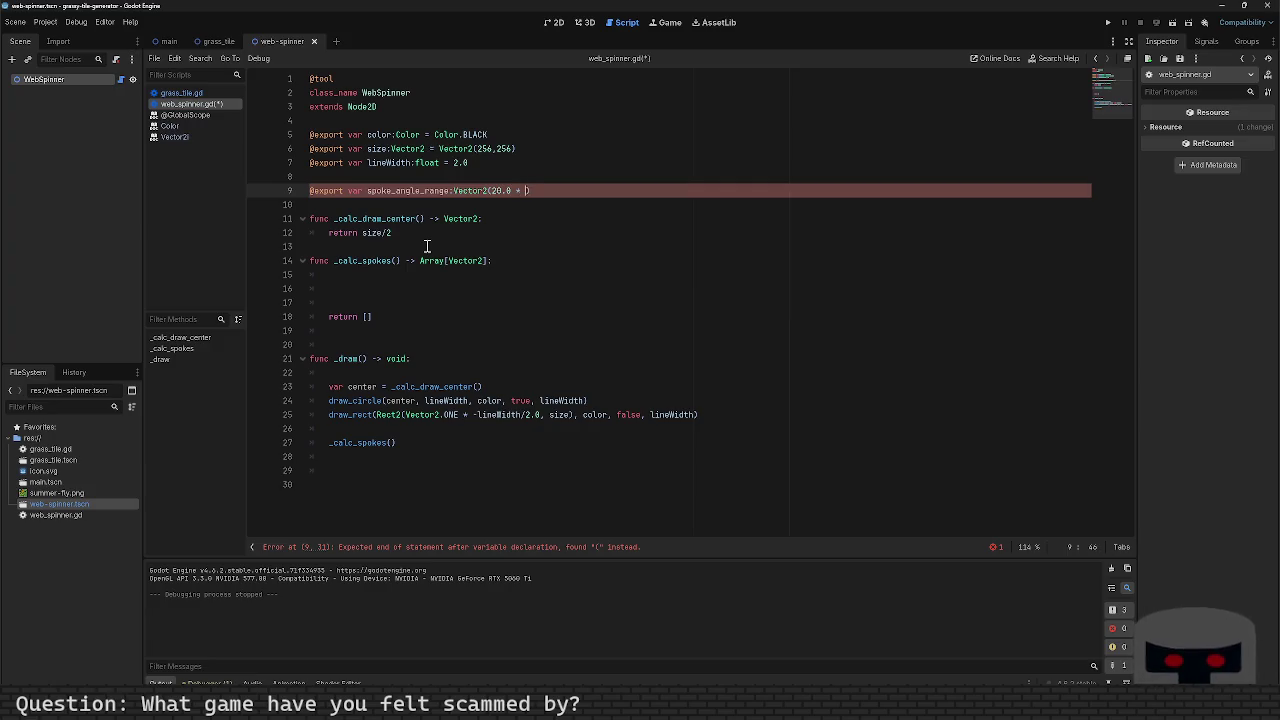
pyautogui.write('2')
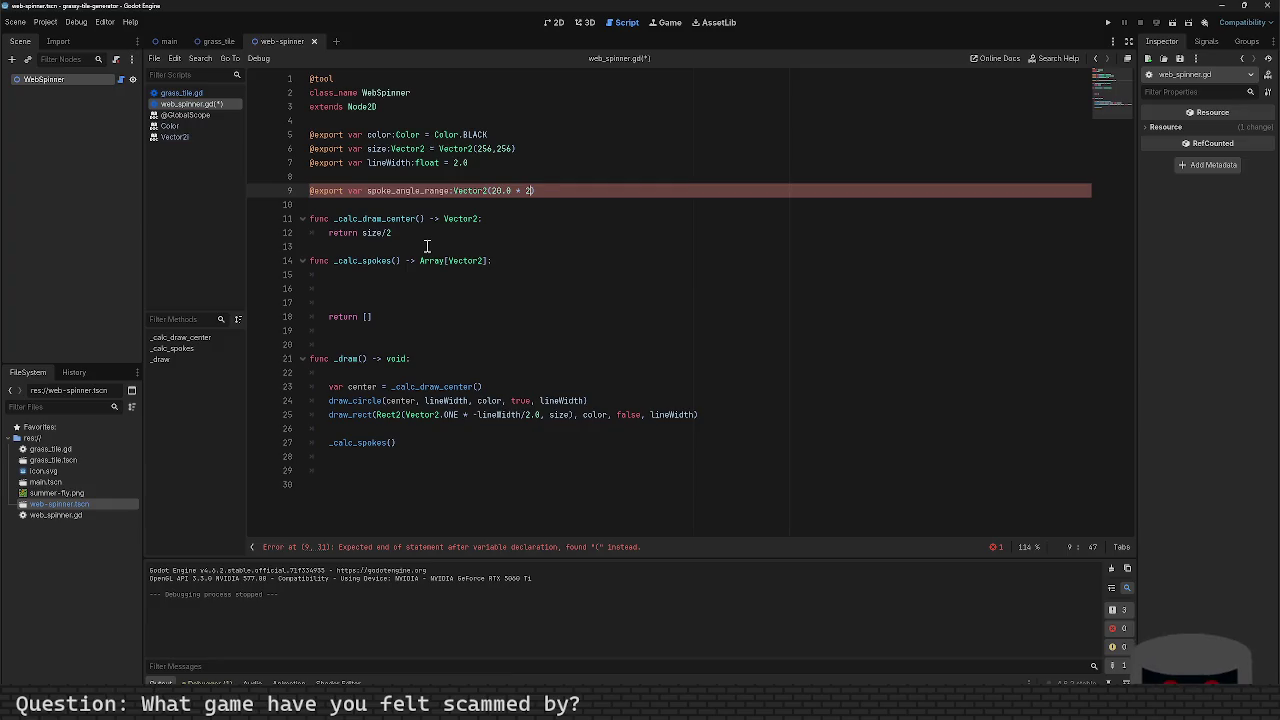
pyautogui.write('*PI')
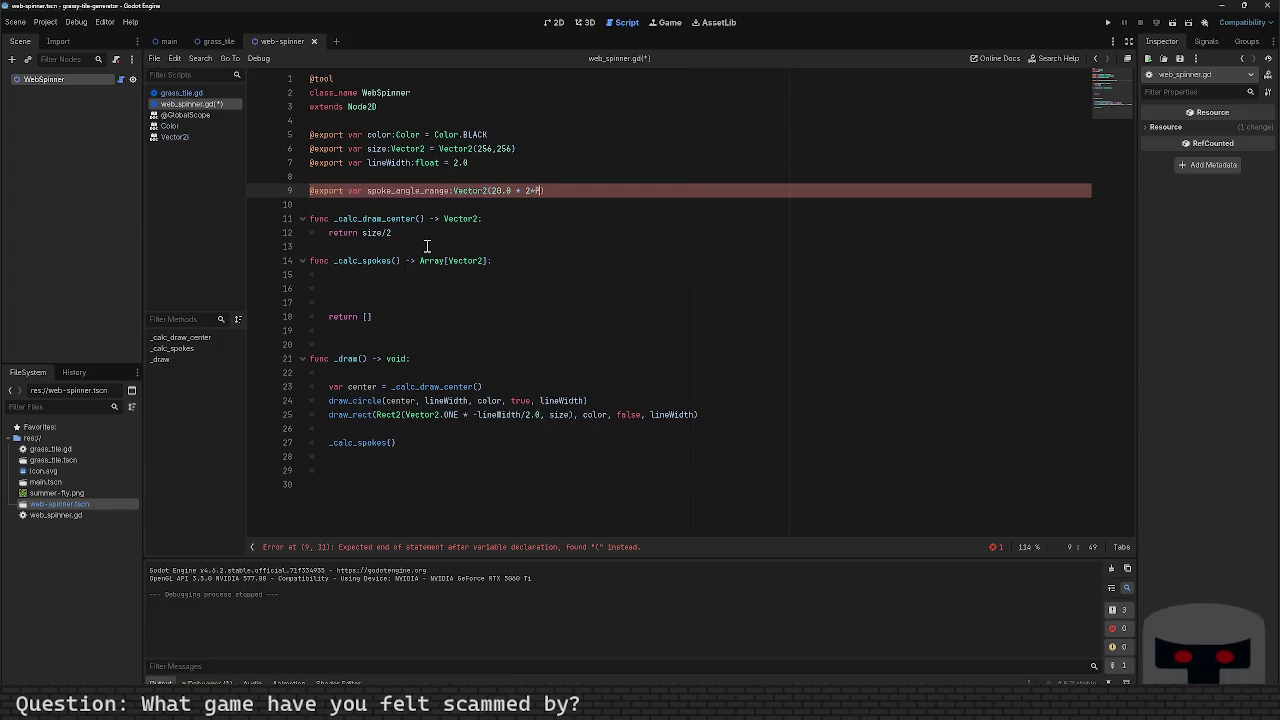
pyautogui.write('/')
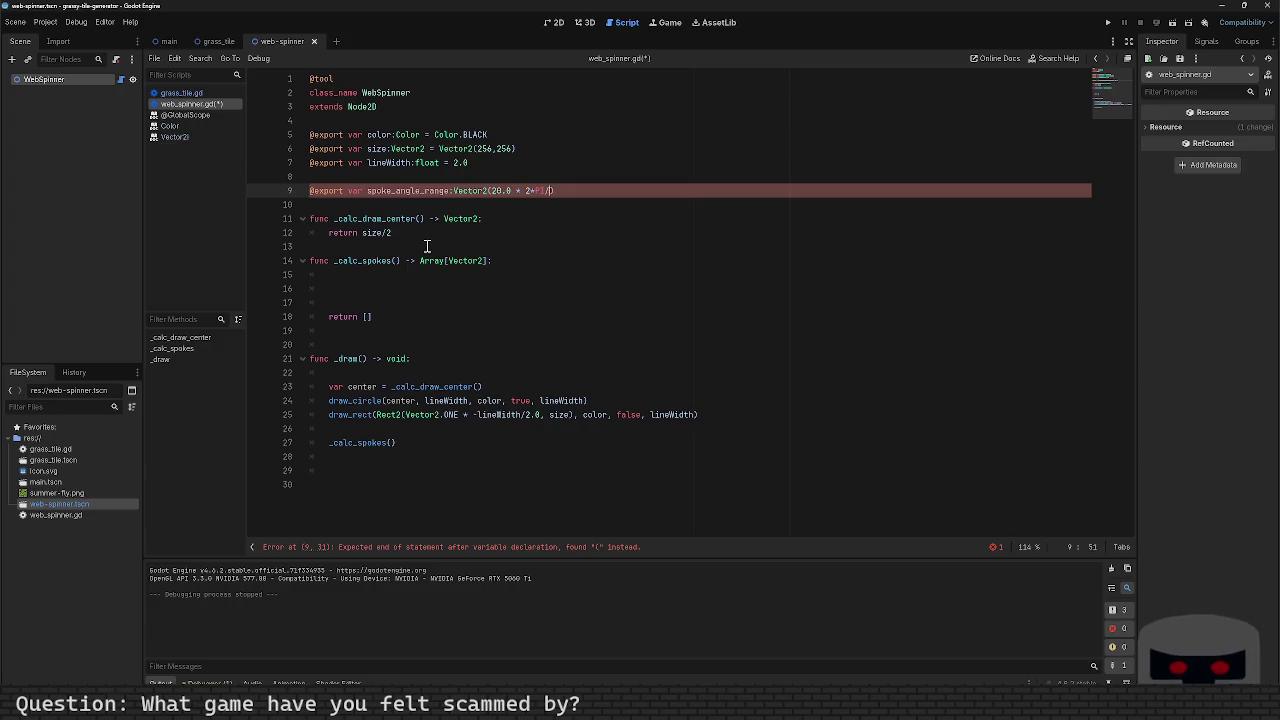
pyautogui.write('180.0')
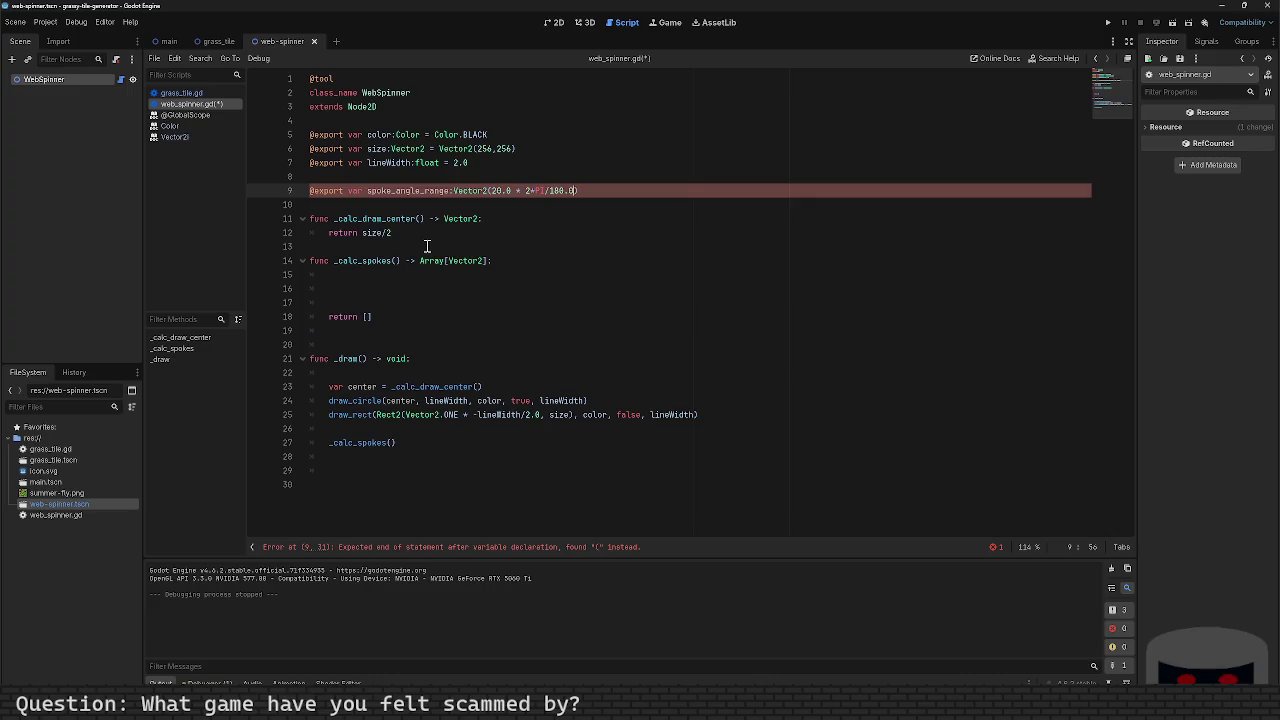
pyautogui.write(',')
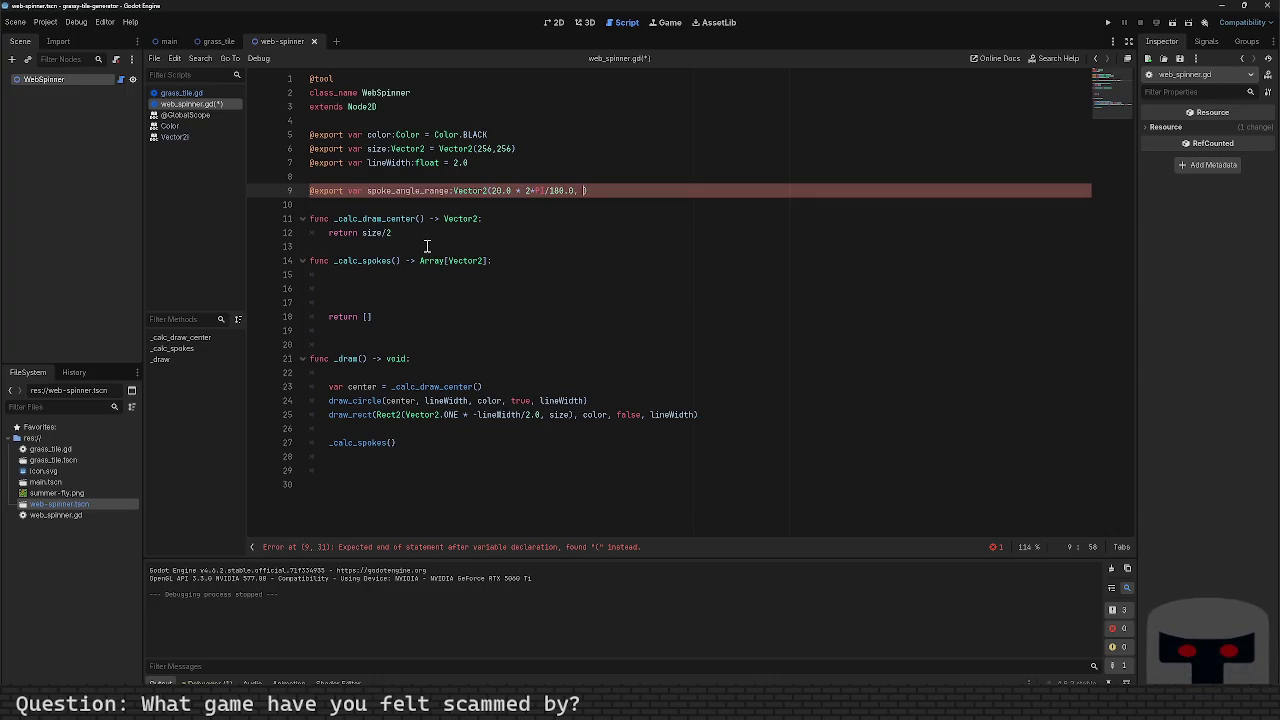
pyautogui.hotkey('shift', 'Left')
pyautogui.hotkey('shift', 'Left')
pyautogui.hotkey('shift', 'Left')
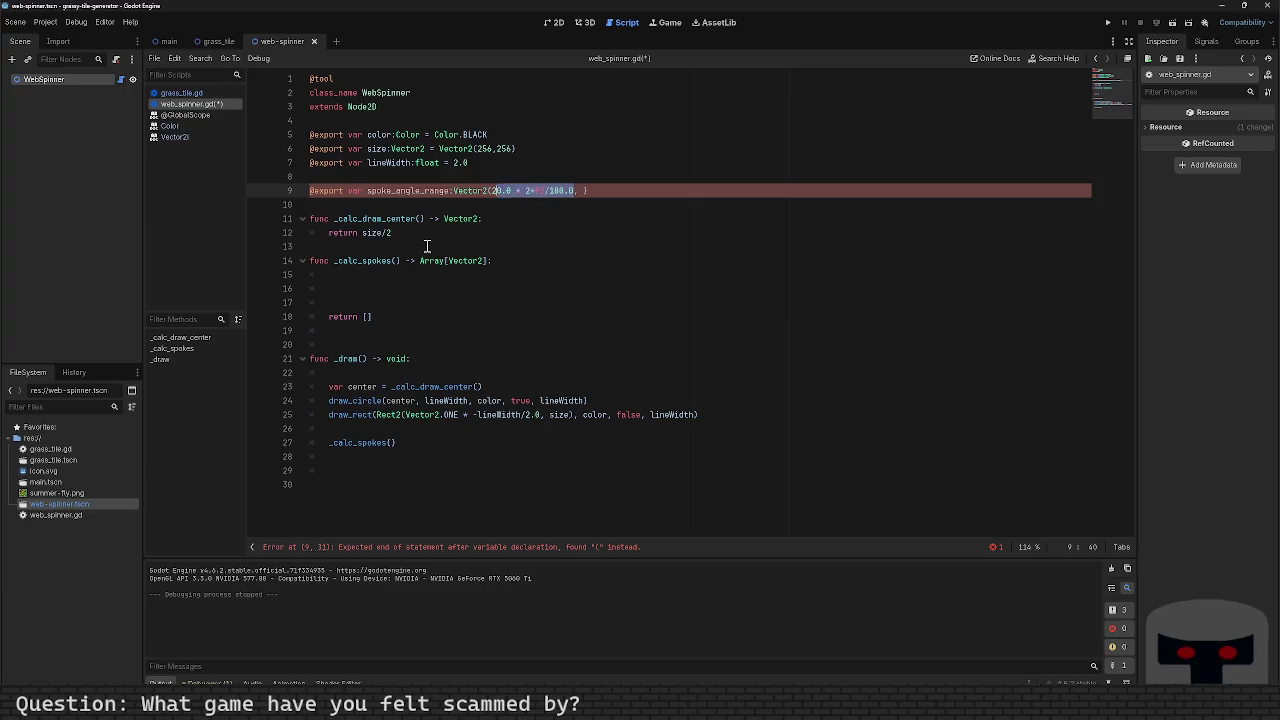
pyautogui.write('deg')
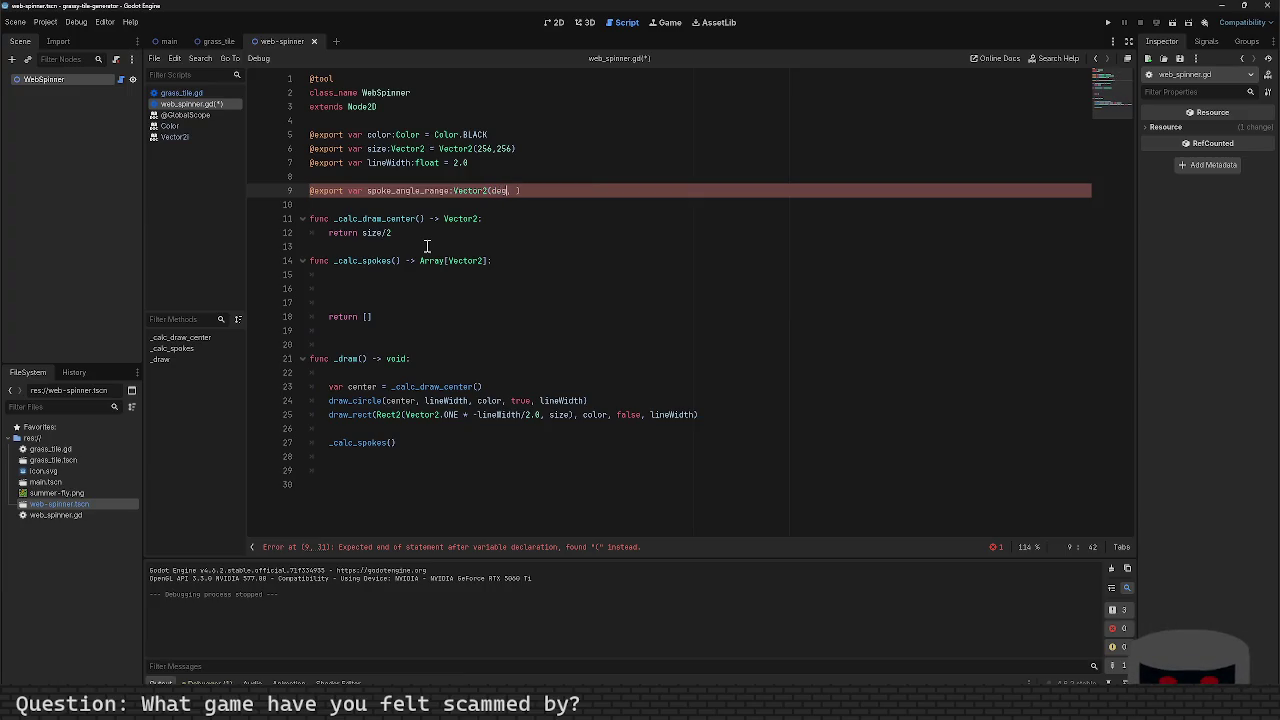
pyautogui.press('BackSpace')
pyautogui.press('BackSpace')
pyautogui.press('BackSpace')
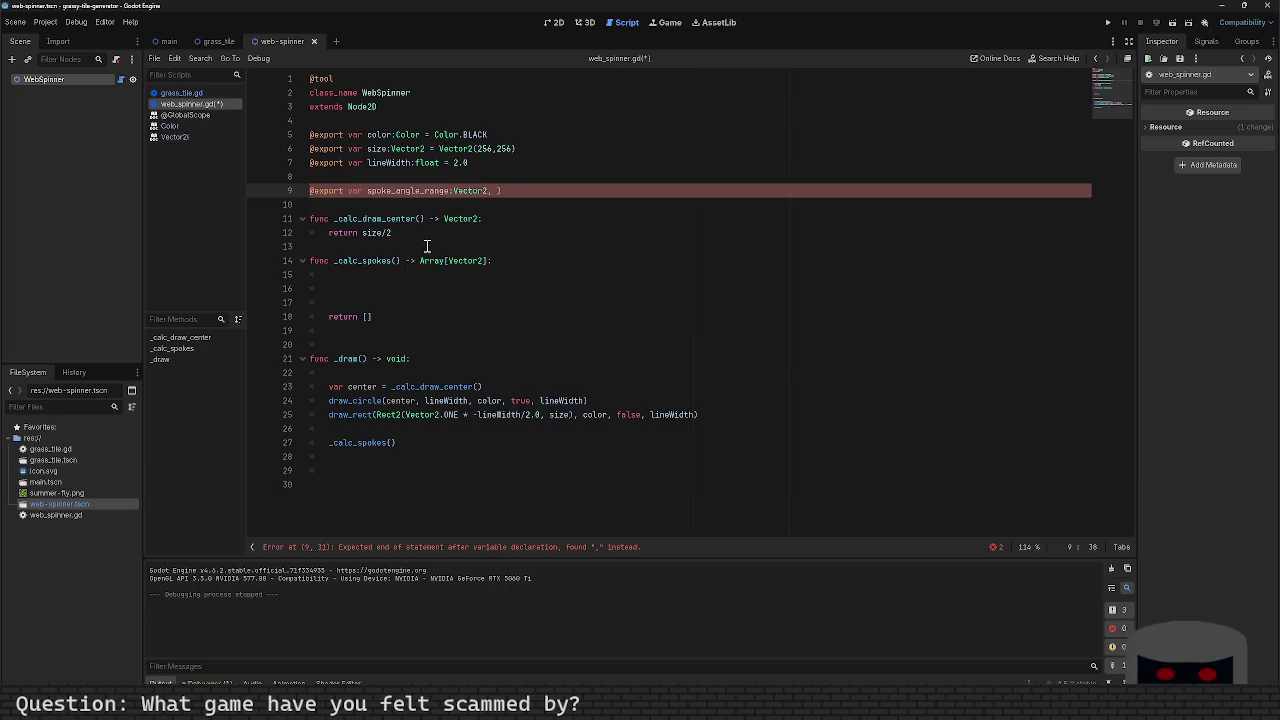
pyautogui.write('(')
# Step: Set the Vector2 arguments to deg_to_rad(20), deg_to_rad(60) and save
pyautogui.hotkey('ctrl', 'shift', 'Return')
pyautogui.write('de')
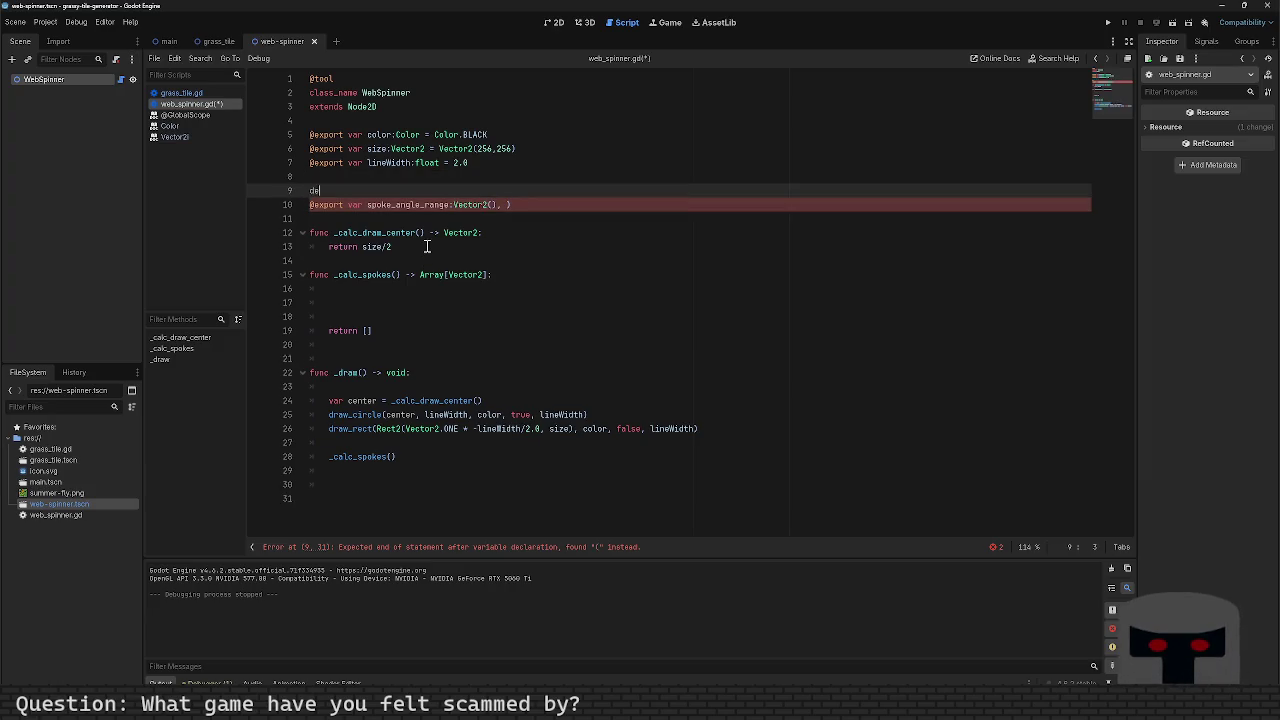
pyautogui.press('BackSpace')
pyautogui.press('BackSpace')
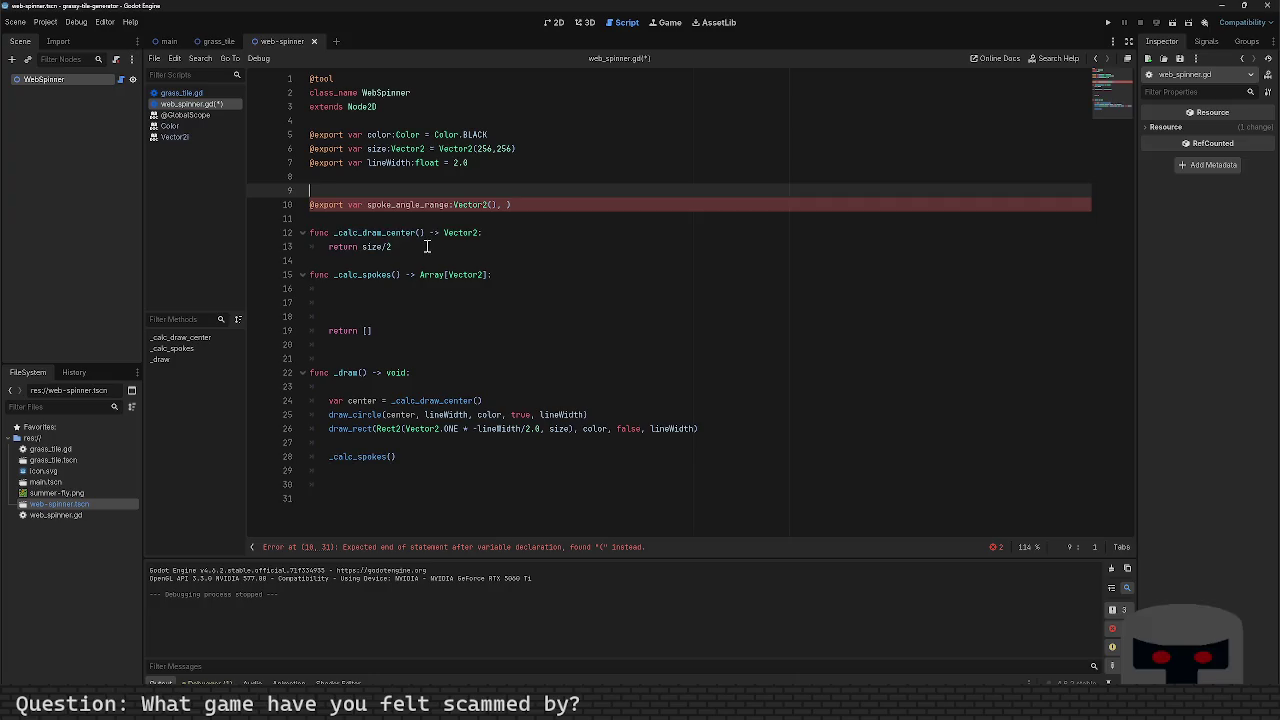
pyautogui.press('Delete')
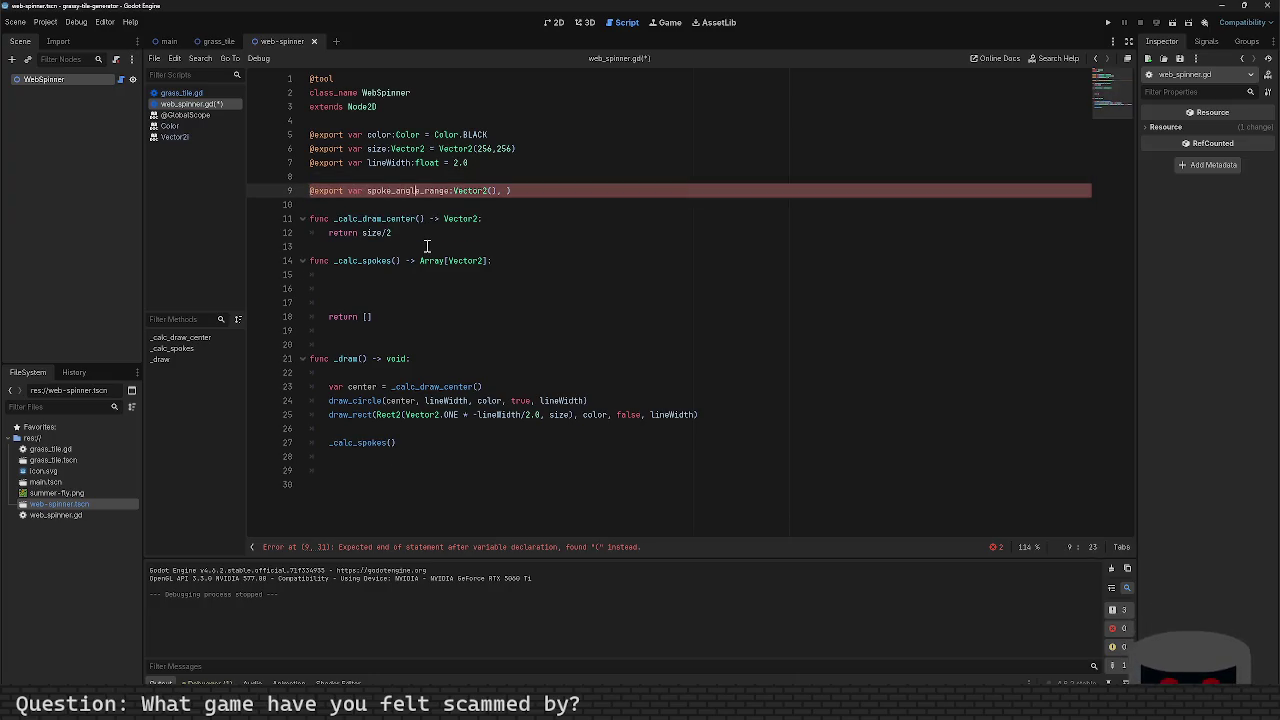
pyautogui.hotkey('ctrl', 'Right')
pyautogui.hotkey('ctrl', 'Right')
pyautogui.write('deg_to_')
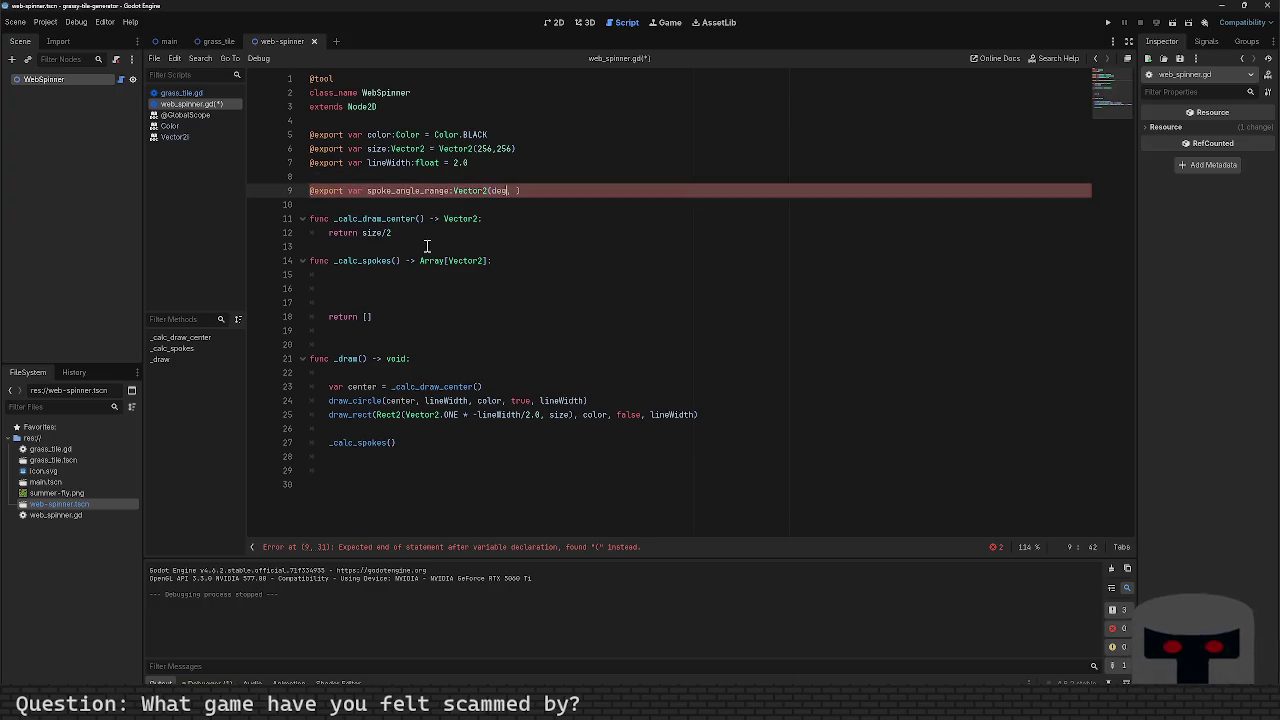
pyautogui.write('rad(')
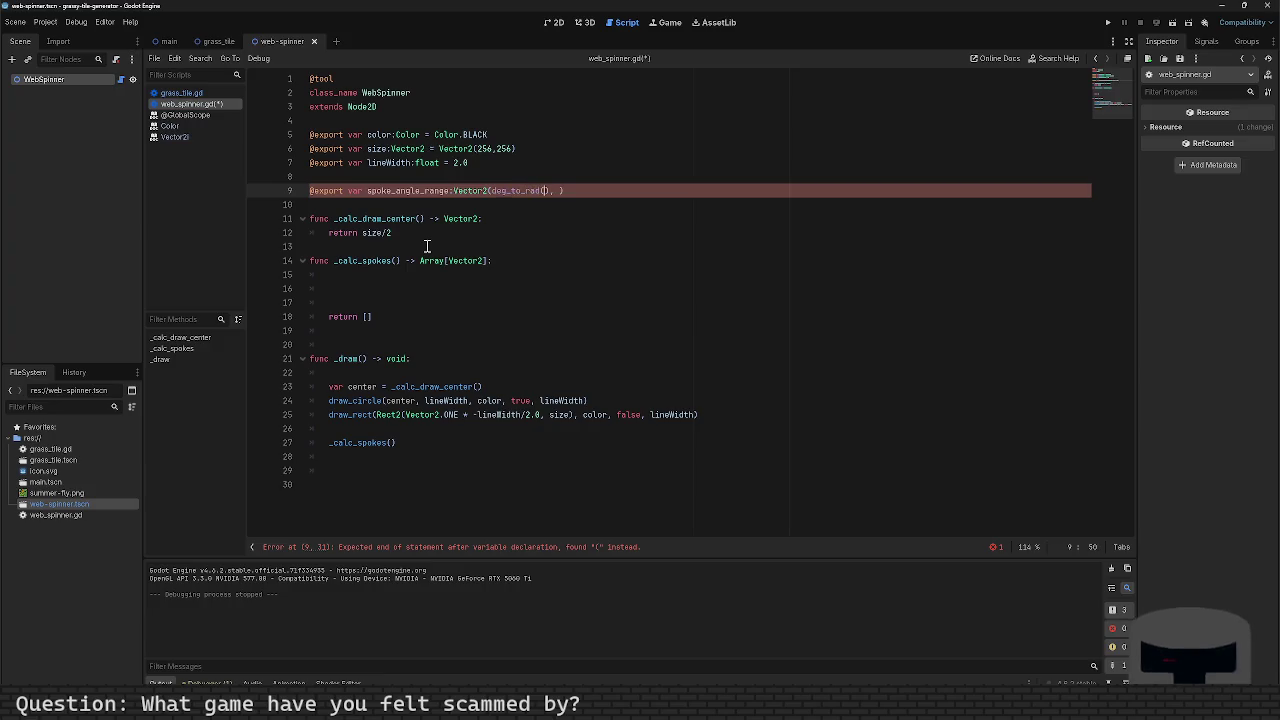
pyautogui.write('20), ')
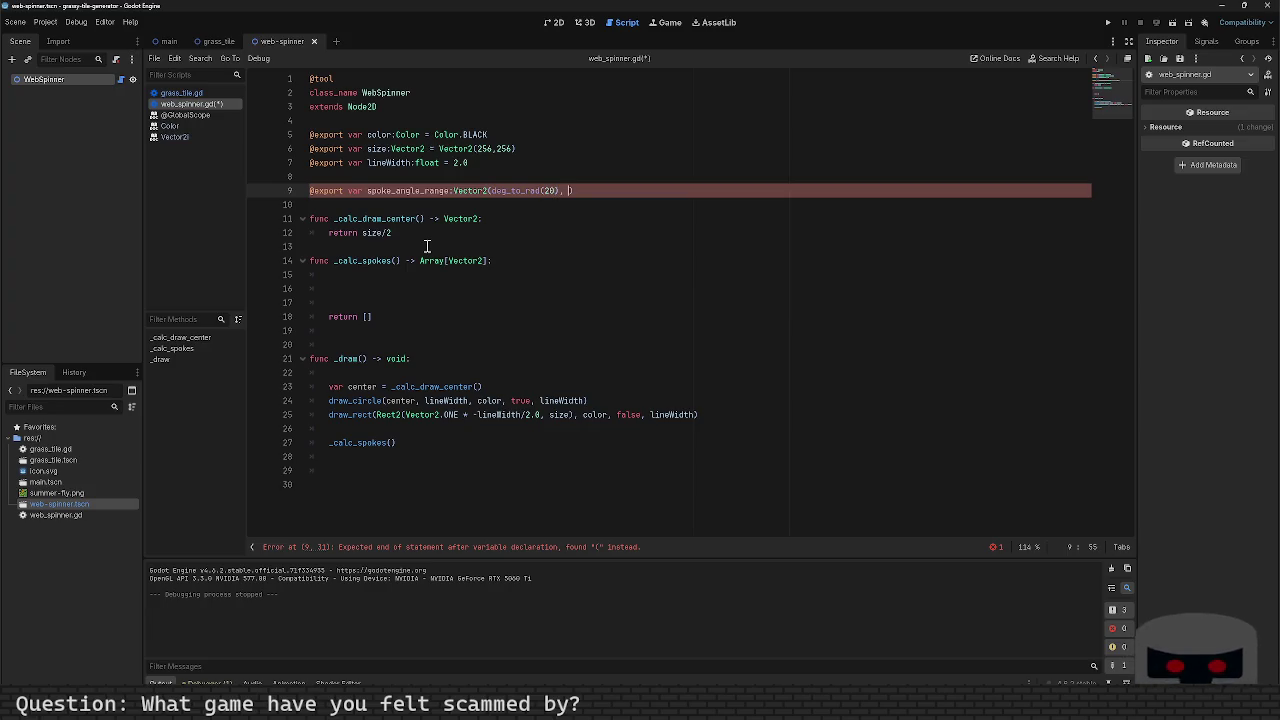
pyautogui.write('deg_to')
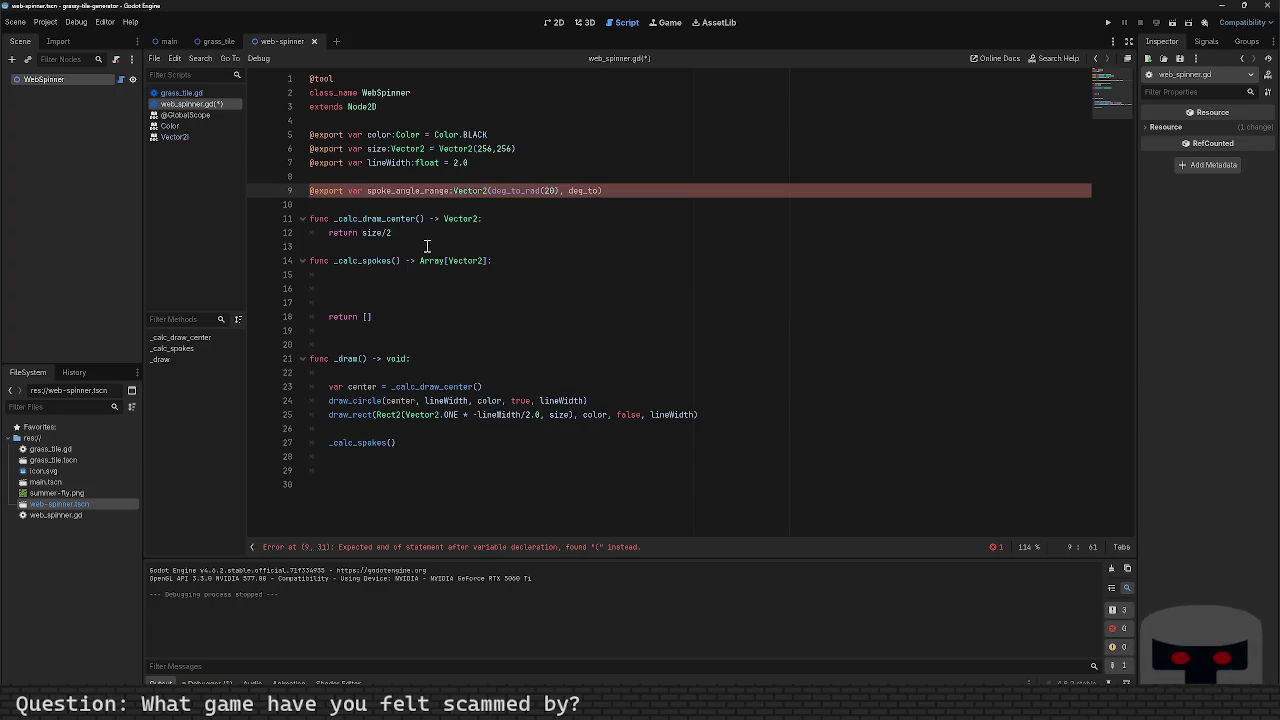
pyautogui.write('_rad(')
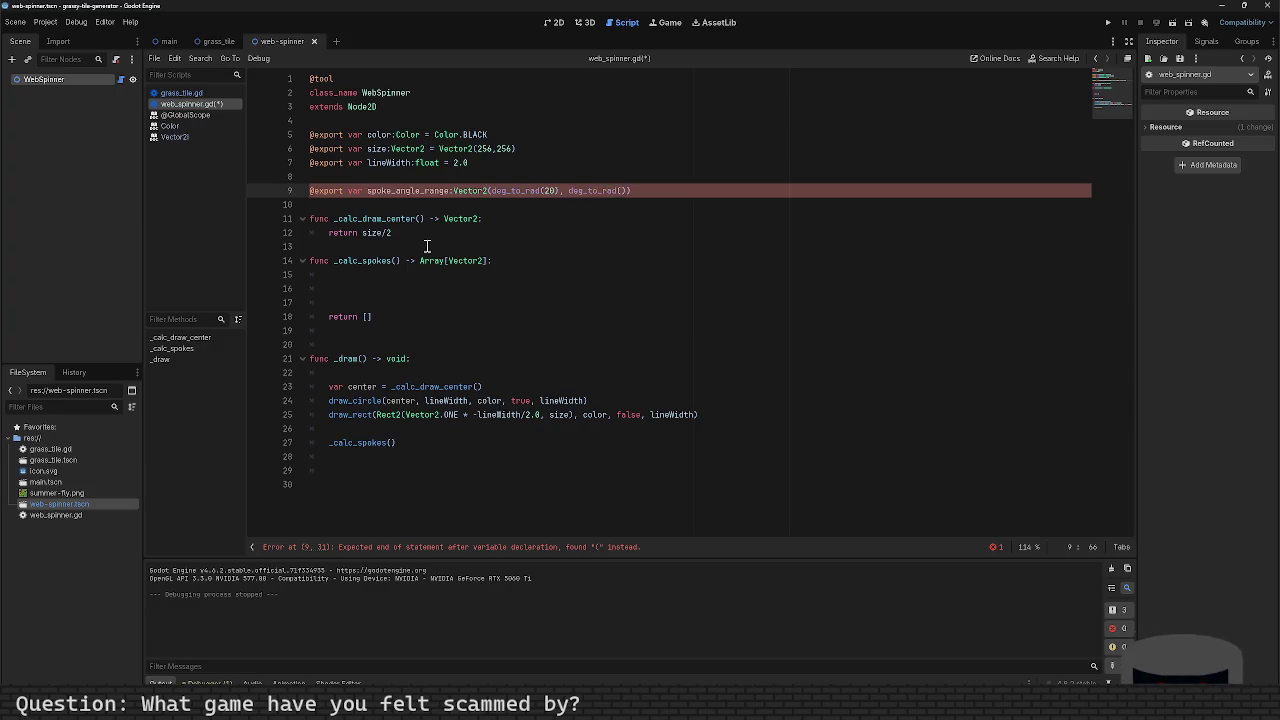
pyautogui.write('60))')
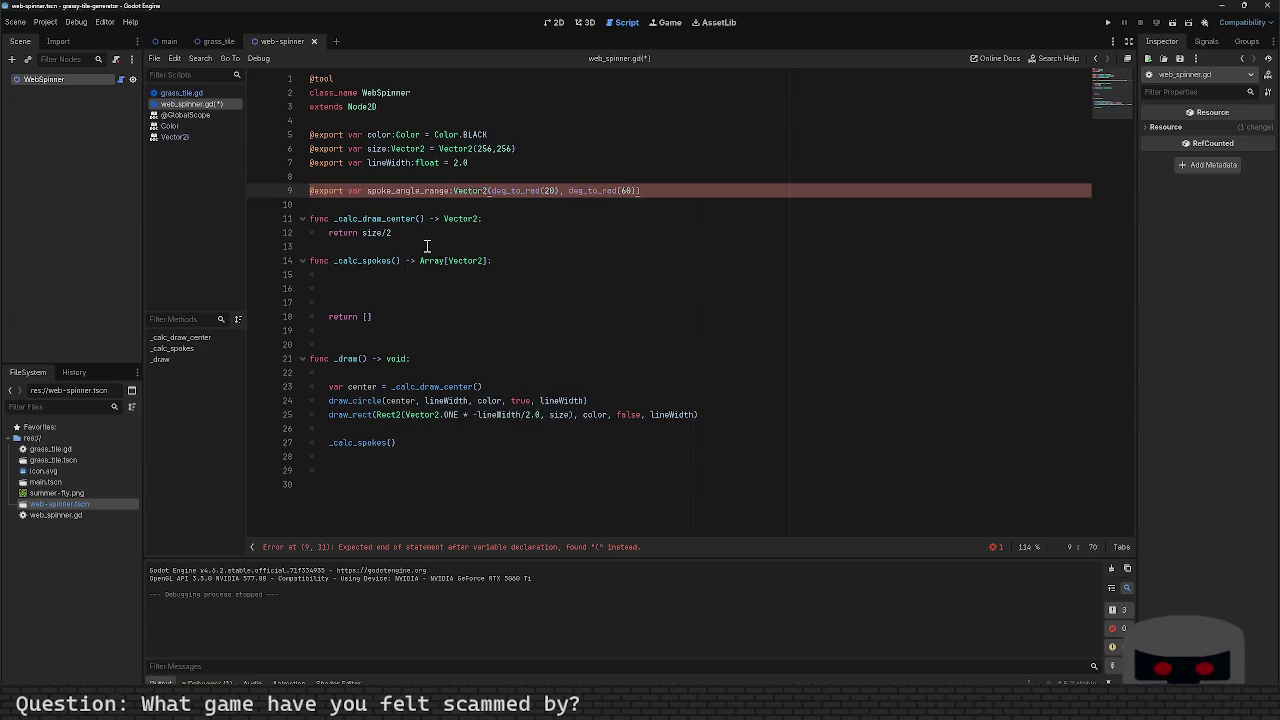
pyautogui.hotkey('ctrl', 's')
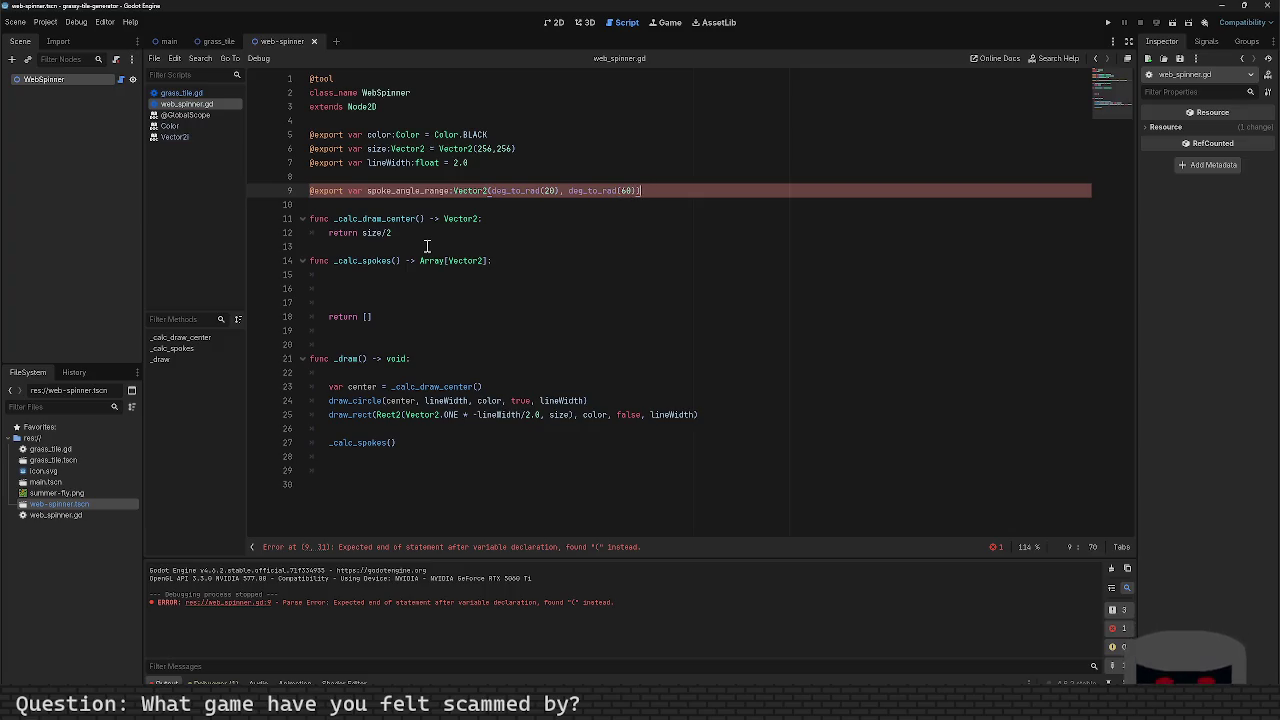
# Step: Rework spoke_angle_range's default into an '= [...]' assignment
pyautogui.press('Left')
pyautogui.press('Left')
pyautogui.press('Left')
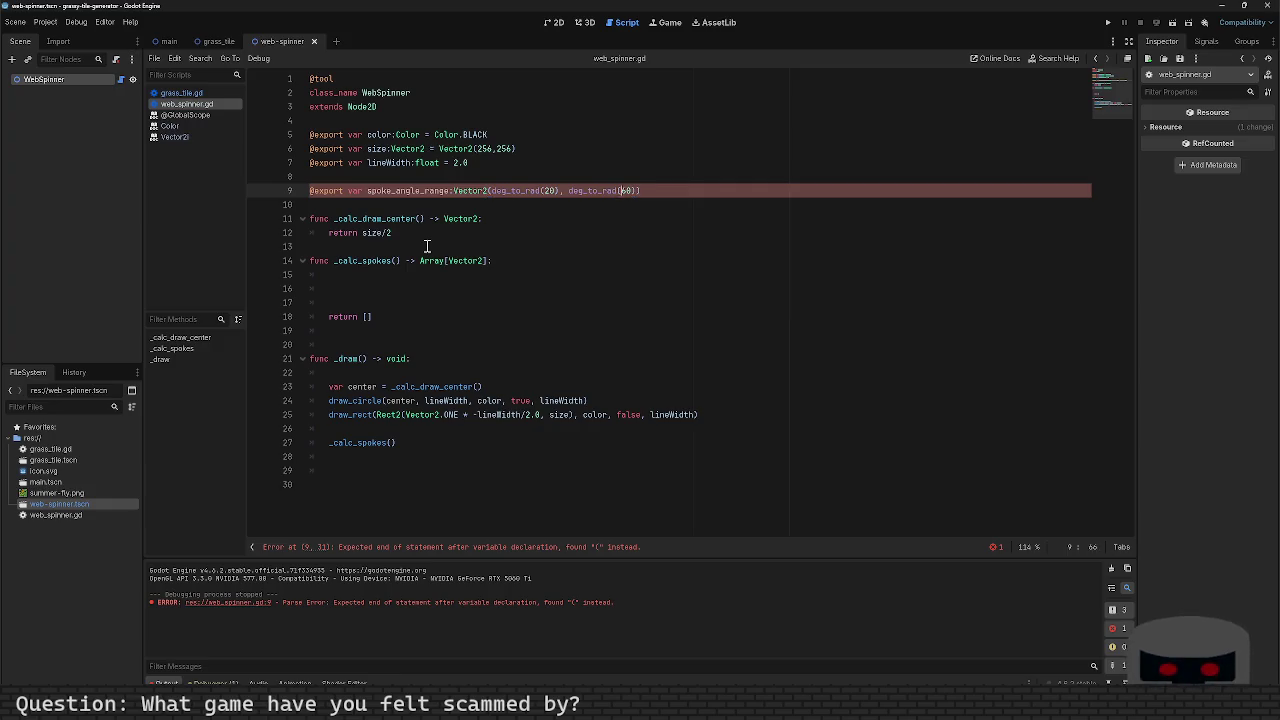
pyautogui.press('Left')
pyautogui.press('Left')
pyautogui.press('Left')
pyautogui.press('BackSpace')
pyautogui.write('= [')
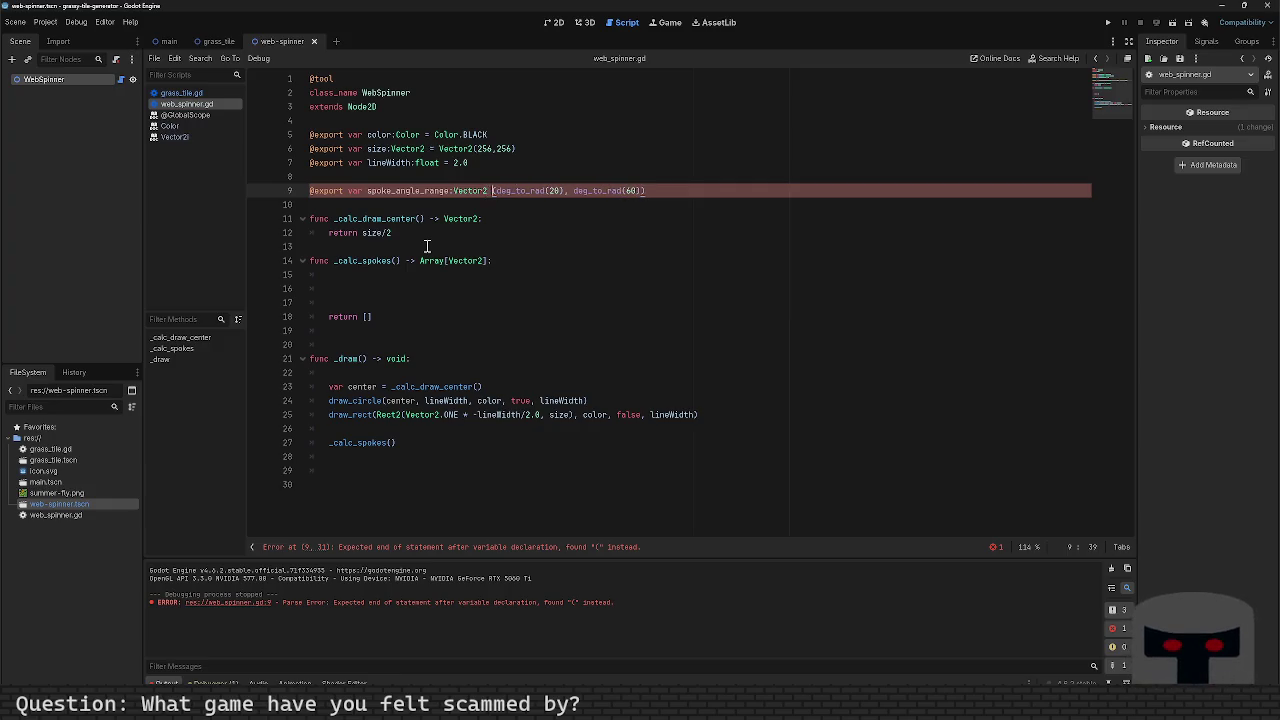
pyautogui.press('End')
pyautogui.press('BackSpace')
pyautogui.write(']')
# Step: Replace the brackets with a Vector2(deg_to_rad(20), deg_to_rad(60)) constructor
pyautogui.press('Delete')
pyautogui.write('(')
pyautogui.press('End')
pyautogui.press('BackSpace')
pyautogui.write(')')
pyautogui.press('Home')
pyautogui.write('Vector2')
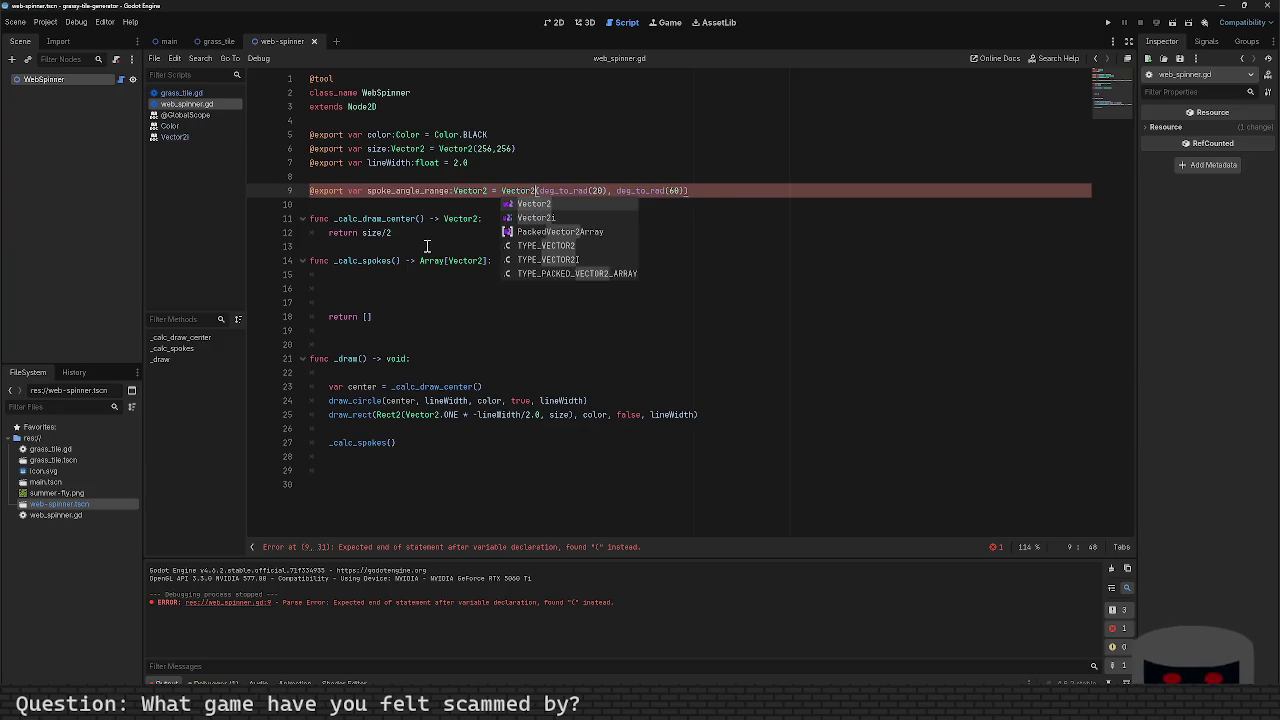
pyautogui.press('Escape')
pyautogui.press('Down')
pyautogui.press('Down')
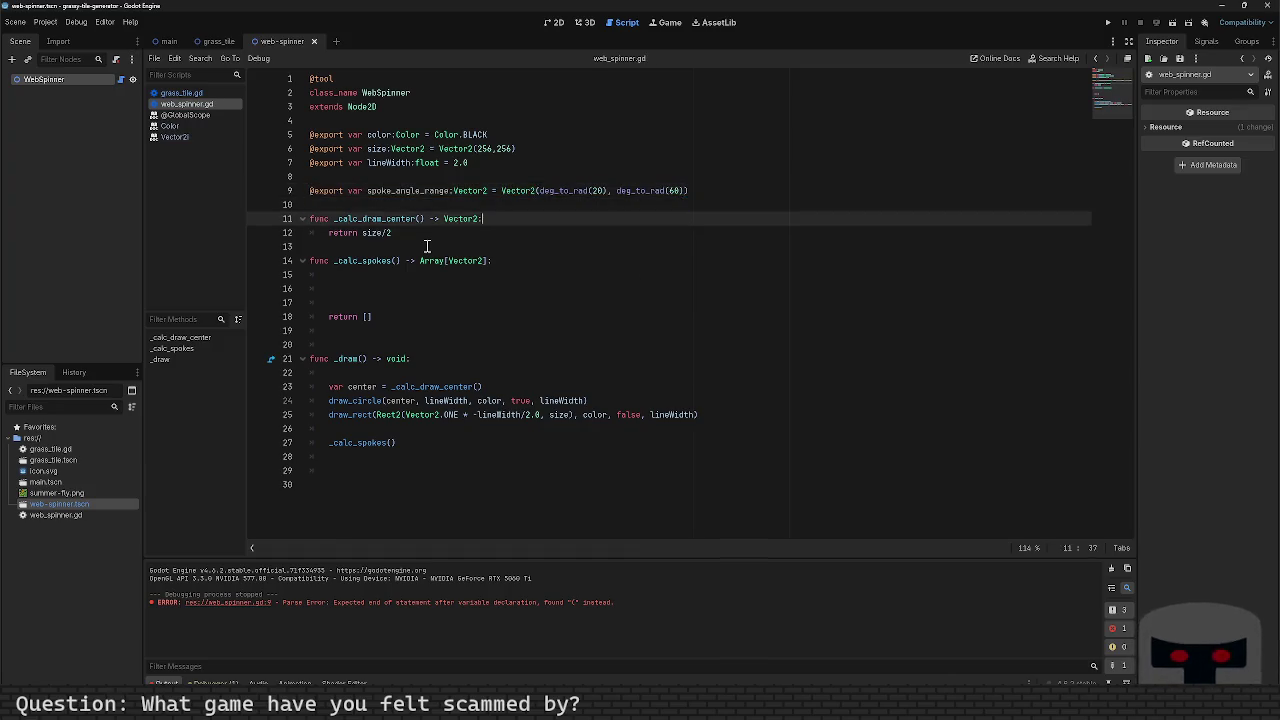
pyautogui.press('Up')
pyautogui.press('Up')
pyautogui.press('Up')
pyautogui.press('Down')
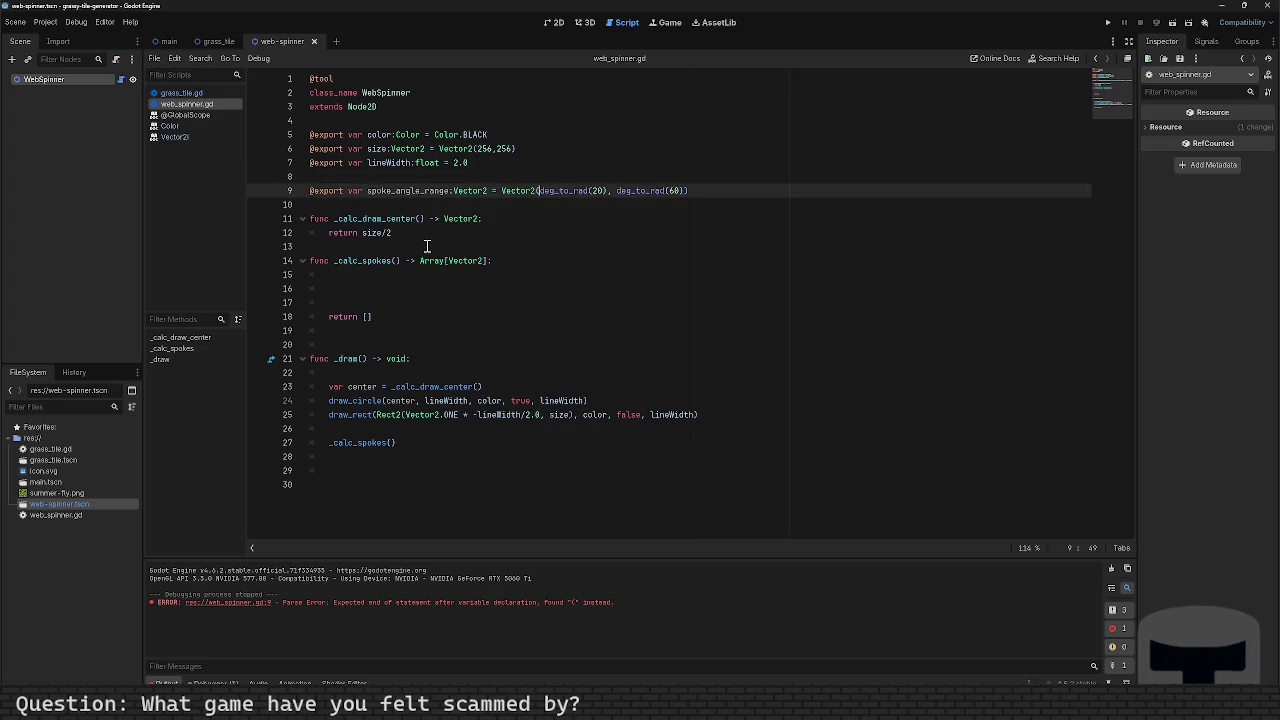
pyautogui.press('Left')
pyautogui.press('Left')
pyautogui.press('Left')
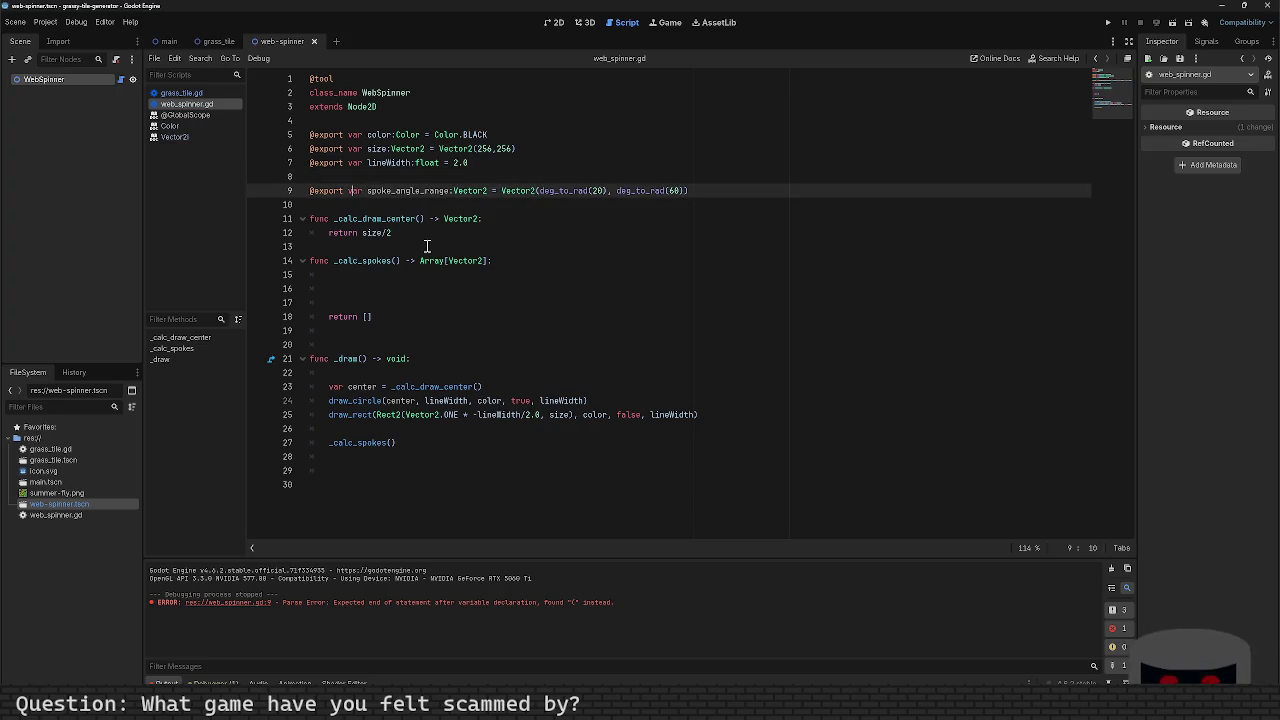
pyautogui.write('_de')
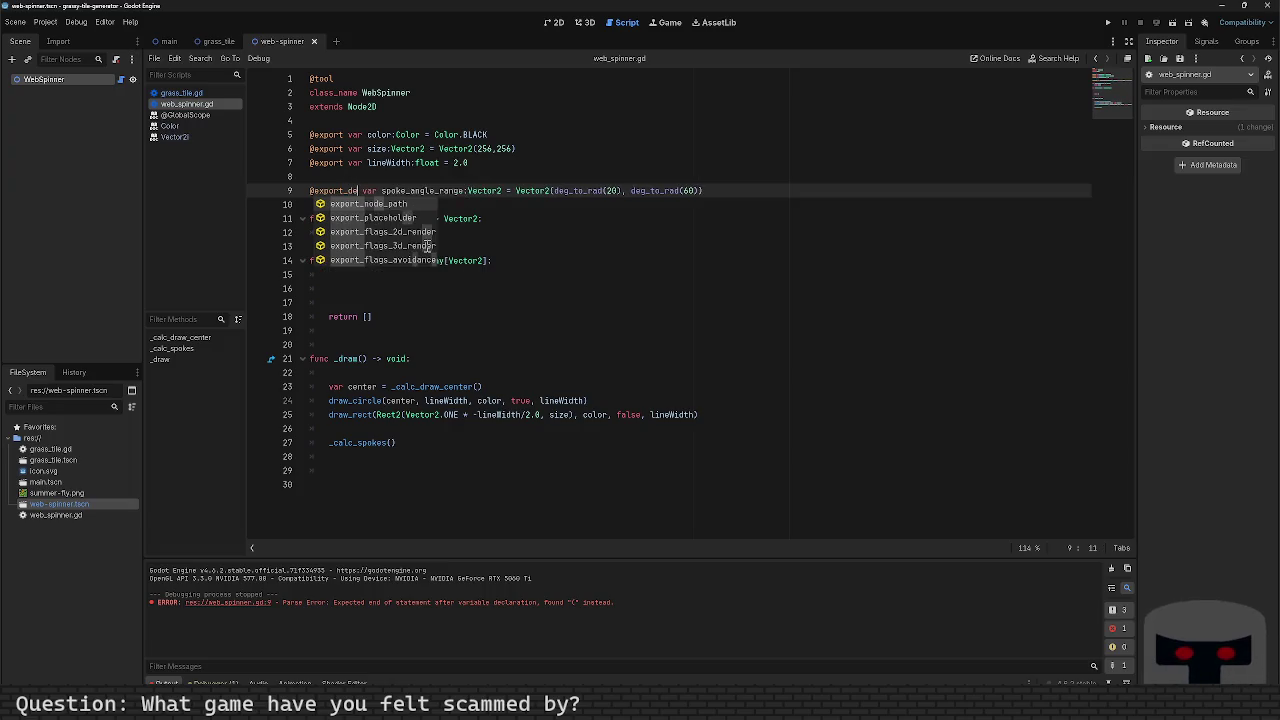
pyautogui.press('BackSpace')
pyautogui.press('BackSpace')
pyautogui.press('BackSpace')
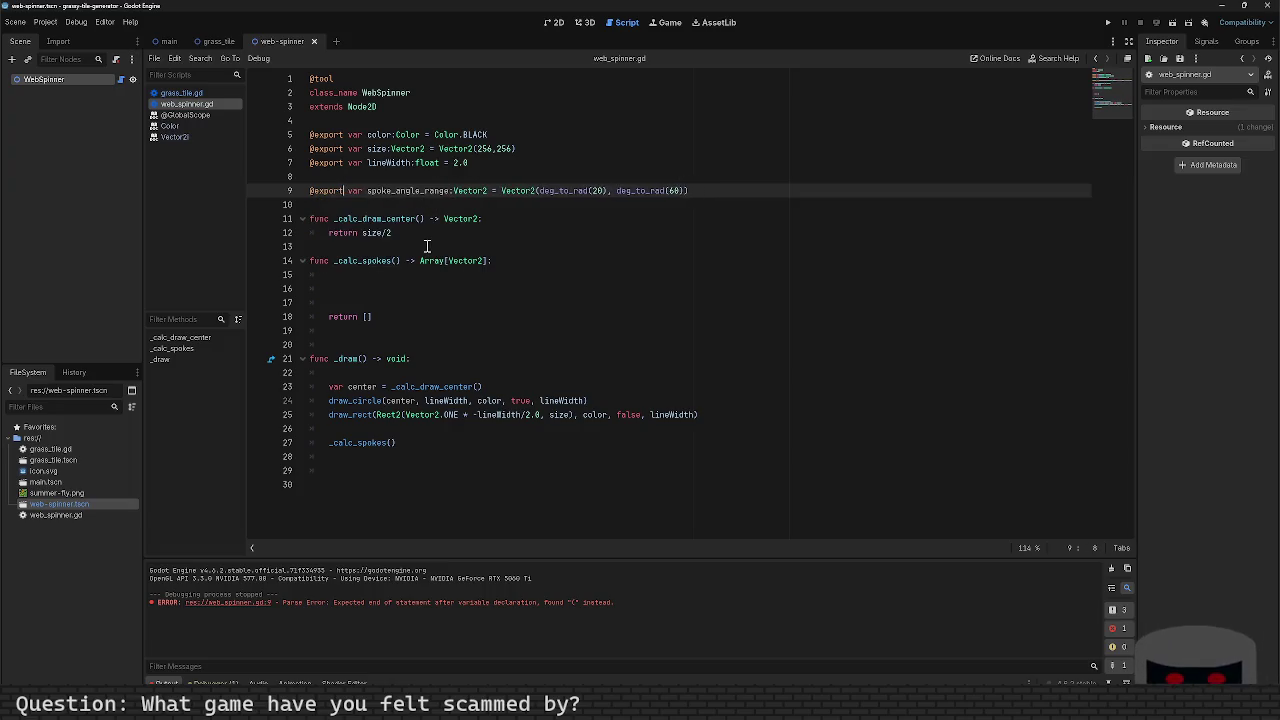
pyautogui.hotkey('ctrl', 's')
pyautogui.press('Down')
pyautogui.press('Down')
pyautogui.press('Down')
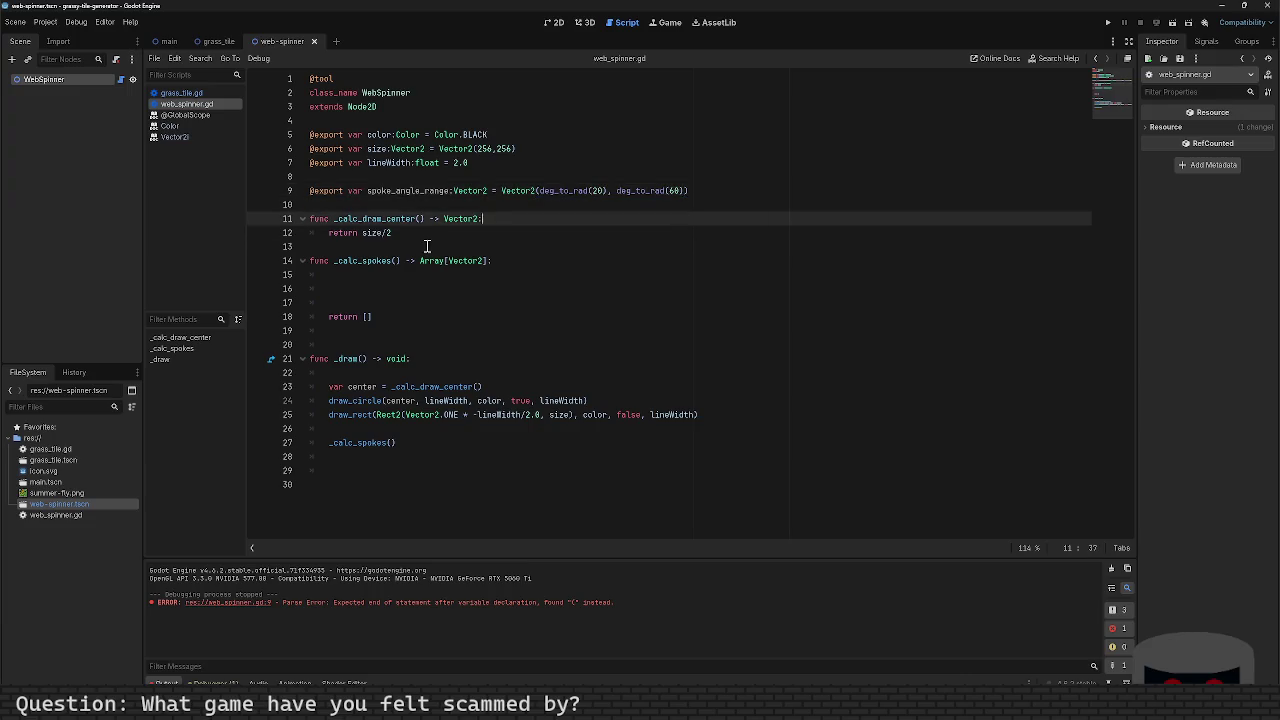
pyautogui.press('Up')
pyautogui.press('Up')
pyautogui.press('Up')
pyautogui.press('Home')
pyautogui.press('Delete')
pyautogui.press('Delete')
pyautogui.press('Delete')
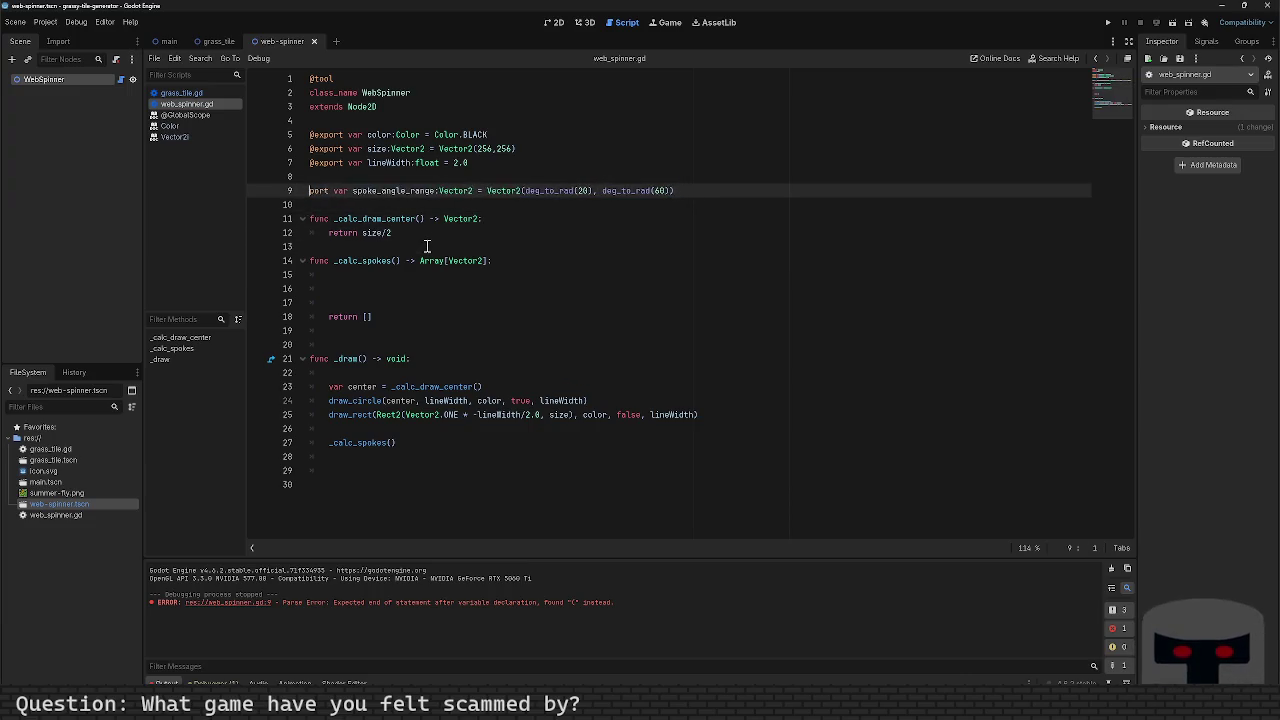
pyautogui.press('Down')
pyautogui.press('Down')
pyautogui.press('Down')
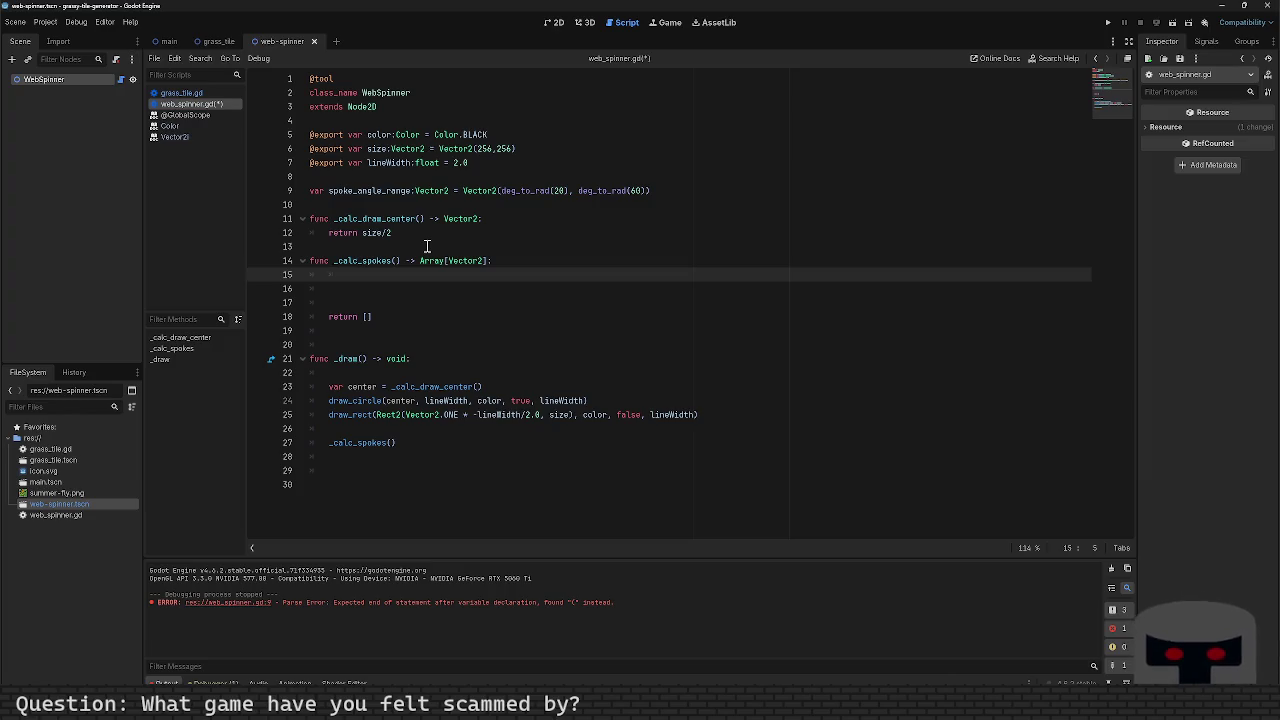
# Step: Assign randf_range(spoke_angle_range.x, spoke_angle_range.y) to a new var angle and save
pyautogui.write('rand')
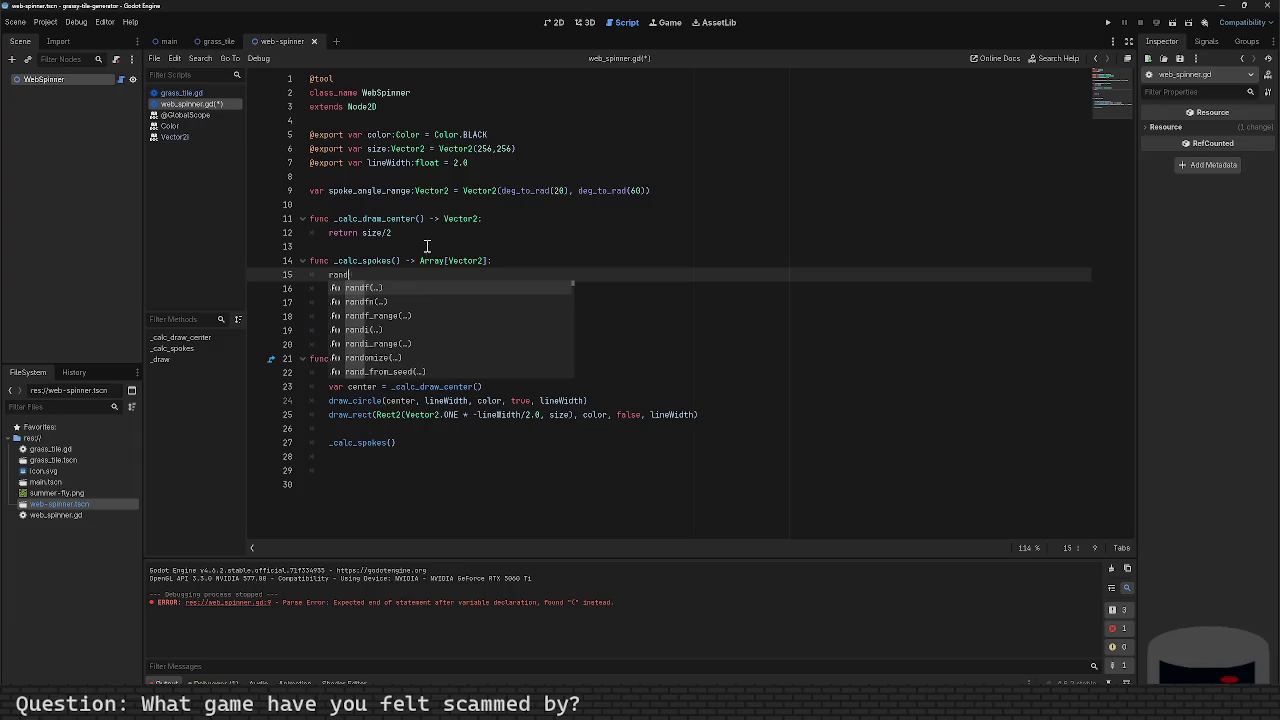
pyautogui.write('f_range')
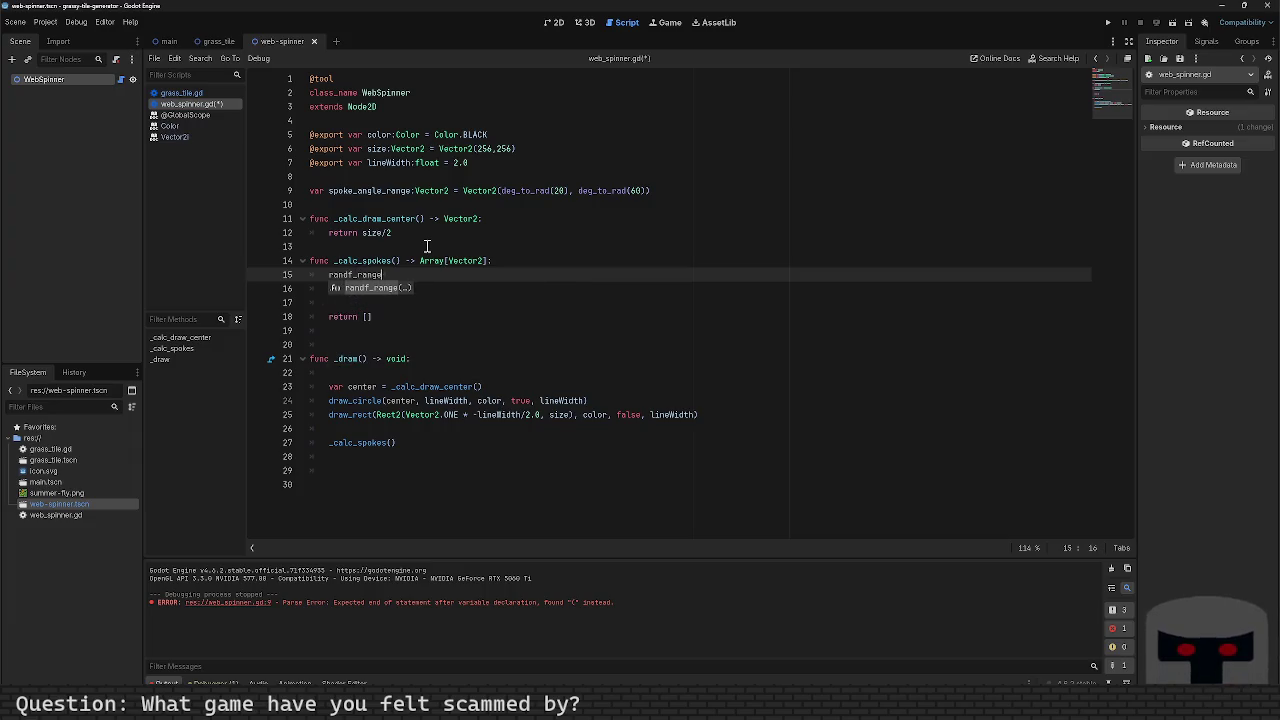
pyautogui.press('Return')
pyautogui.write('spoke')
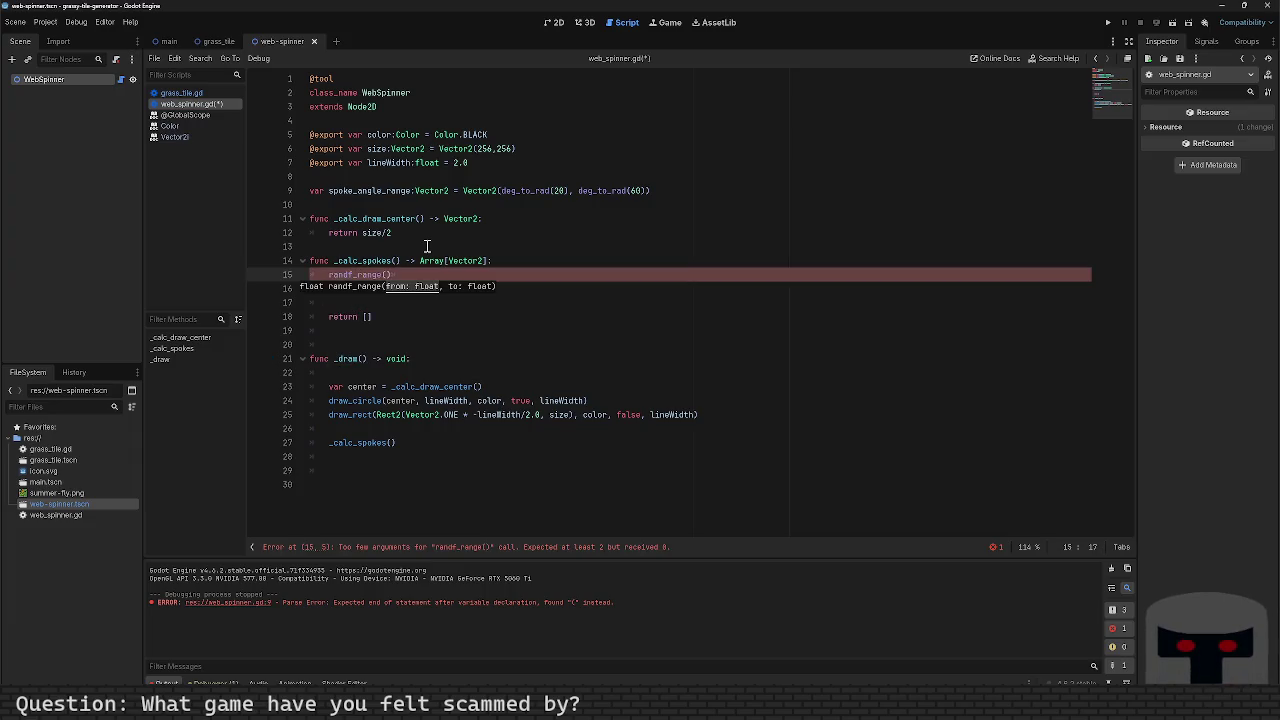
pyautogui.press('Return')
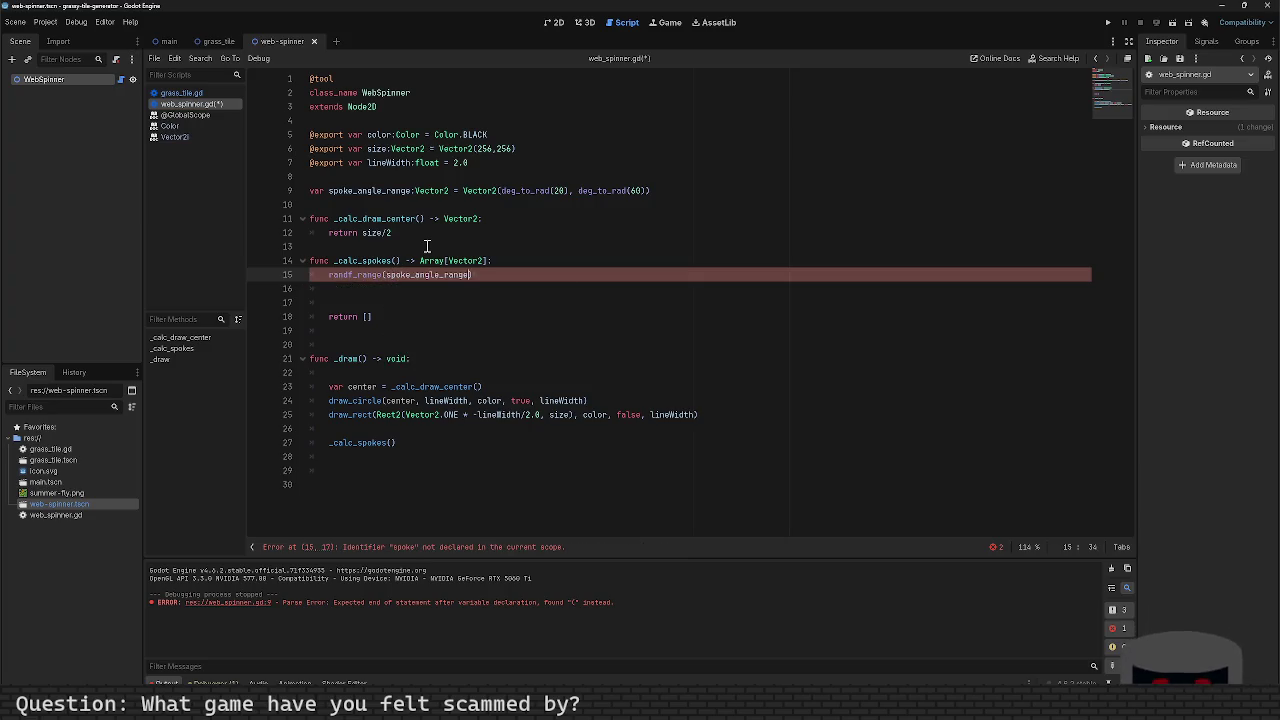
pyautogui.write('.')
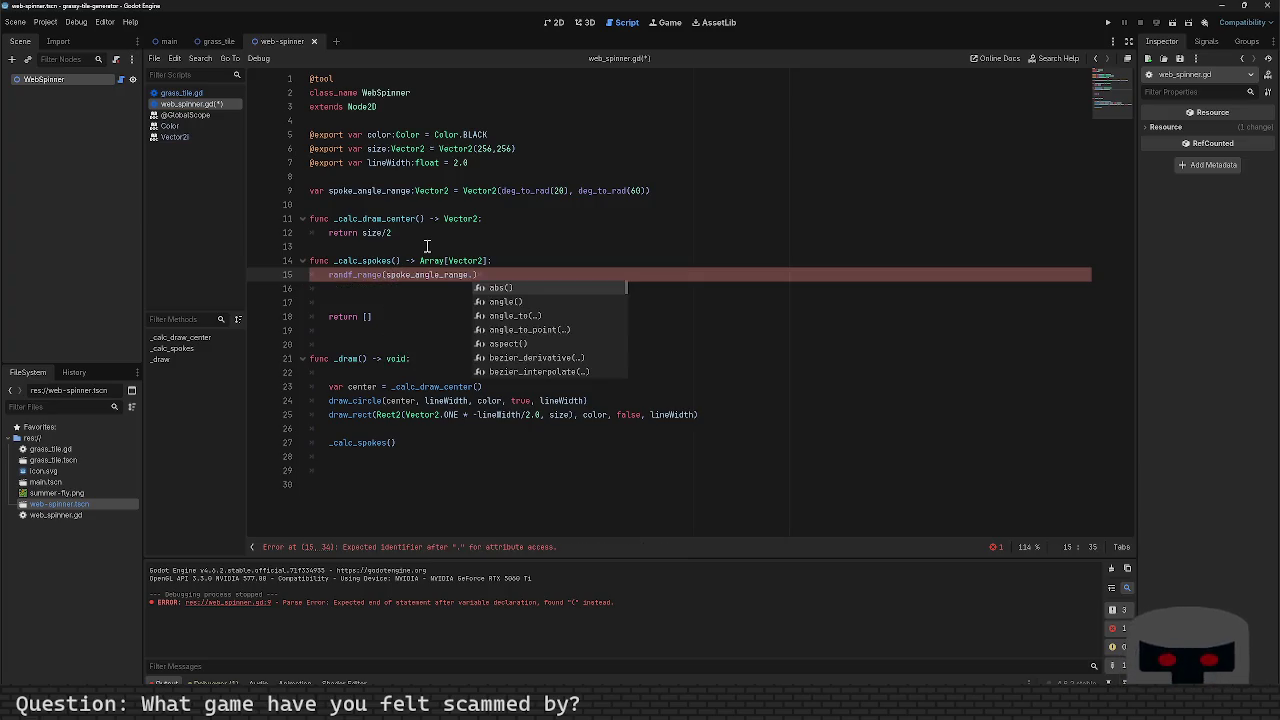
pyautogui.write('x, spoke')
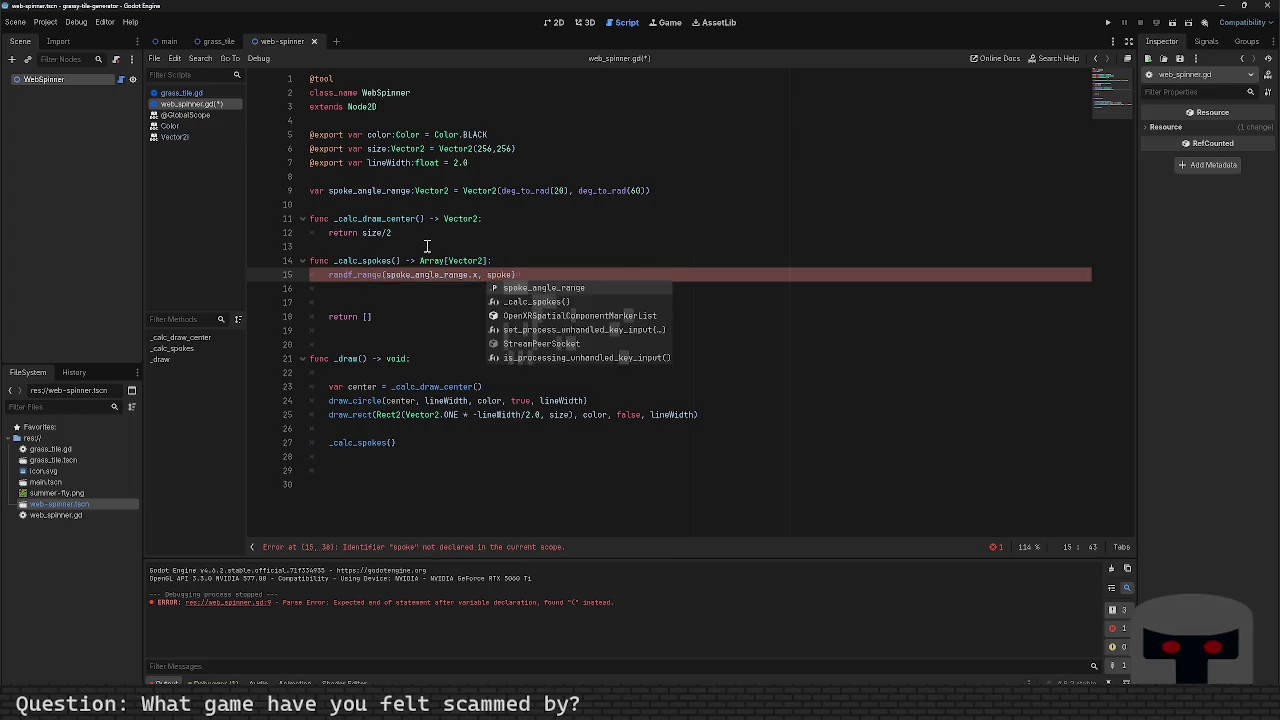
pyautogui.press('Return')
pyautogui.write('.y')
pyautogui.press('Home')
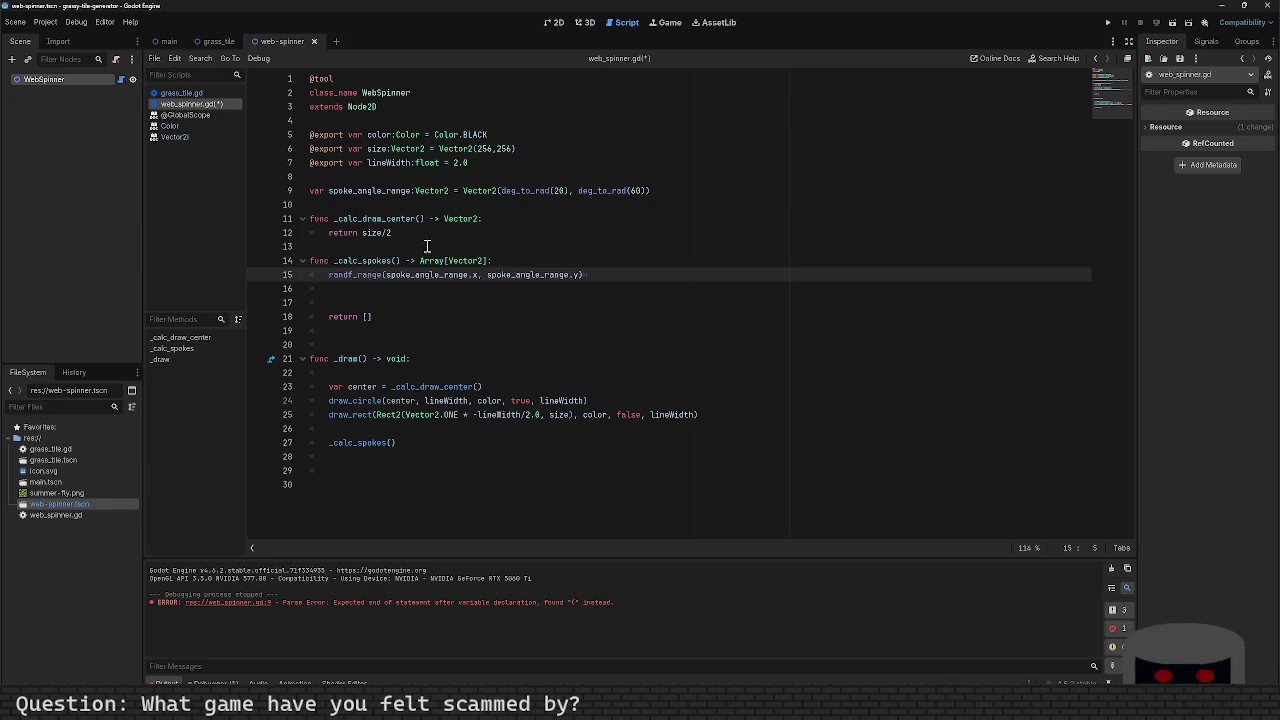
pyautogui.write('var ')
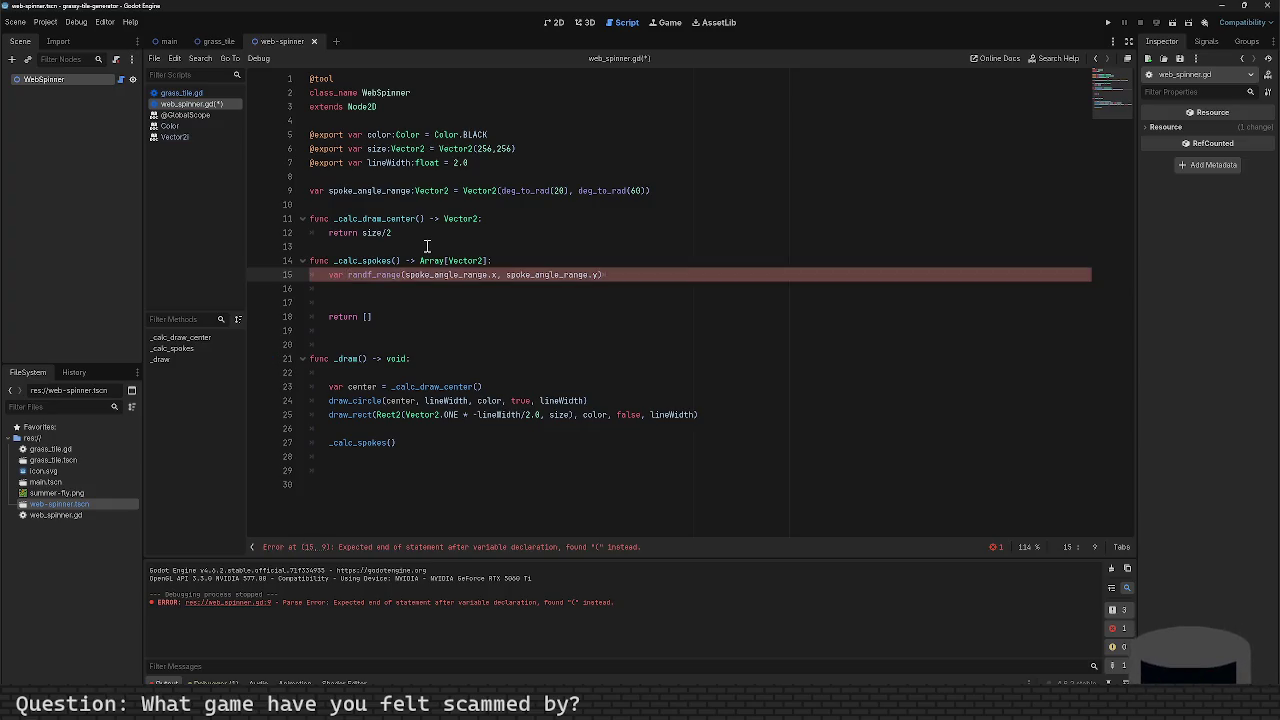
pyautogui.write('angle =')
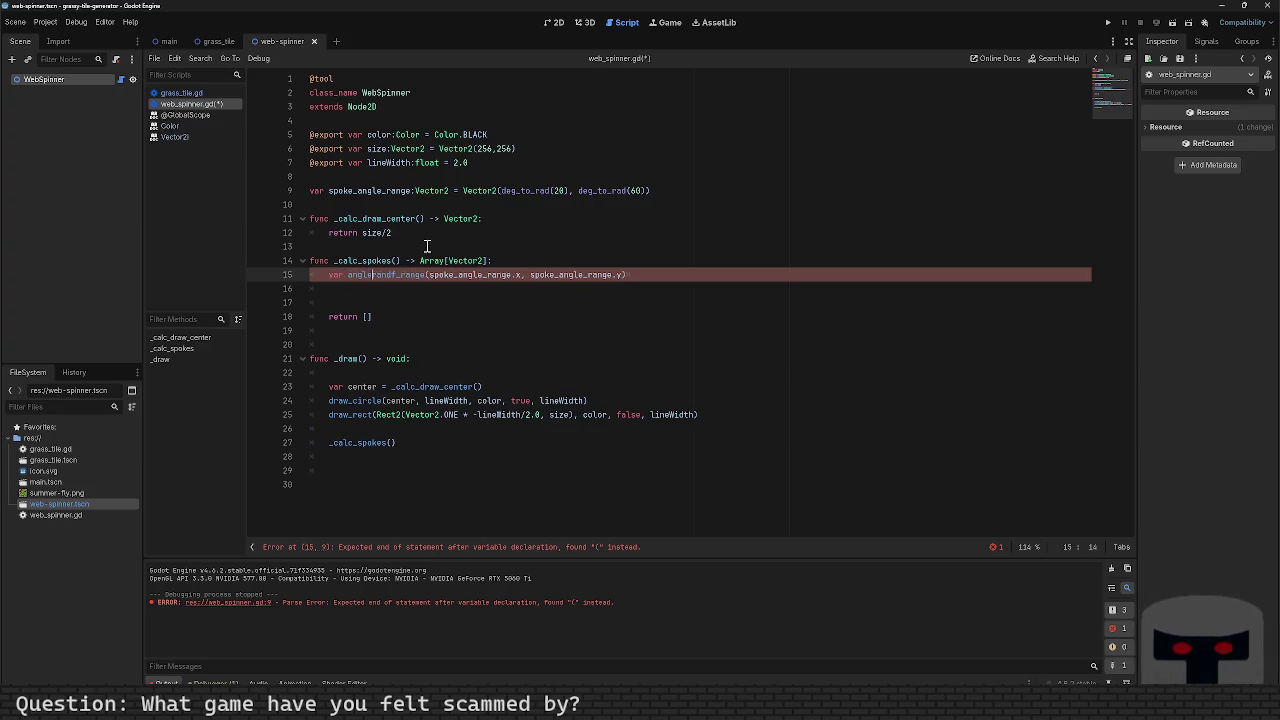
pyautogui.hotkey('ctrl', 's')
# Step: Rename the variable to init_angle and type it as float
pyautogui.press('End')
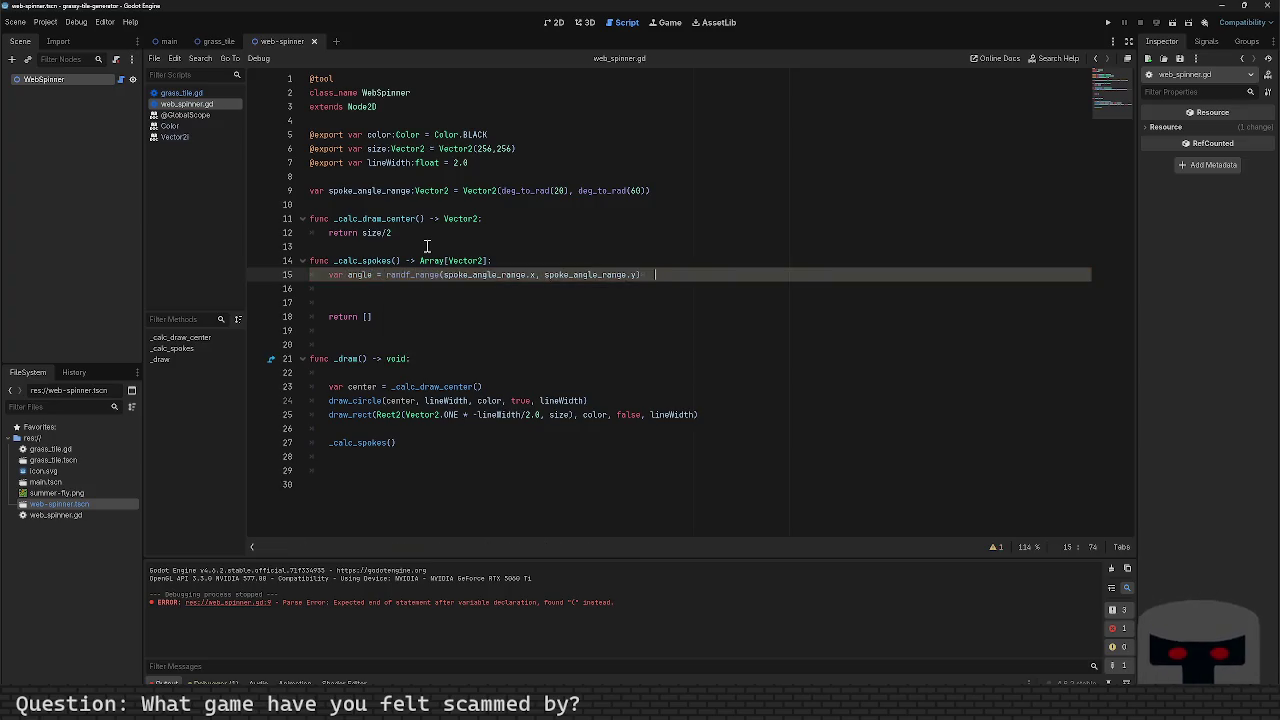
pyautogui.hotkey('ctrl', 'shift', 'Return')
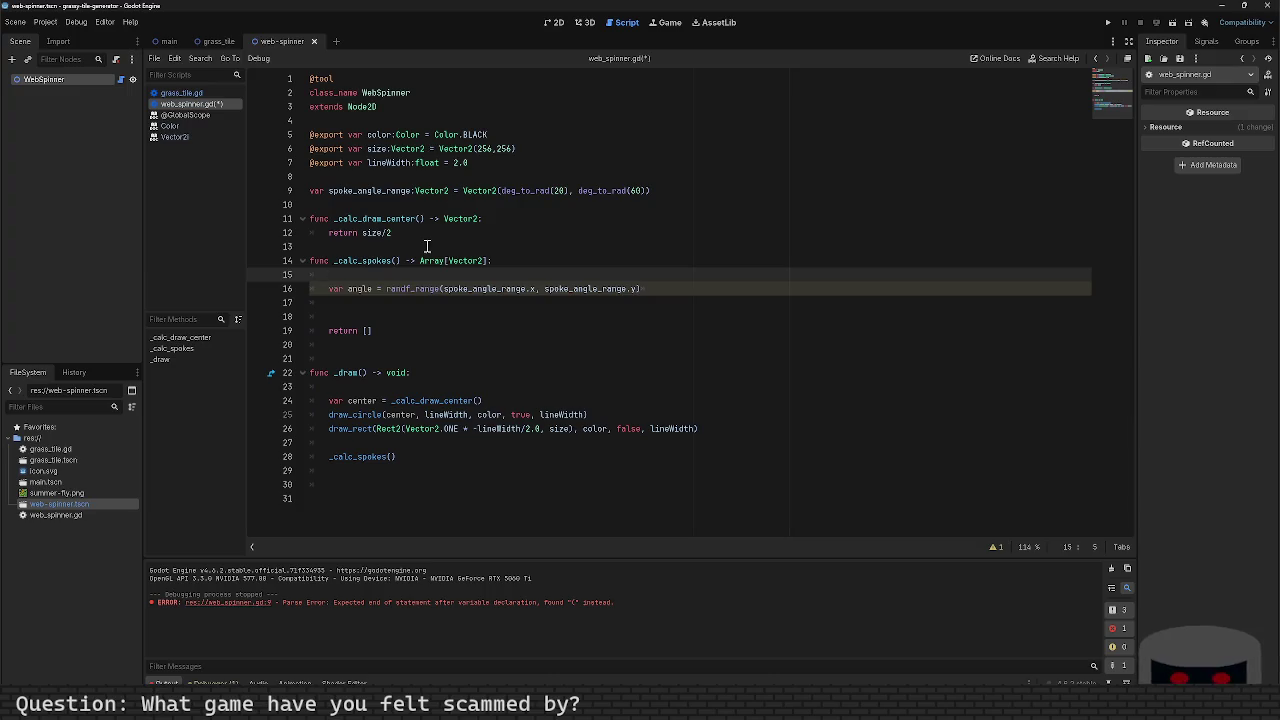
pyautogui.press('Down')
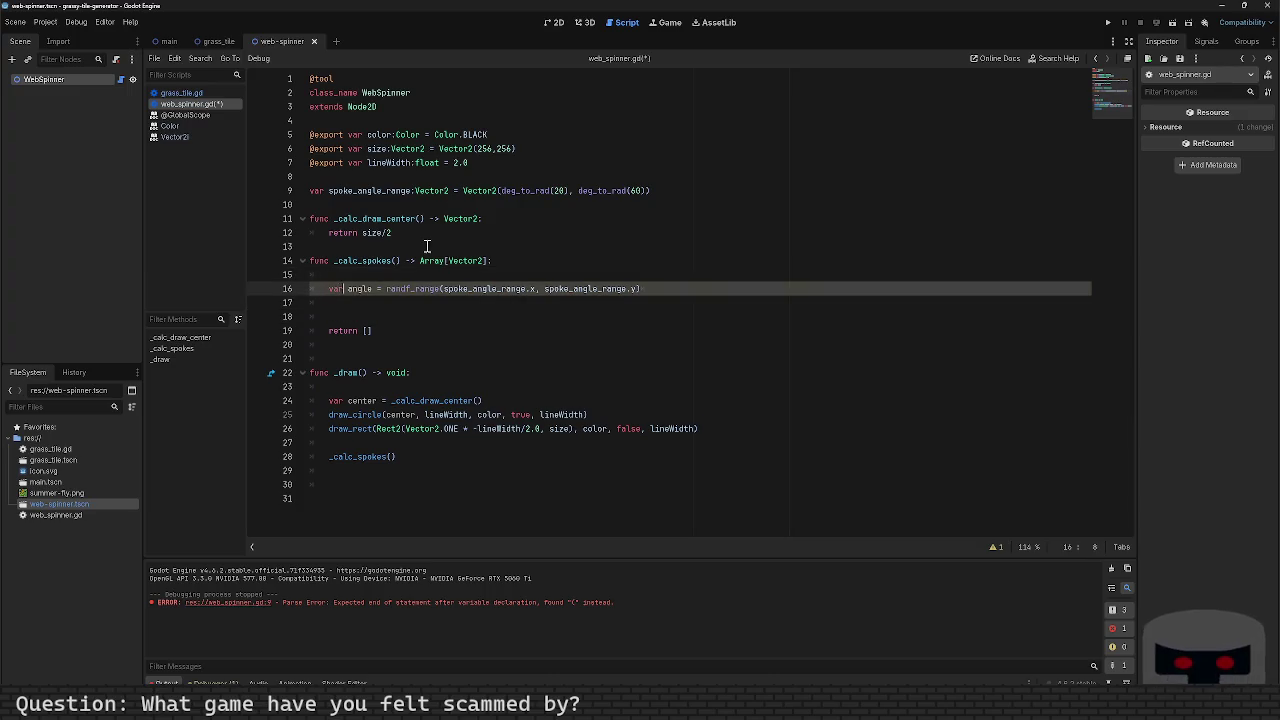
pyautogui.write('init_')
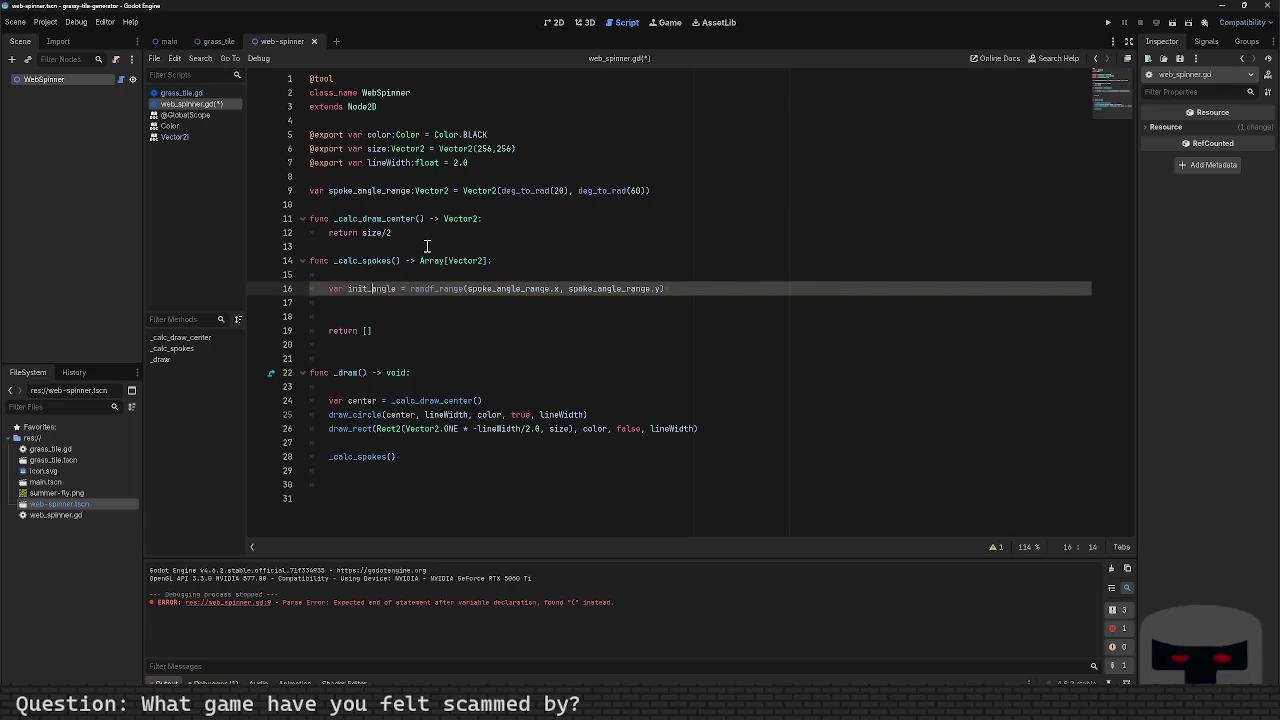
pyautogui.hotkey('ctrl', 's')
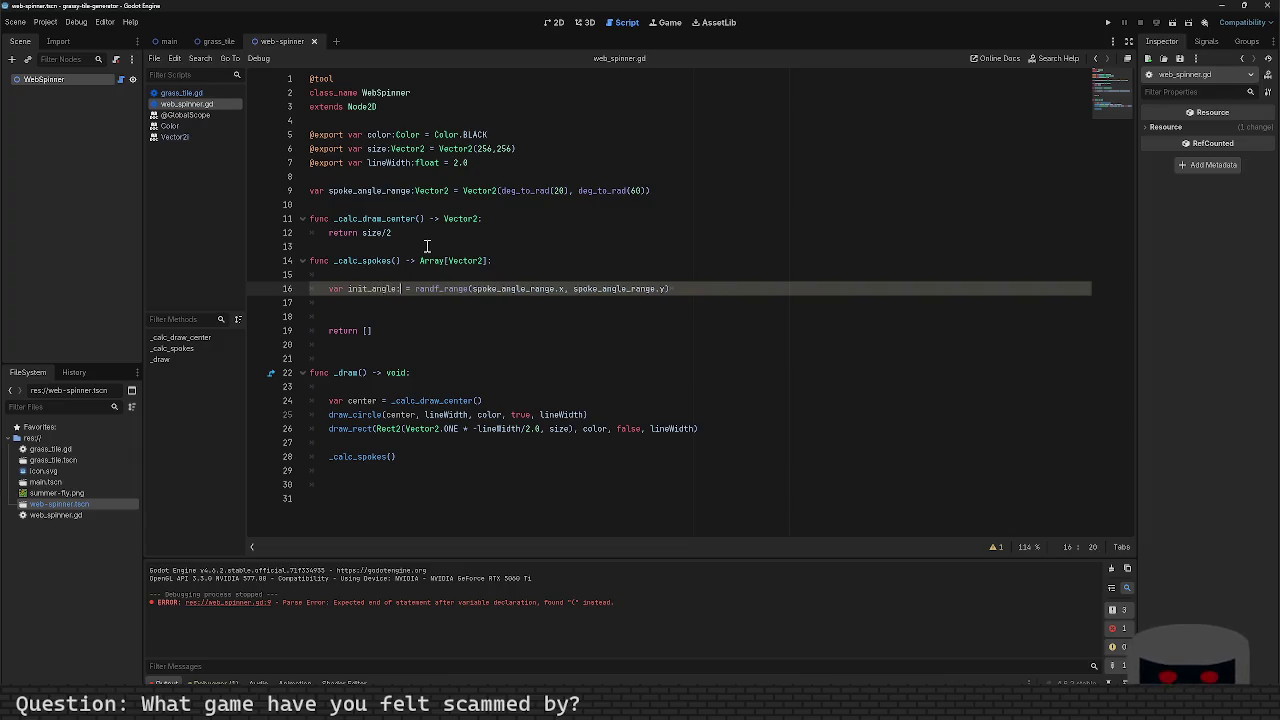
pyautogui.write(':V')
pyautogui.press('Escape')
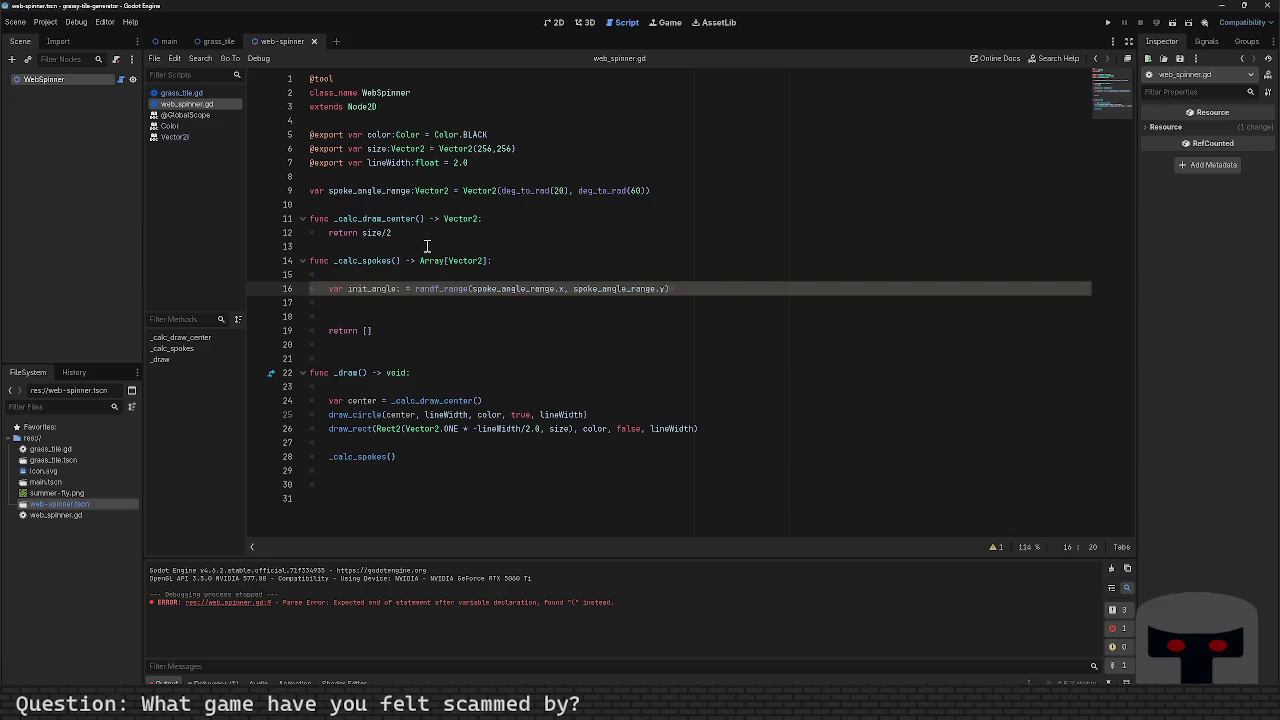
pyautogui.write('float')
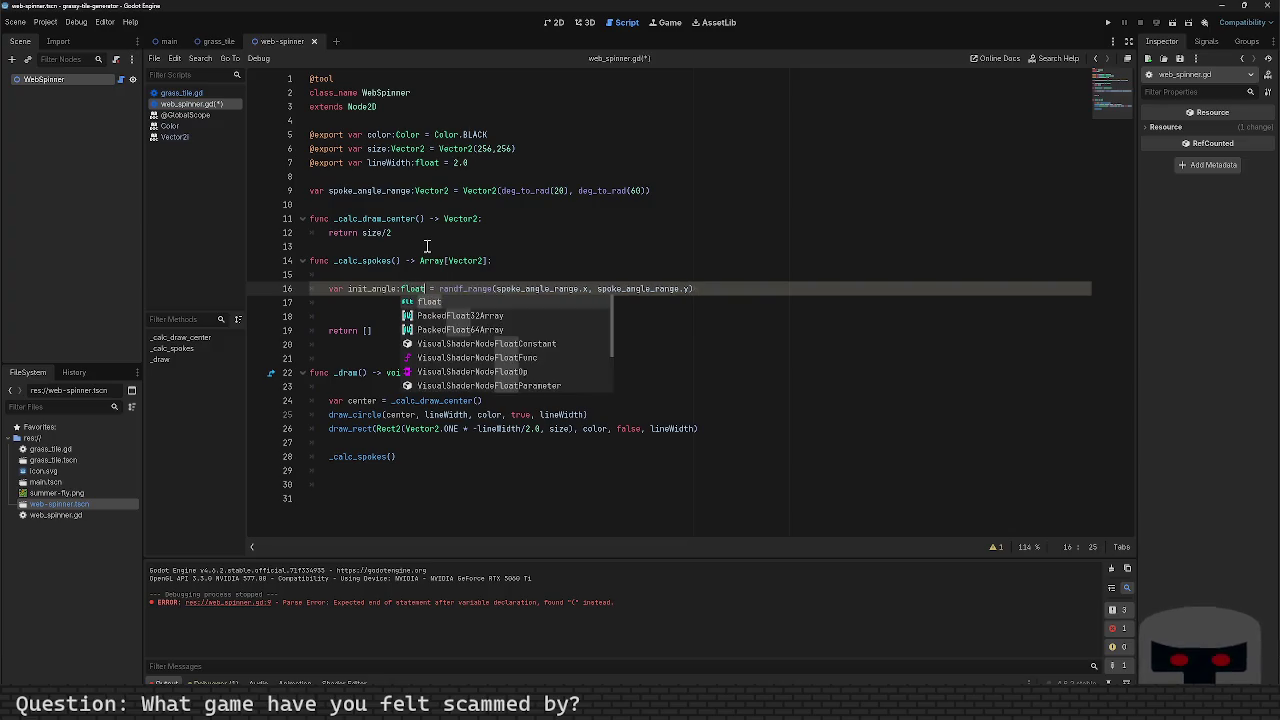
pyautogui.press('Escape')
# Step: Remove the blank line above init_angle, save, and add blank lines below it
pyautogui.press('Up')
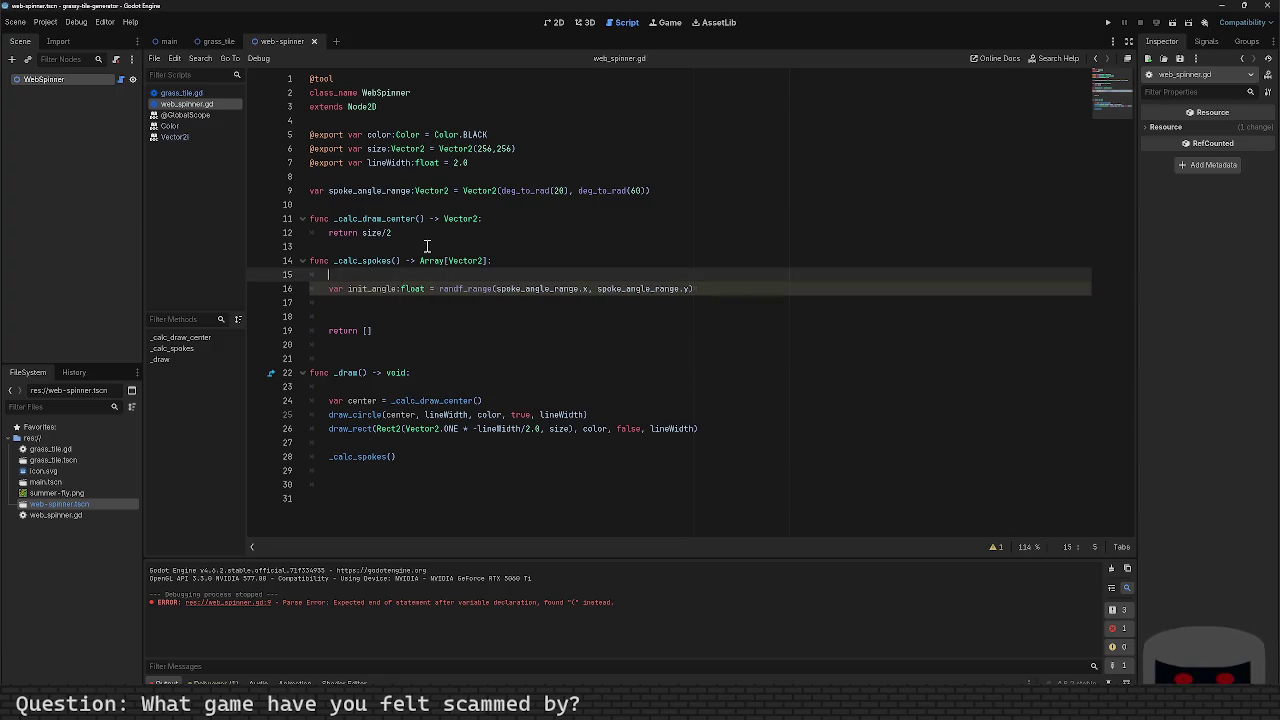
pyautogui.hotkey('alt', 'Up')
pyautogui.hotkey('ctrl', 's')
pyautogui.press('Down')
pyautogui.press('Down')
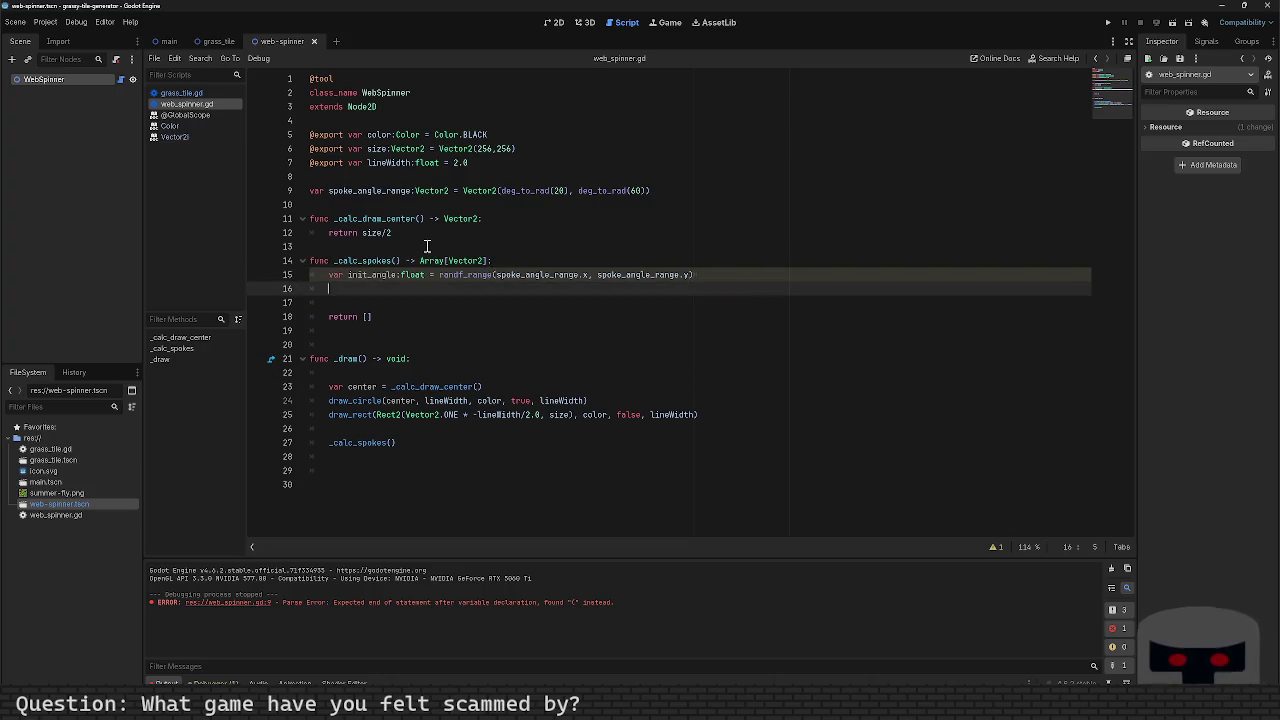
pyautogui.press('Return')
pyautogui.press('Up')
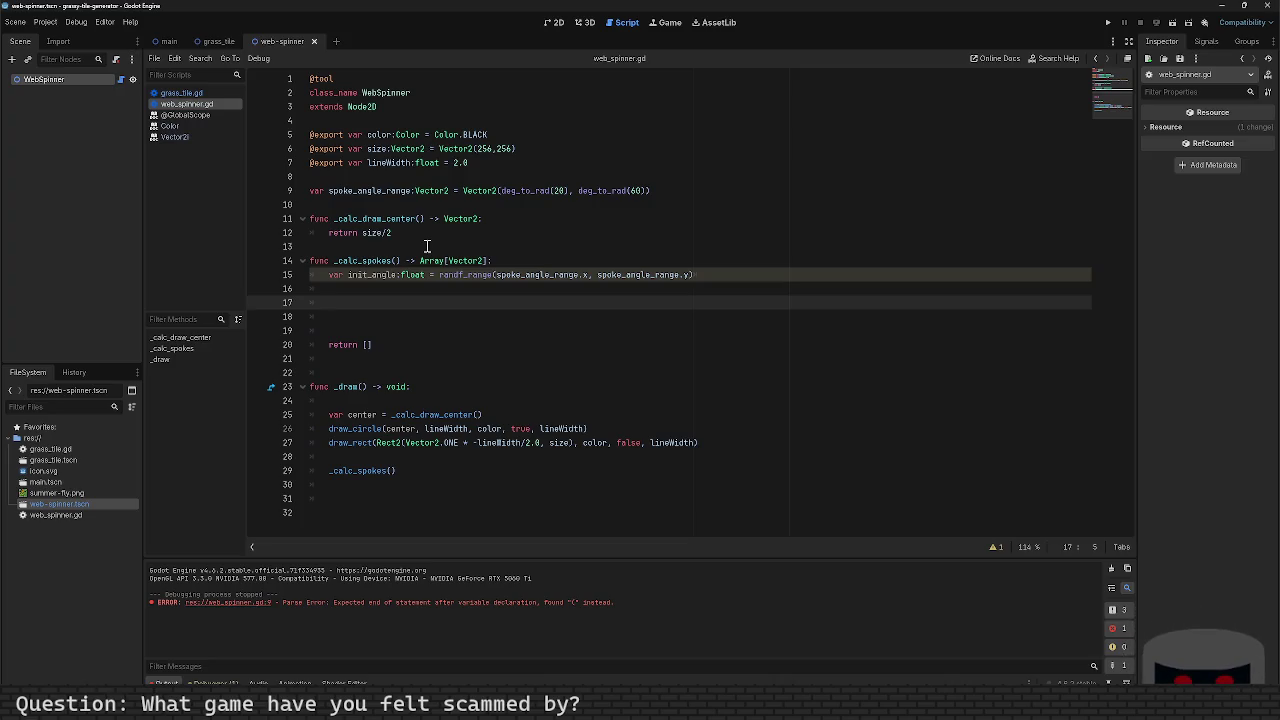
# Step: Declare var cur_angle = init_angle under init_angle, fixing the 'cur_angel' typo, and begin a cur_ line
pyautogui.press('Up')
pyautogui.write('var cur_angel')
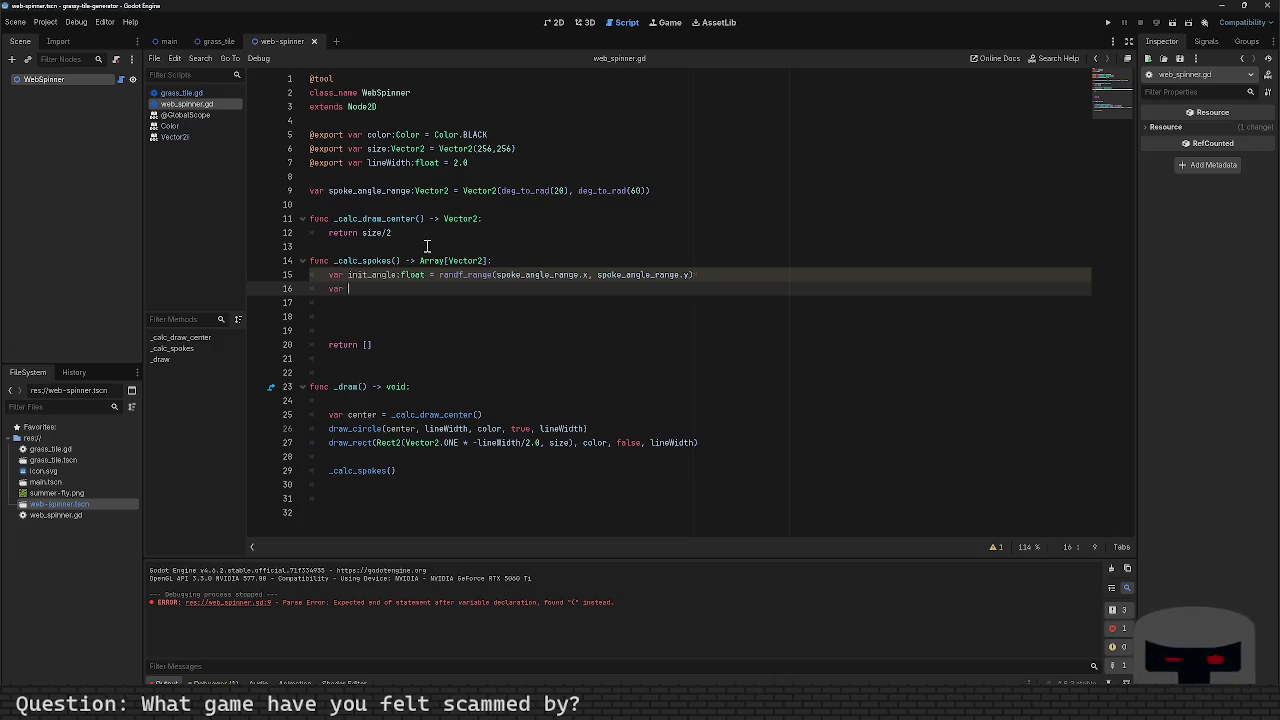
pyautogui.press('BackSpace')
pyautogui.press('BackSpace')
pyautogui.press('BackSpace')
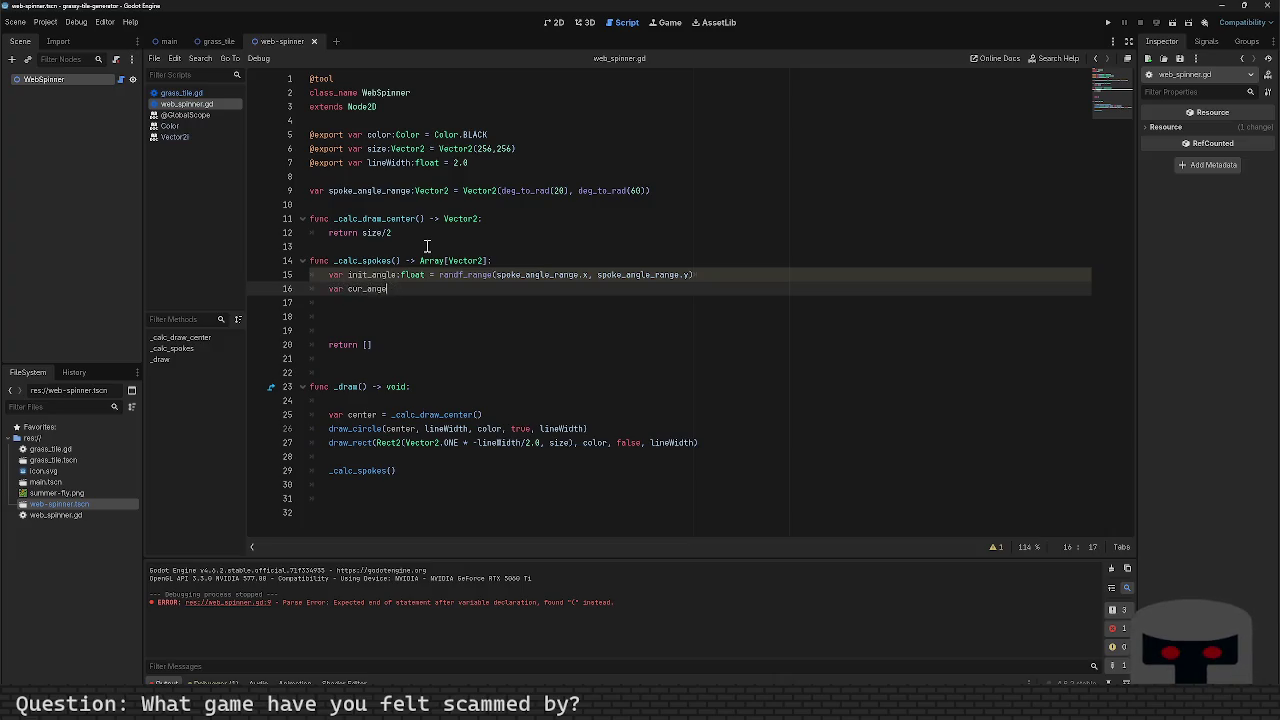
pyautogui.write('le = init')
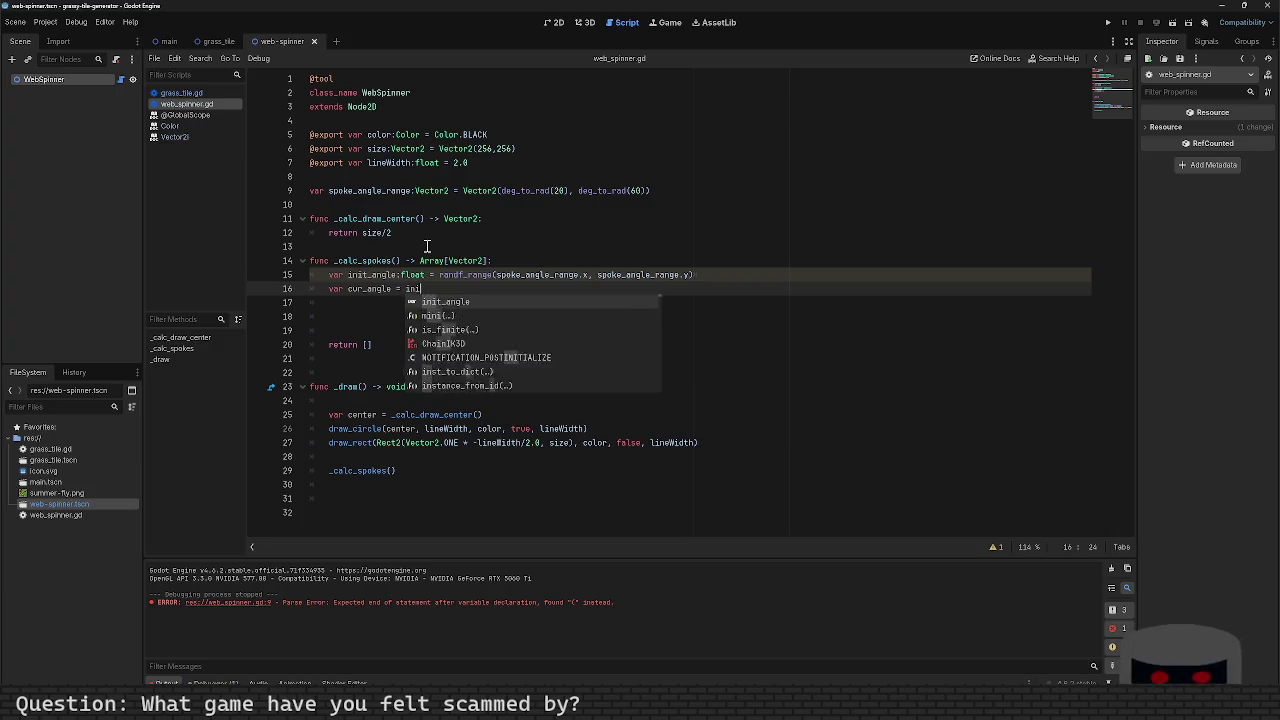
pyautogui.press('Return')
pyautogui.press('Return')
pyautogui.press('Return')
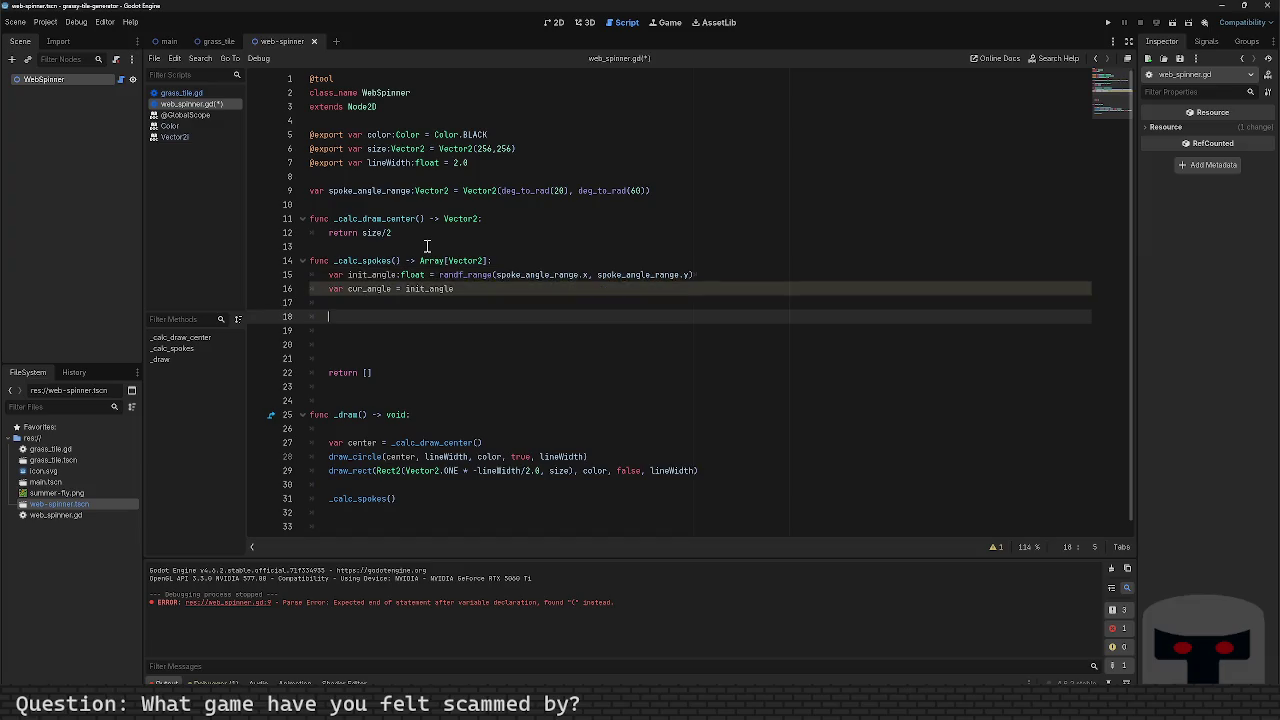
pyautogui.write('cur_')
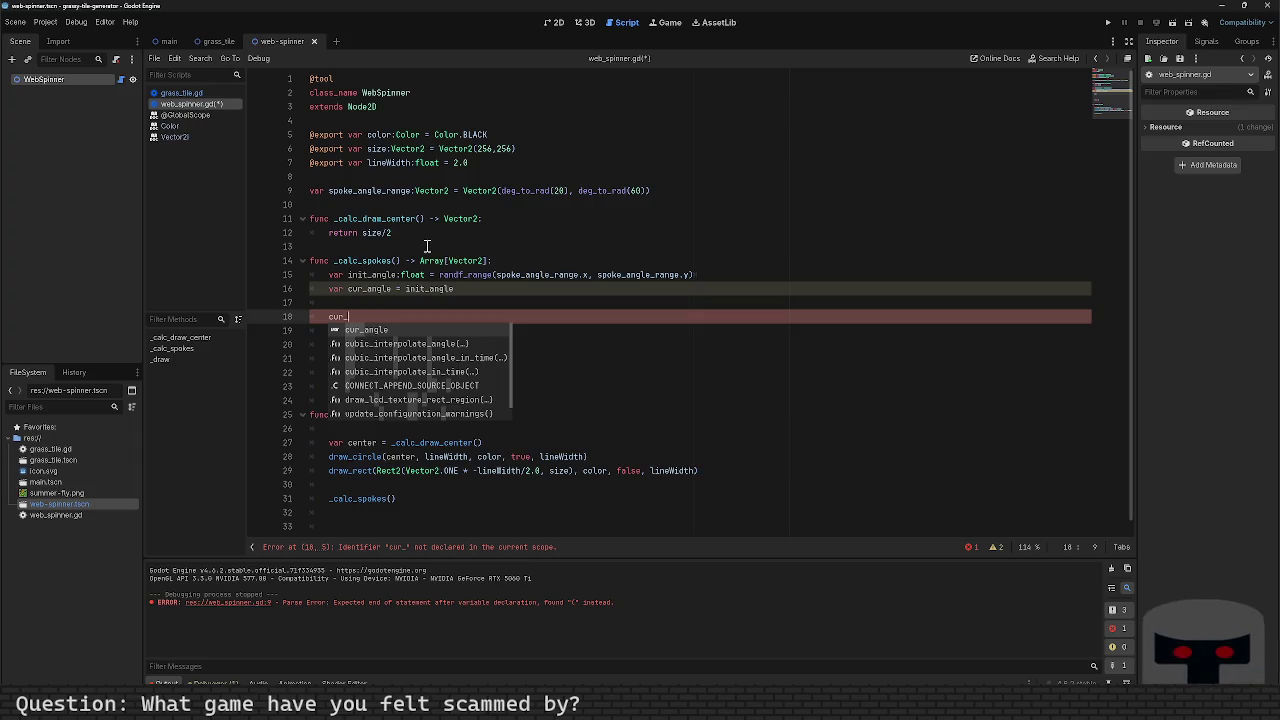
# Step: Replace the unfinished line with var direction = Vector2(cos(cur_angle), sin(cur_angle)) and save
pyautogui.press('BackSpace')
pyautogui.press('BackSpace')
pyautogui.press('BackSpace')
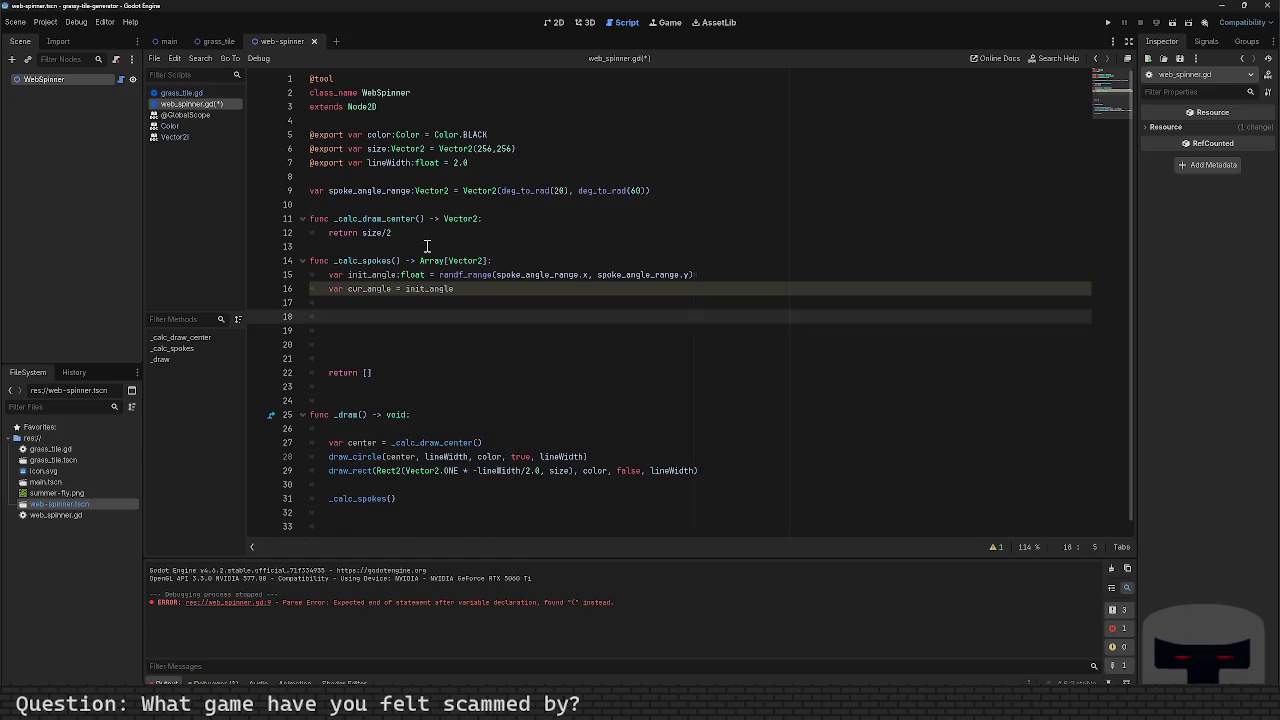
pyautogui.write('var')
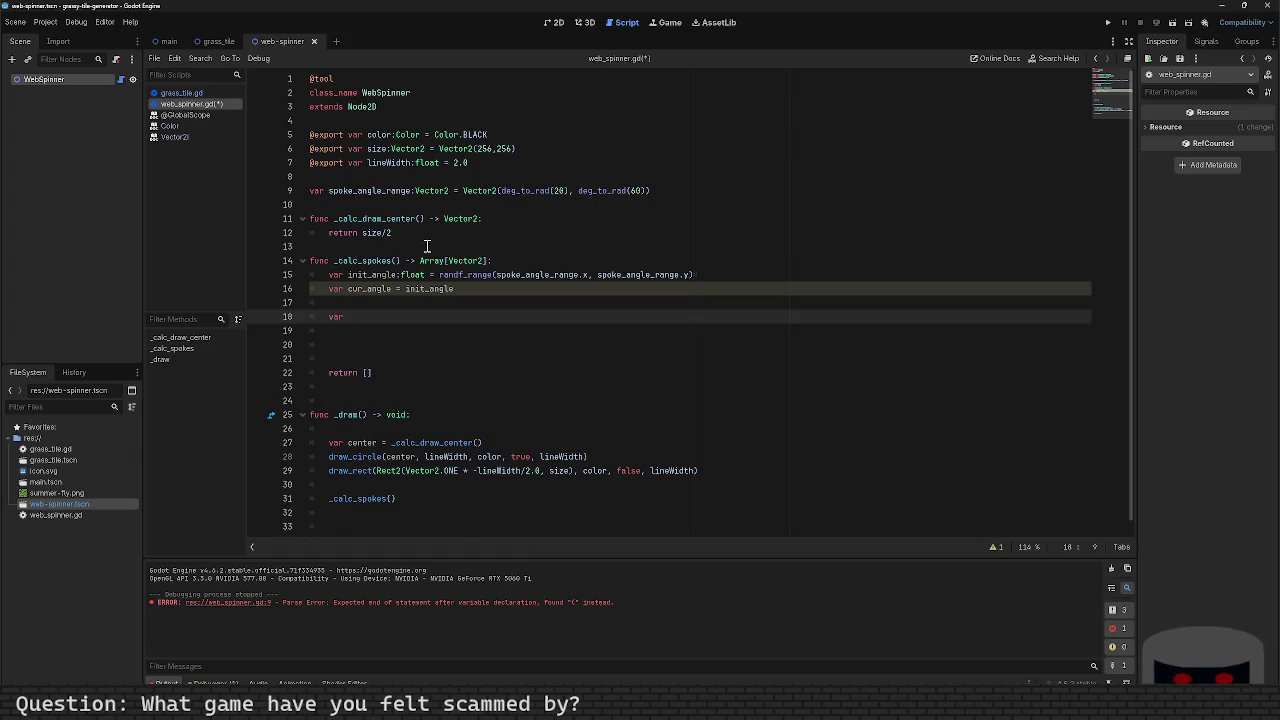
pyautogui.write(' x')
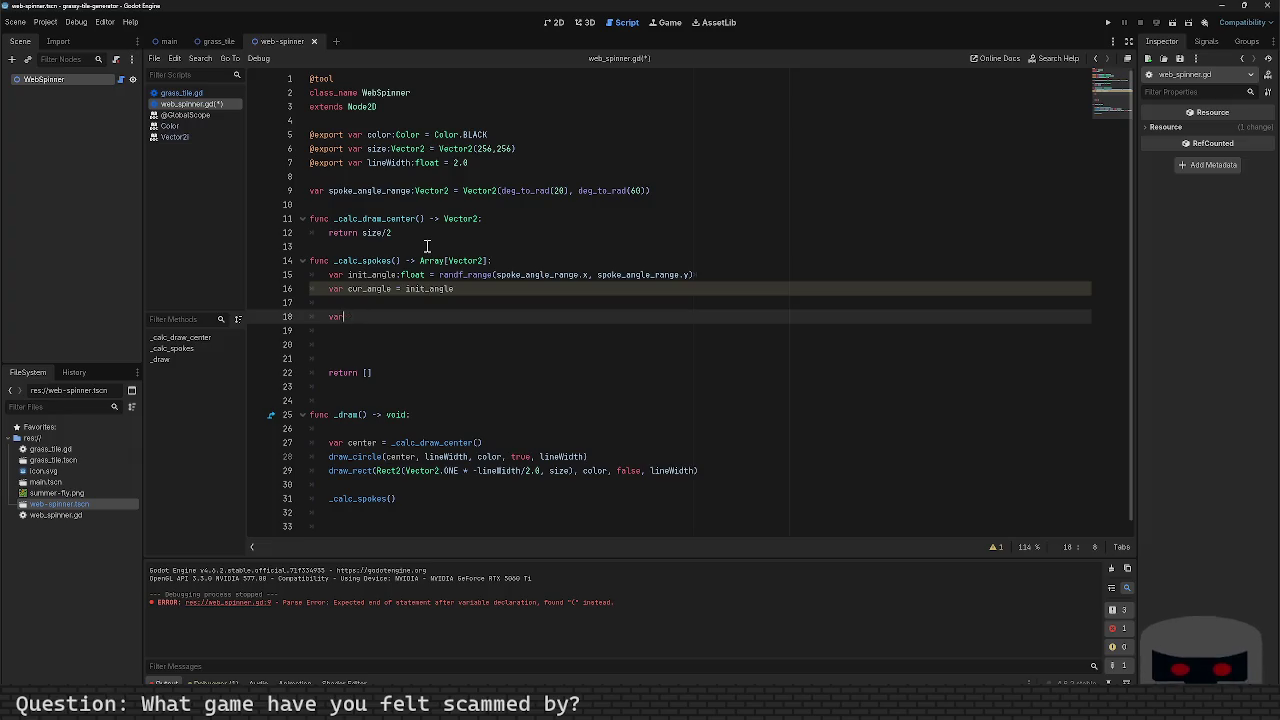
pyautogui.write('dir')
pyautogui.press('BackSpace')
pyautogui.press('BackSpace')
pyautogui.press('BackSpace')
pyautogui.write('d')
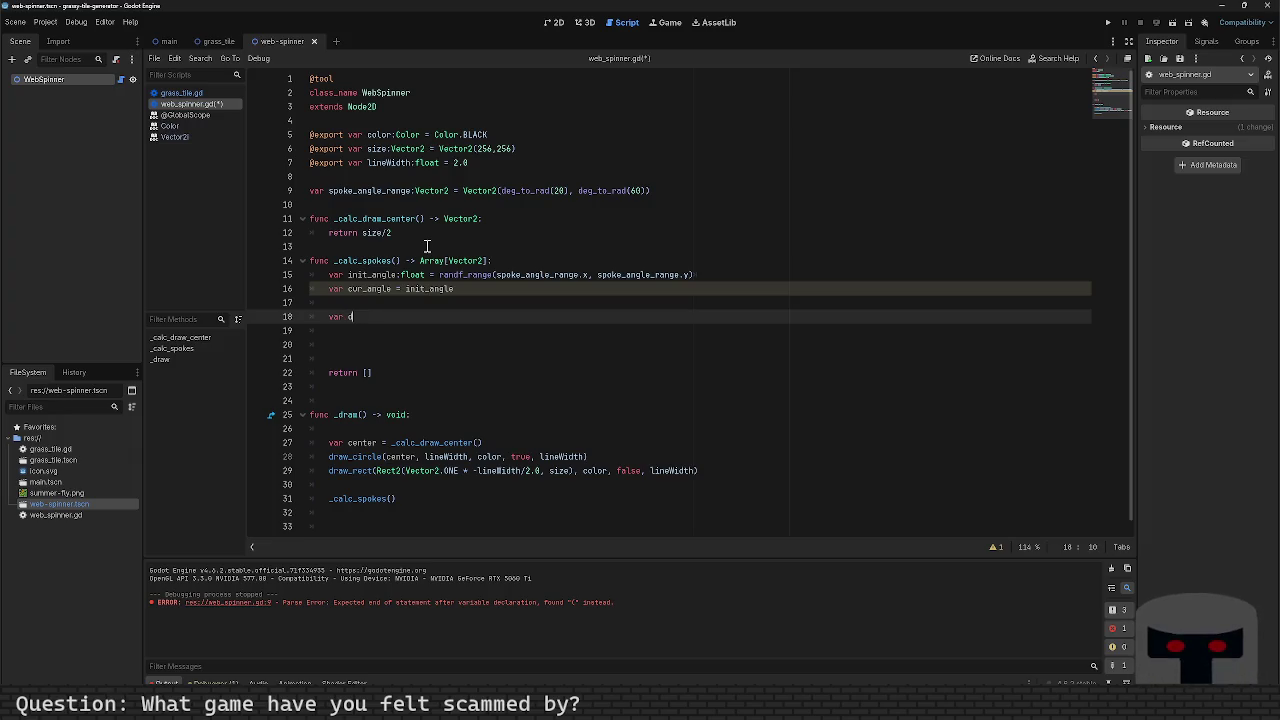
pyautogui.write('irection ')
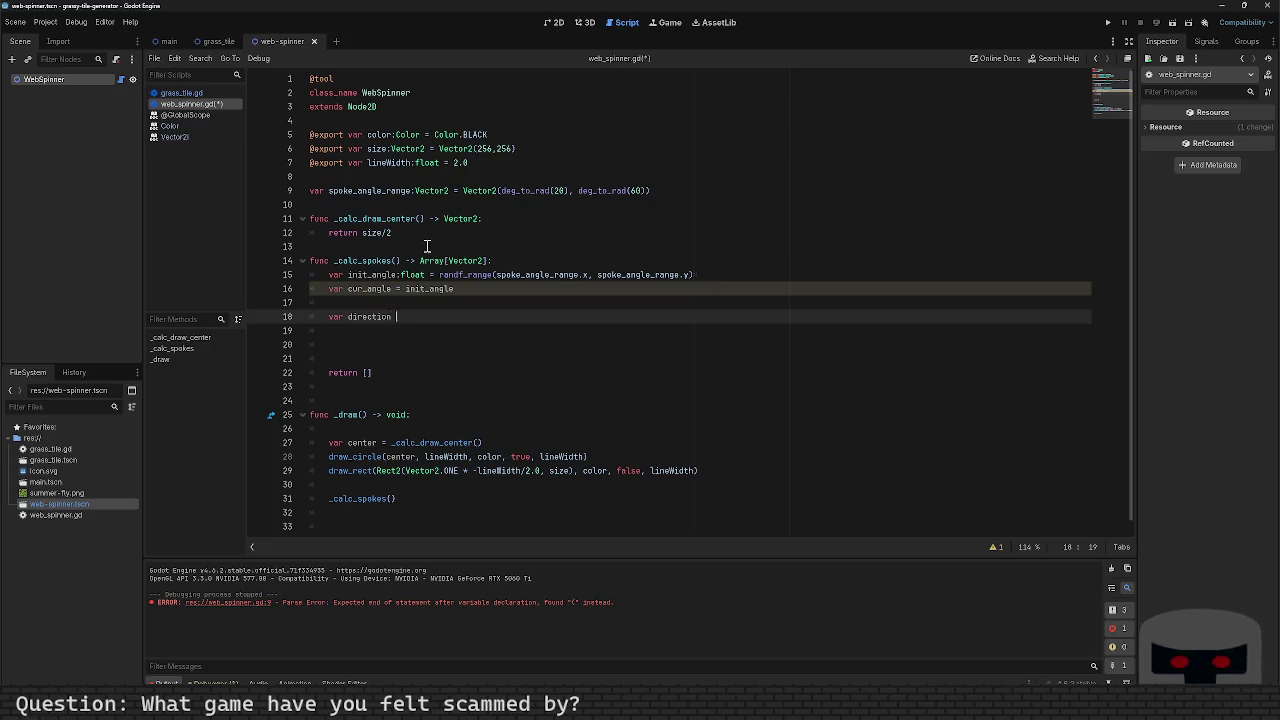
pyautogui.write('= Vector2(d')
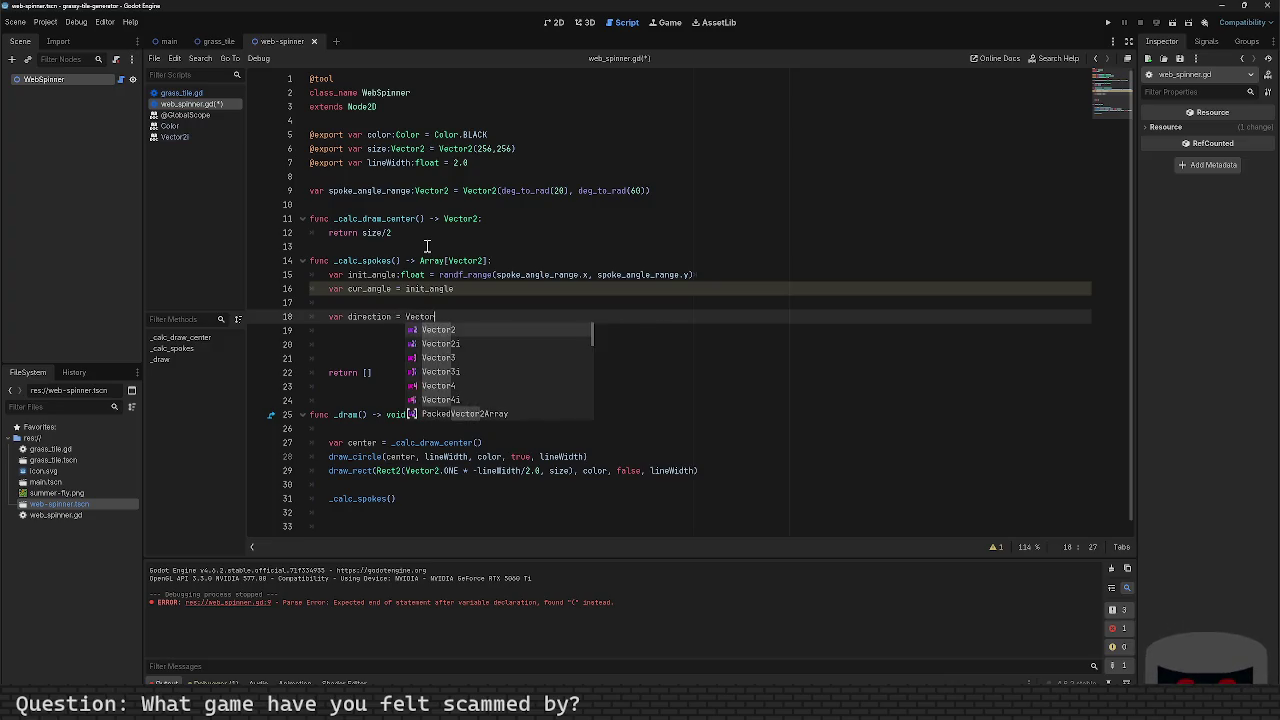
pyautogui.press('BackSpace')
pyautogui.write('cos(')
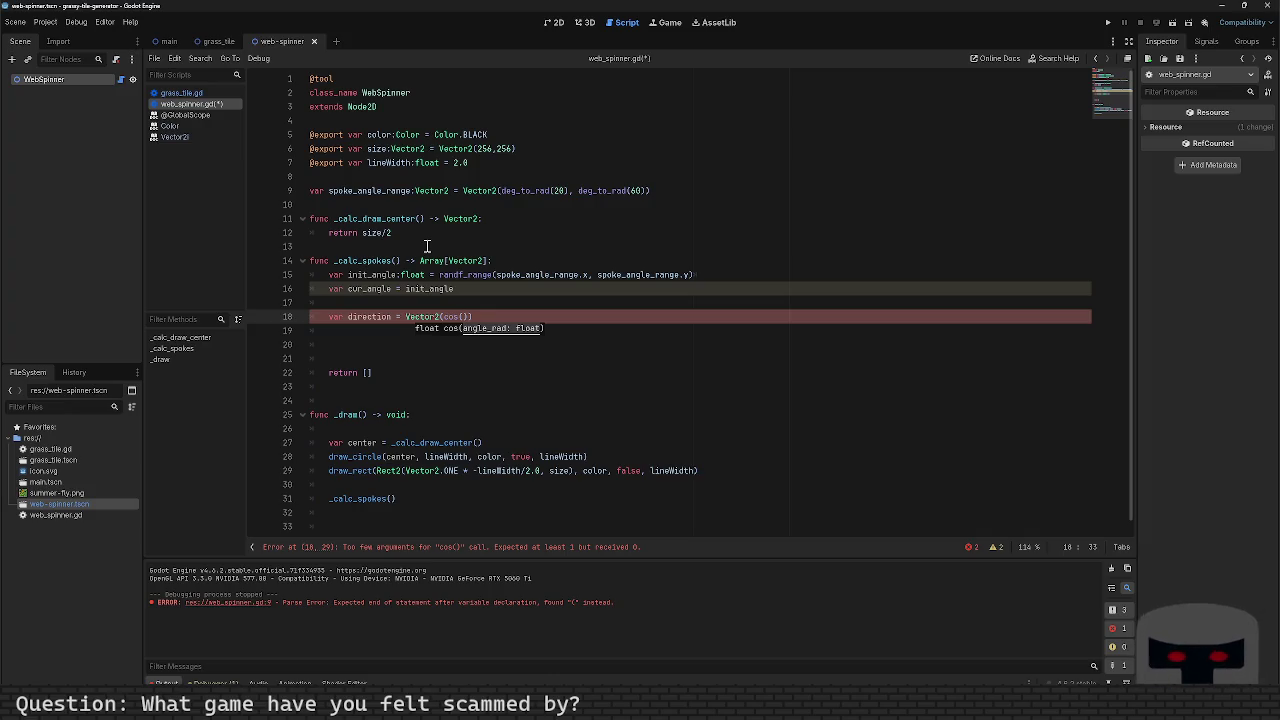
pyautogui.write('cur_angle,')
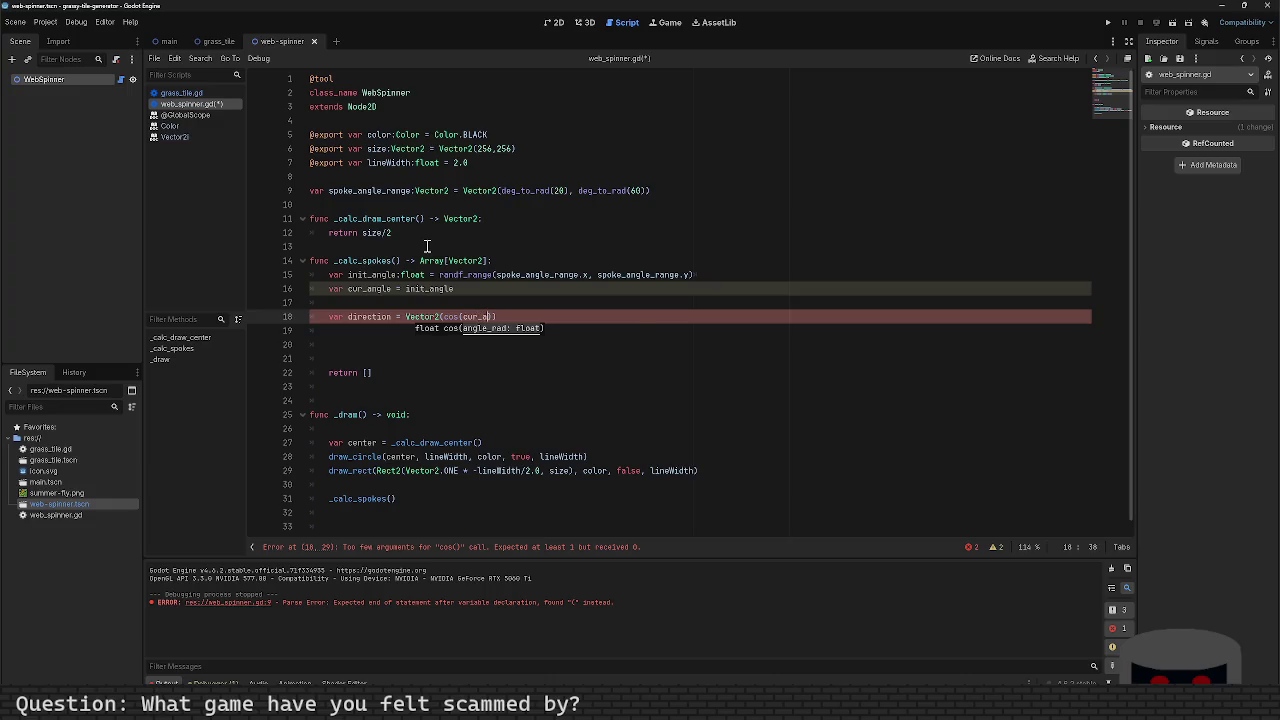
pyautogui.press('BackSpace')
pyautogui.write('), sin(')
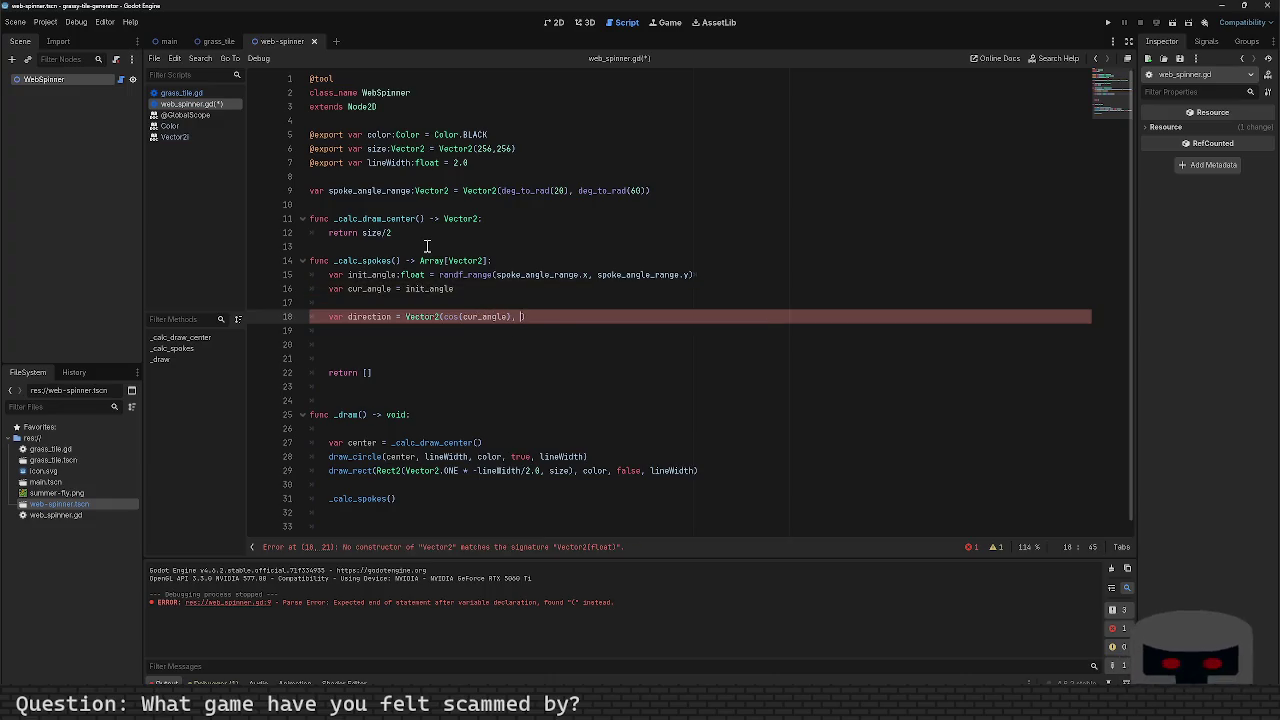
pyautogui.write('cur_angle)')
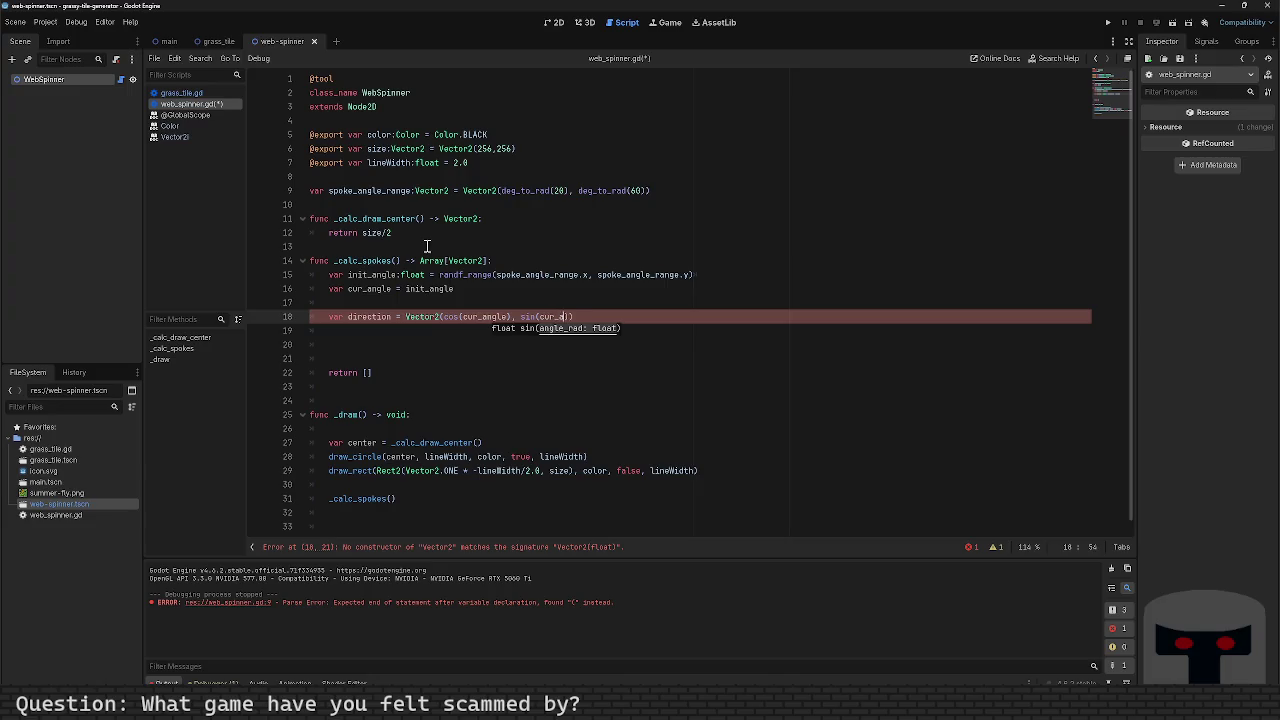
pyautogui.hotkey('ctrl', 's')
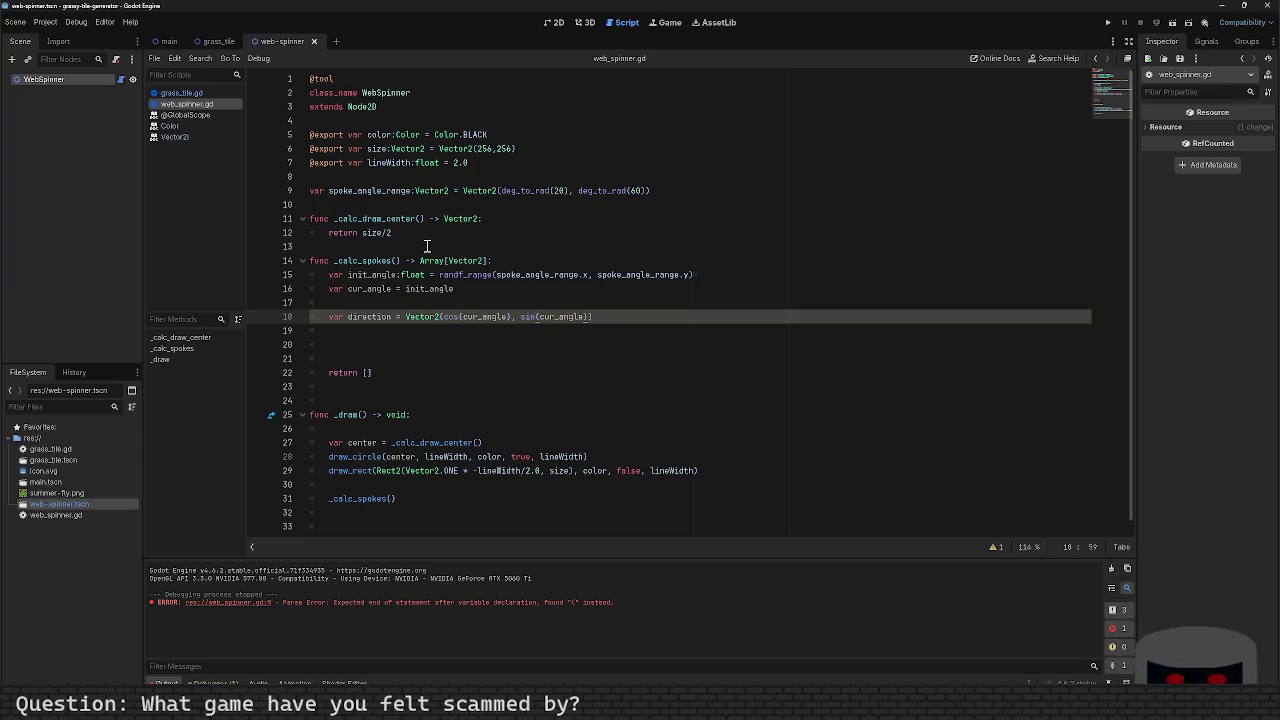
pyautogui.press('Home')
# Step: On line 19, write the expression direction*256, replacing an initial size.x multiplier
pyautogui.press('Down')
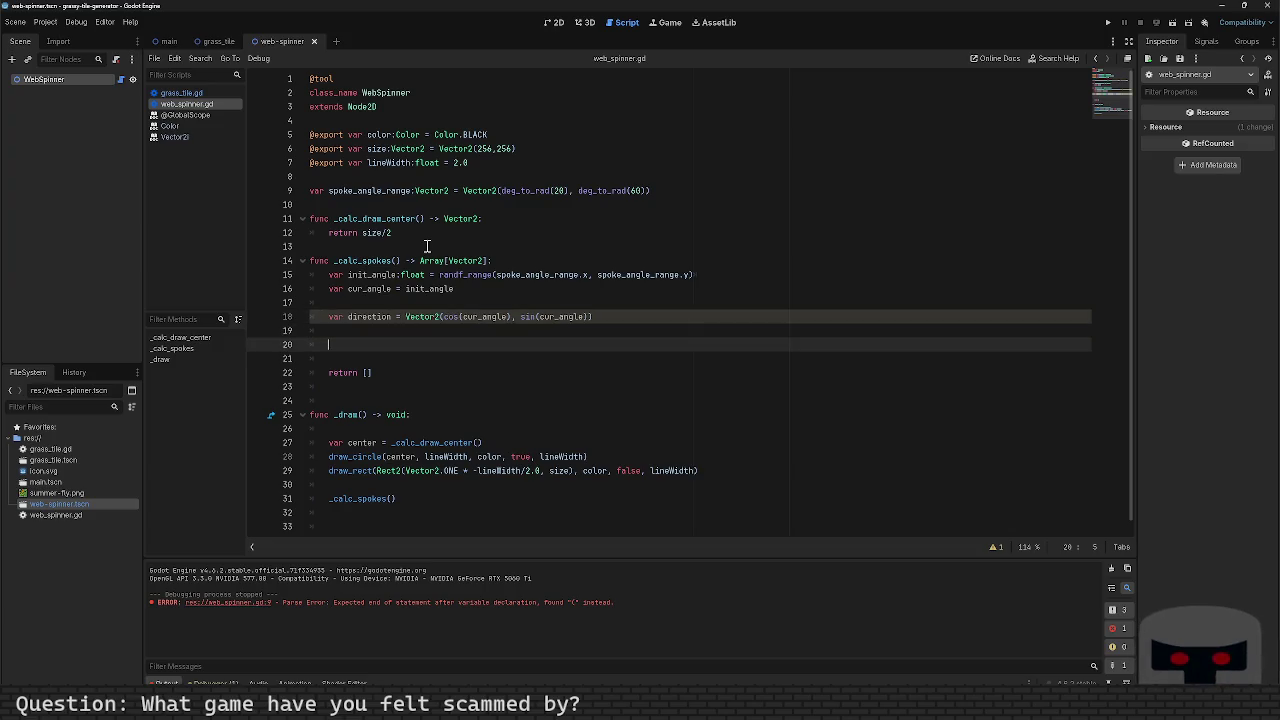
pyautogui.write('var')
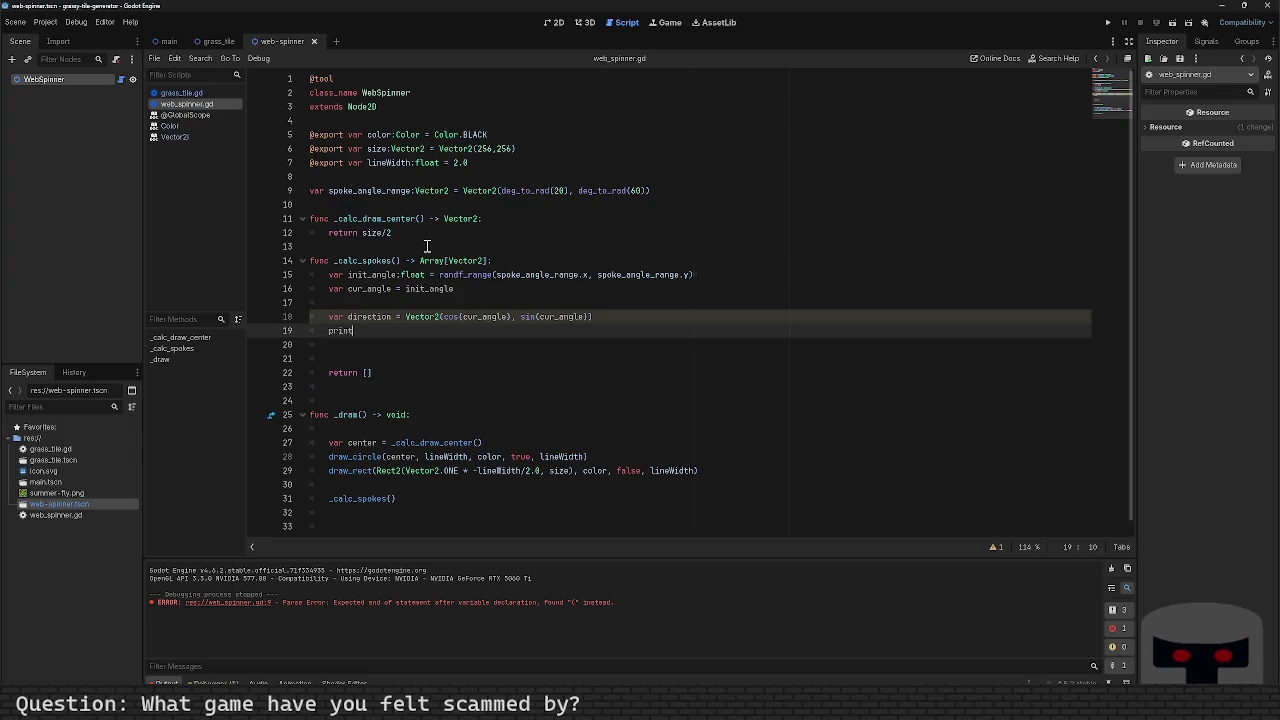
pyautogui.press('BackSpace')
pyautogui.press('BackSpace')
pyautogui.press('BackSpace')
pyautogui.write('direction* ')
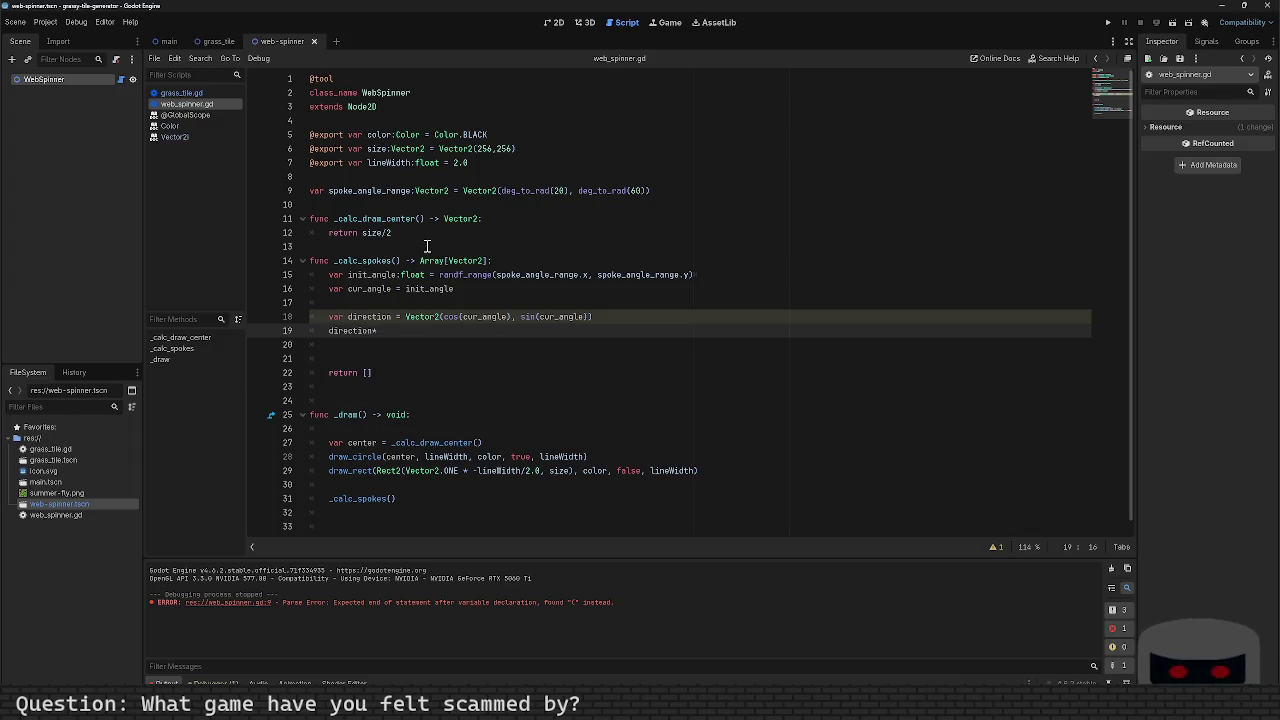
pyautogui.write('size')
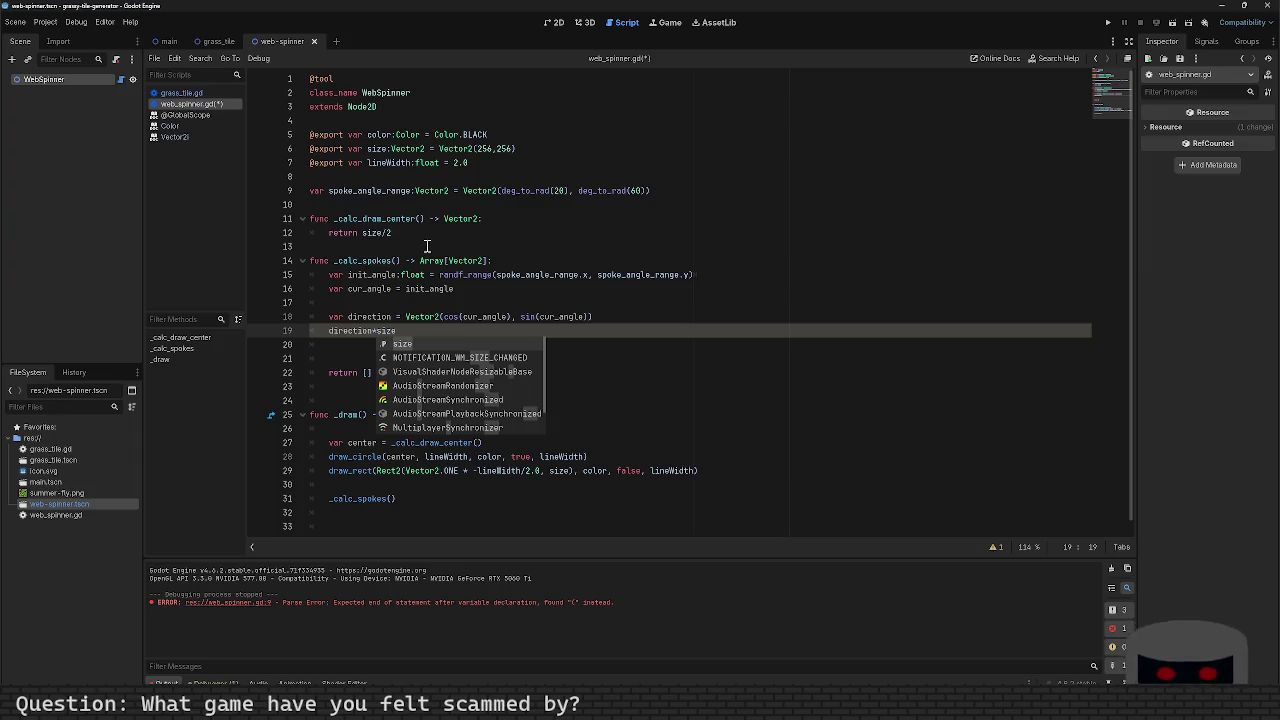
pyautogui.write('.x')
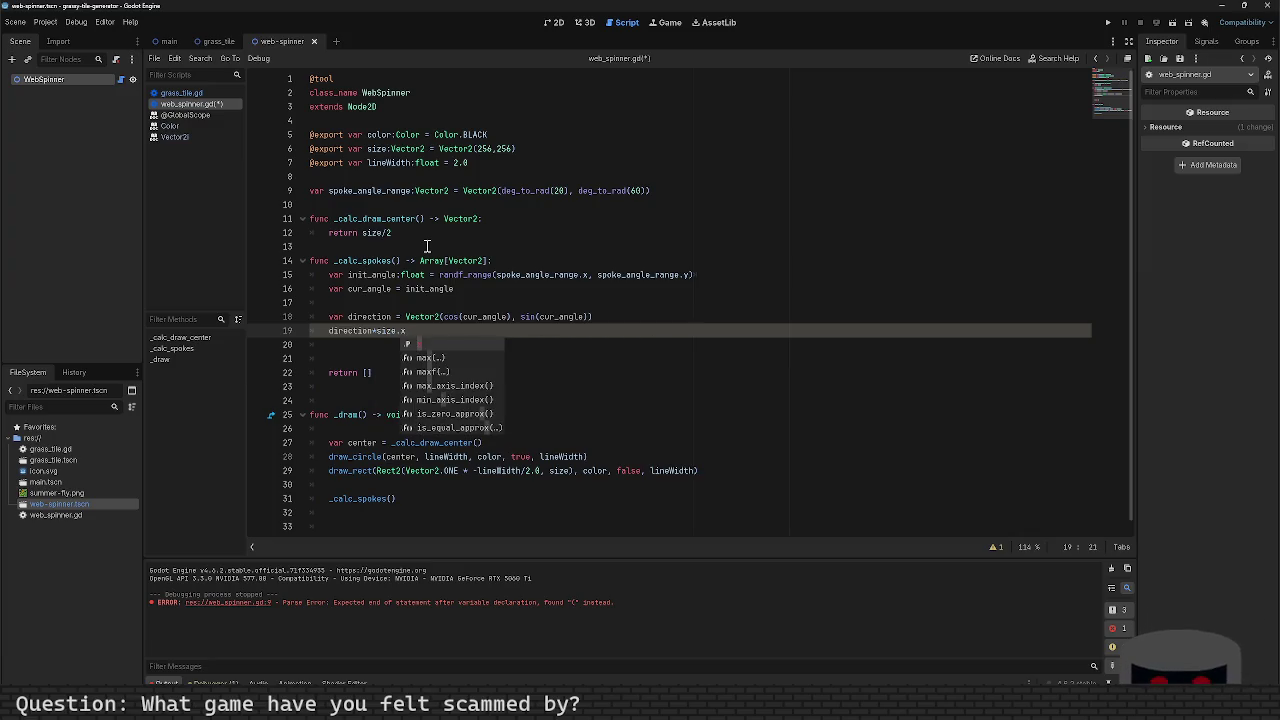
pyautogui.press('BackSpace')
pyautogui.press('BackSpace')
pyautogui.press('BackSpace')
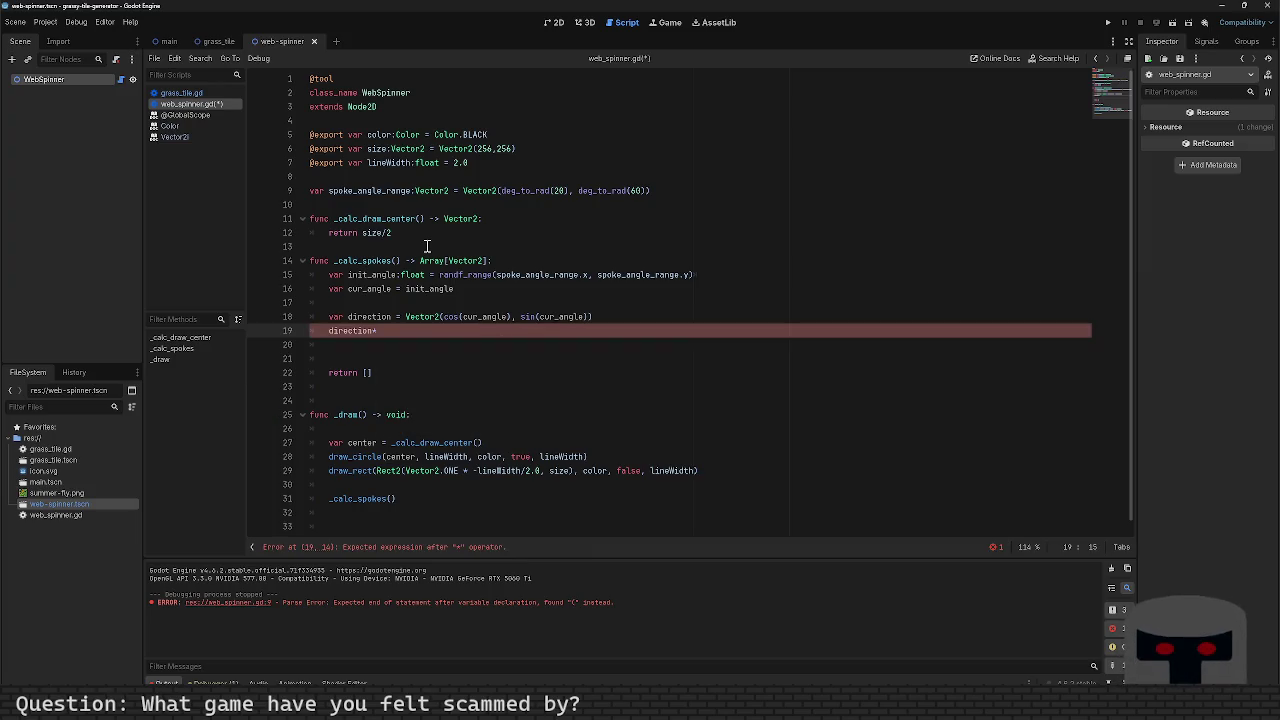
pyautogui.press('BackSpace')
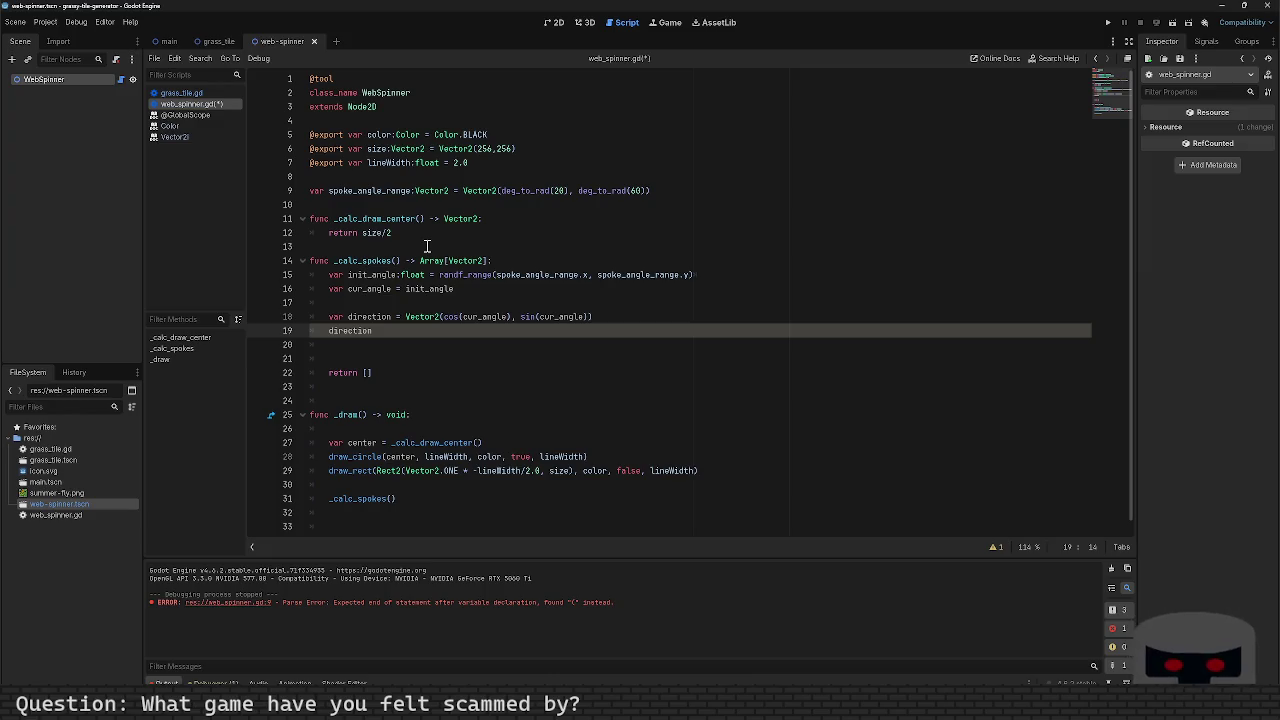
pyautogui.write('* 256')
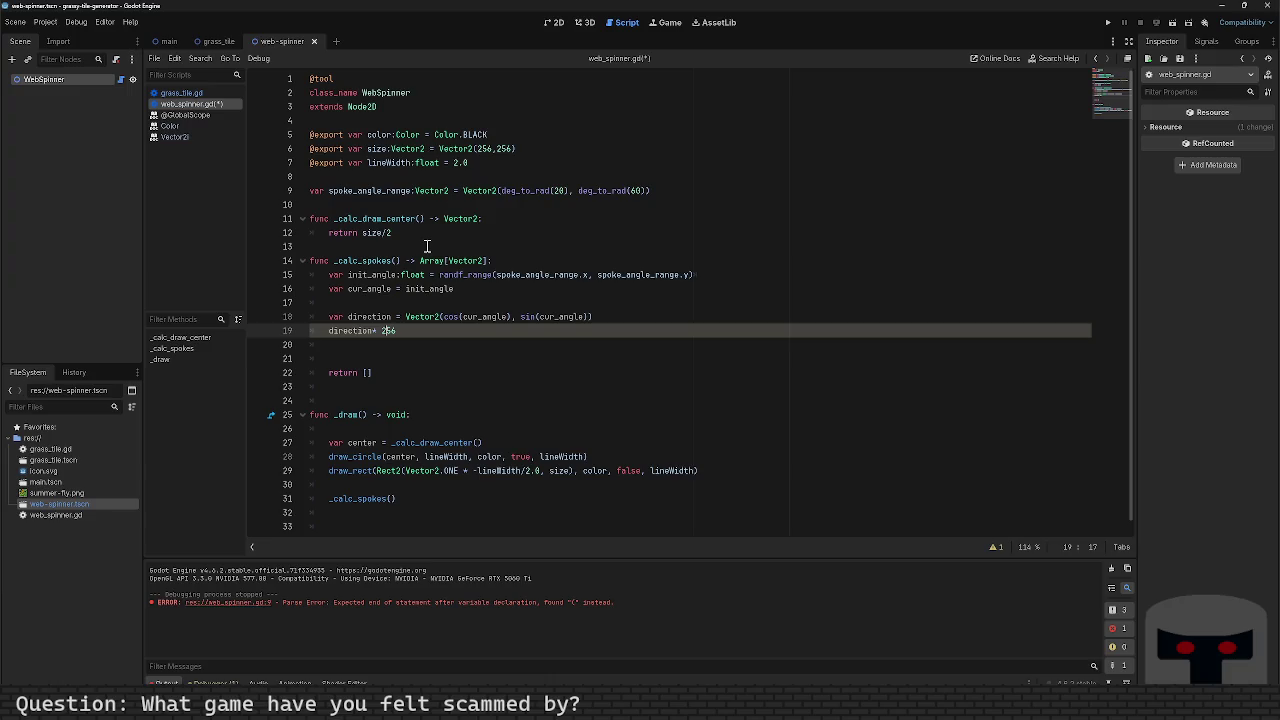
pyautogui.press('Left')
pyautogui.press('BackSpace')
# Step: Turn the expression into the declaration var end_point = direction*256
pyautogui.press('Left')
pyautogui.press('Left')
pyautogui.press('Left')
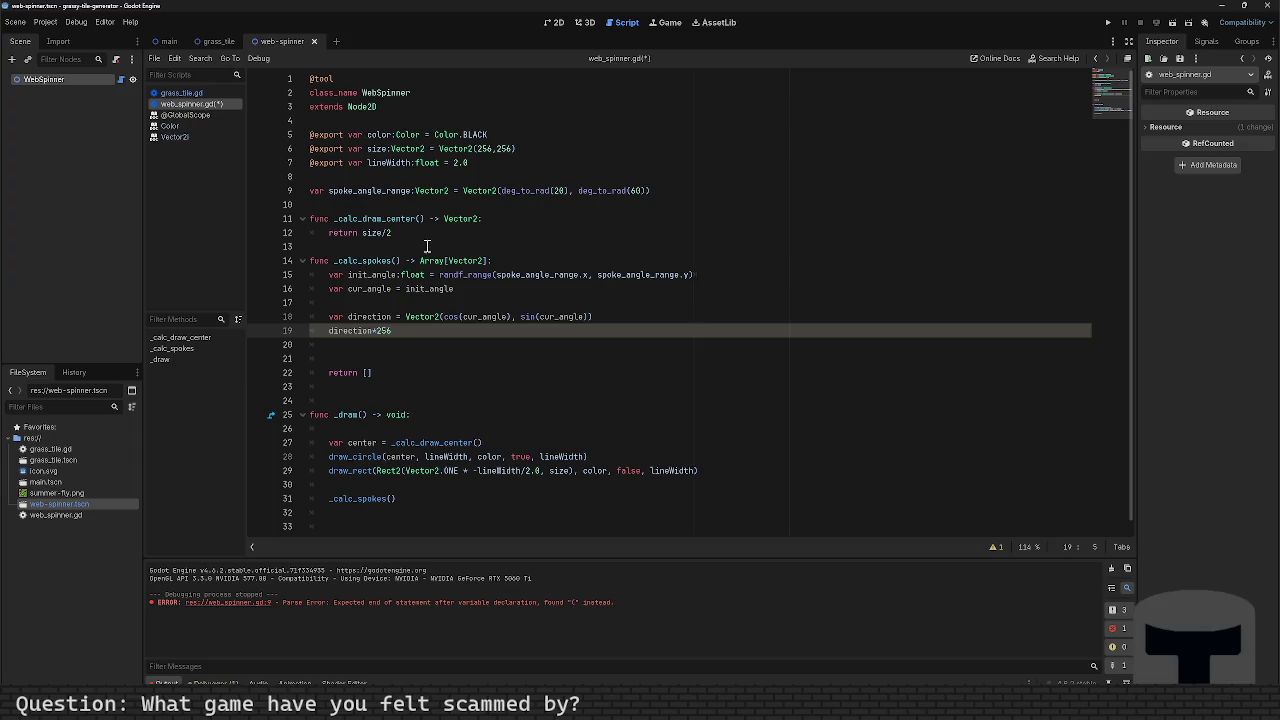
pyautogui.write('var end_po')
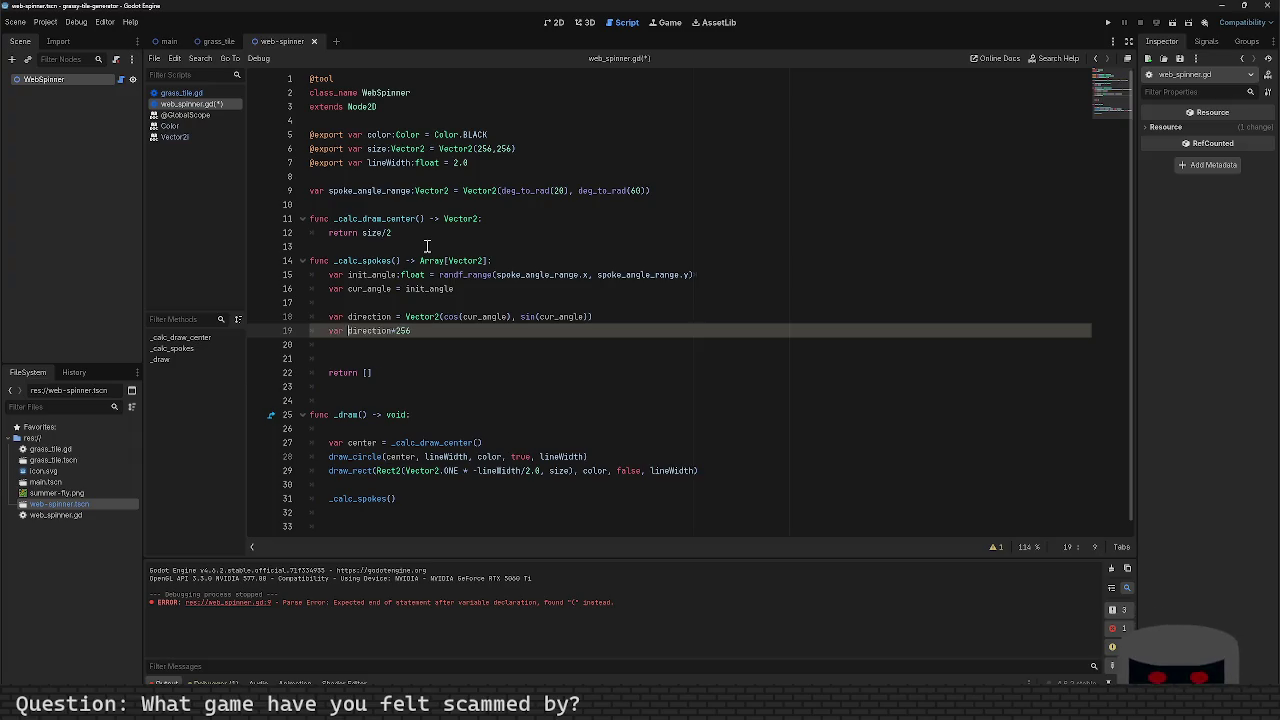
pyautogui.write('int =')
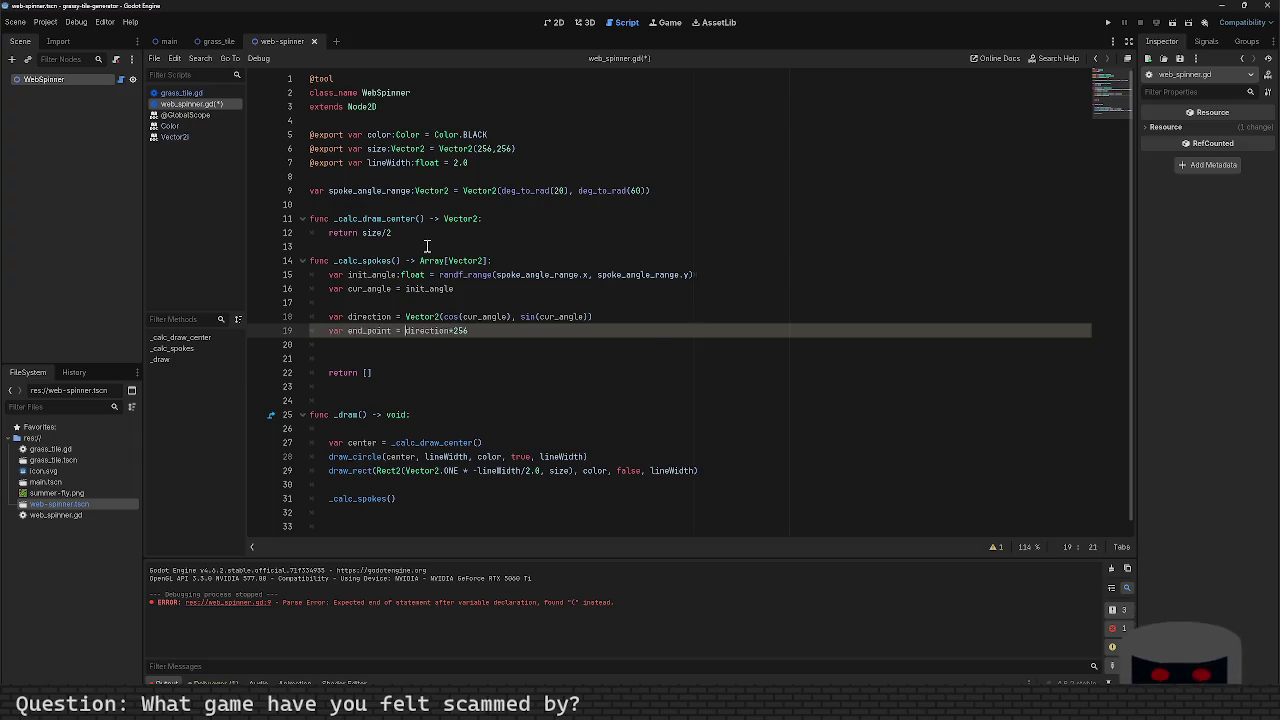
pyautogui.press('Escape')
pyautogui.press('Down')
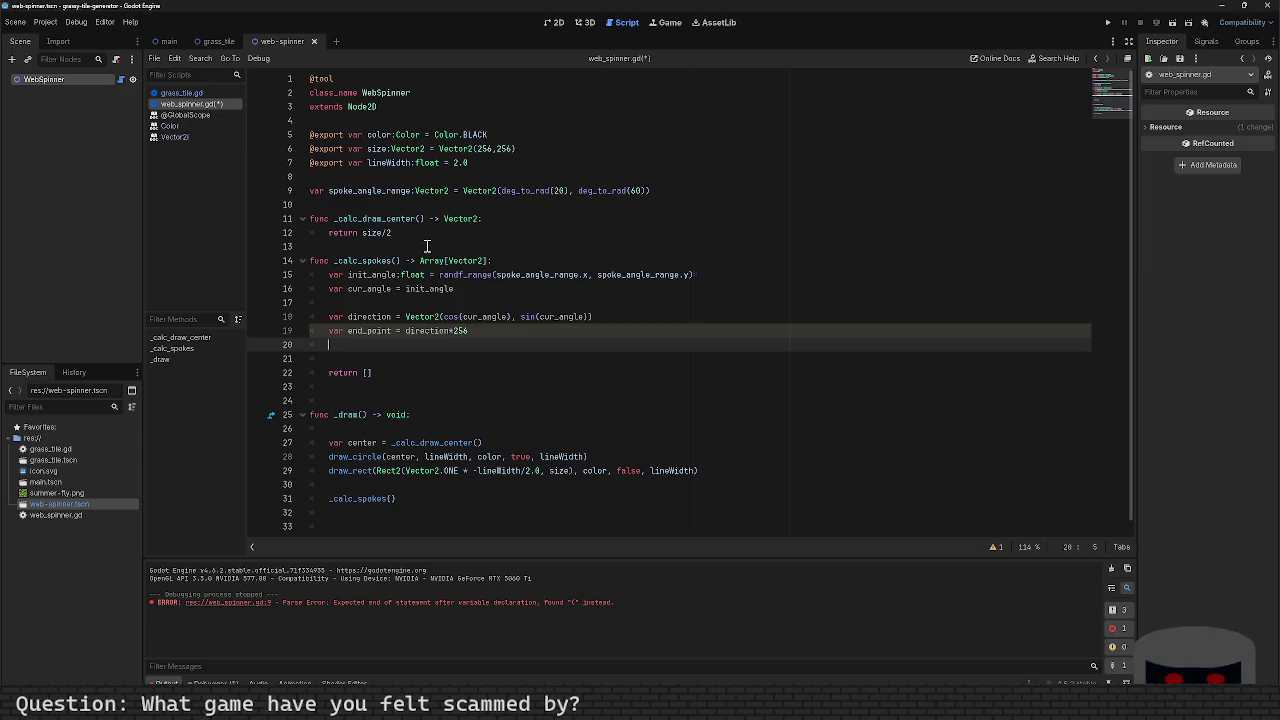
pyautogui.press('Up')
pyautogui.press('Down')
pyautogui.press('Down')
pyautogui.press('Down')
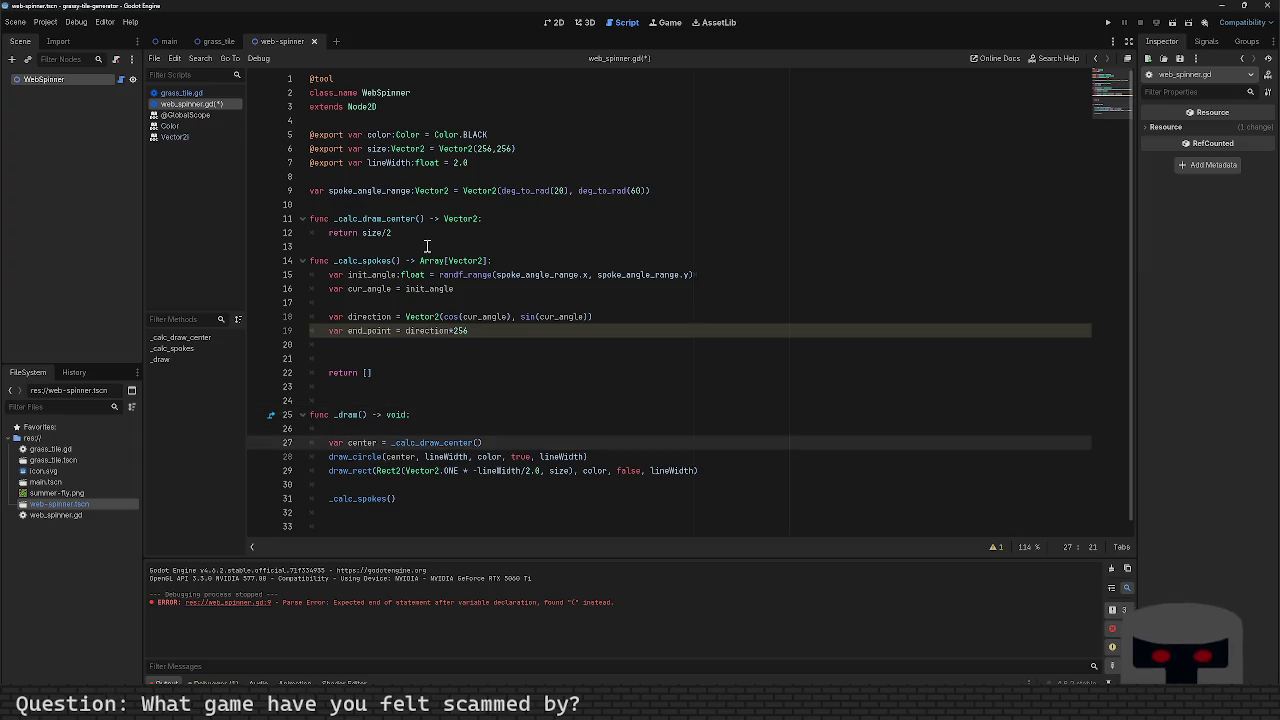
# Step: Pass center to the _calc_spokes call and add a center:Vector2 parameter to its definition
pyautogui.press('Down')
pyautogui.press('Down')
pyautogui.press('Down')
pyautogui.press('Left')
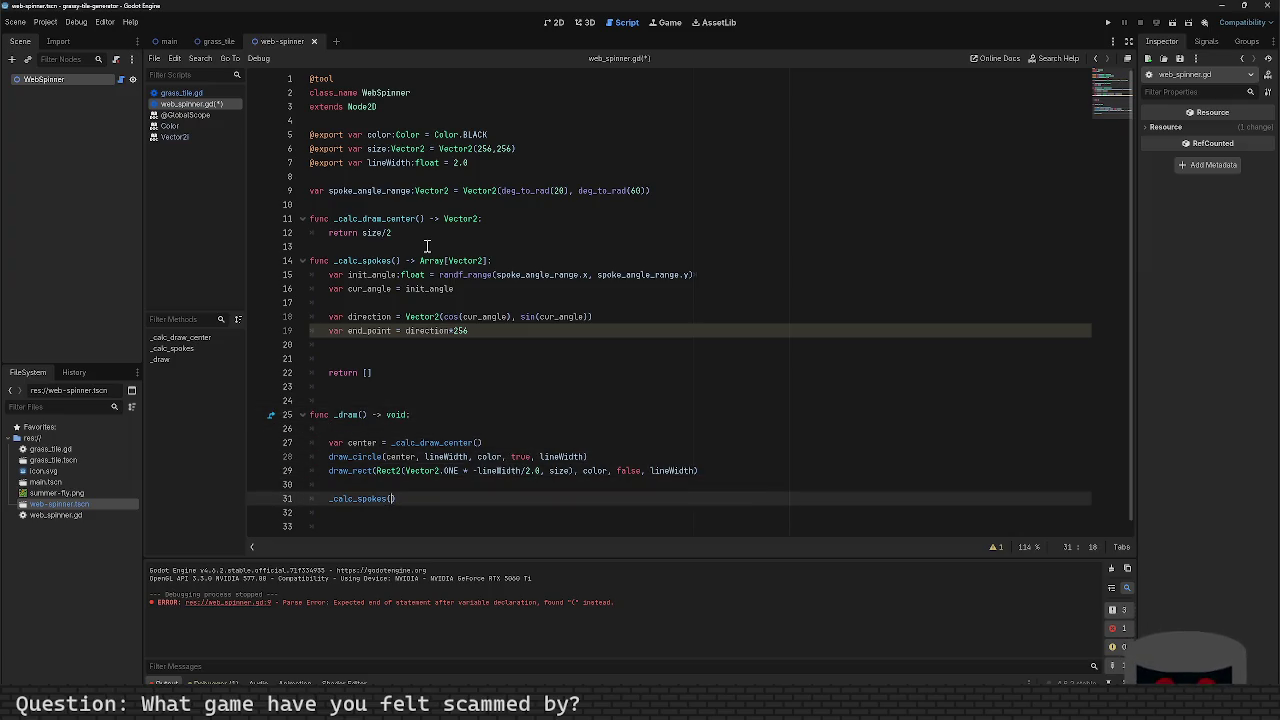
pyautogui.write('center')
pyautogui.hotkey('ctrl', 's')
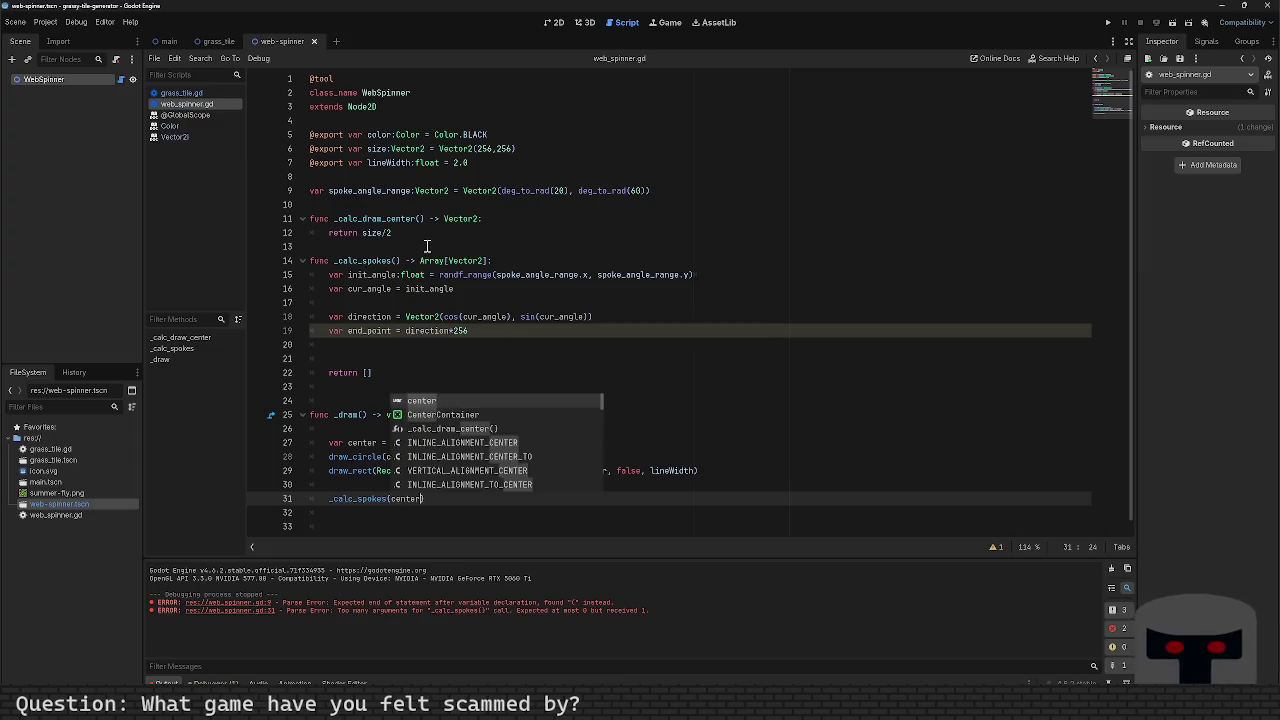
pyautogui.click(395, 261)
pyautogui.write('center')
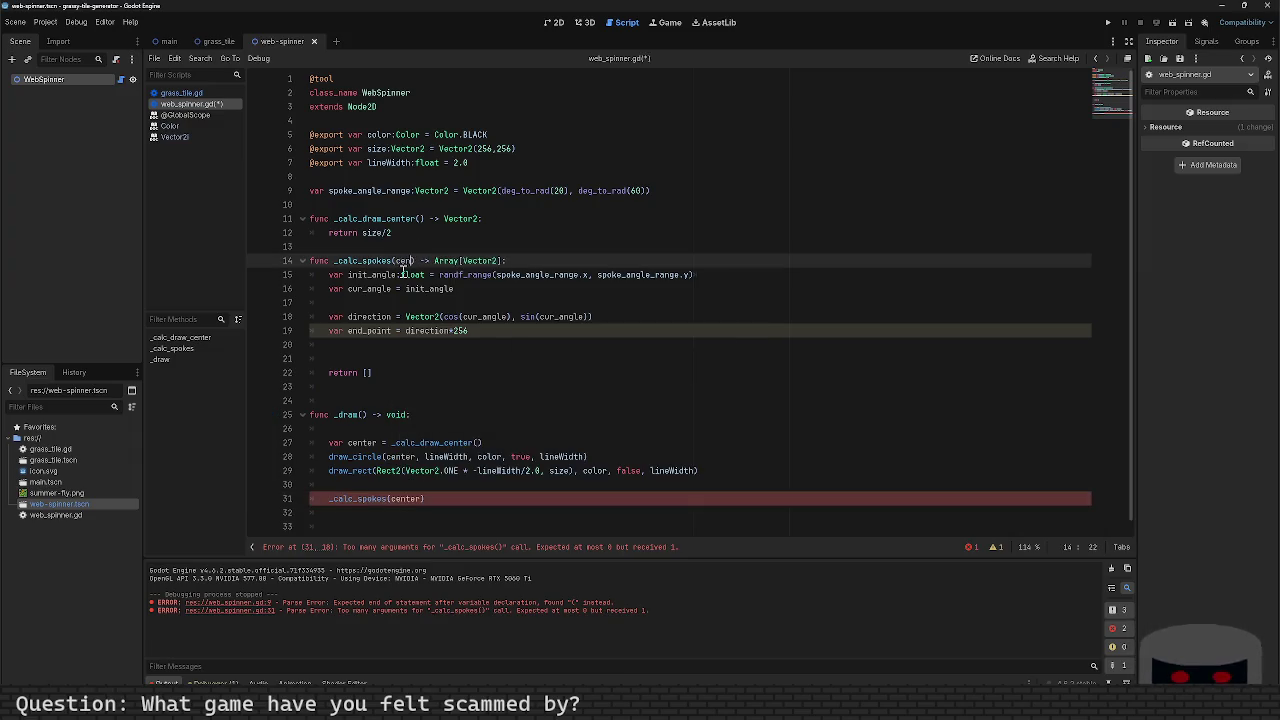
pyautogui.write(':')
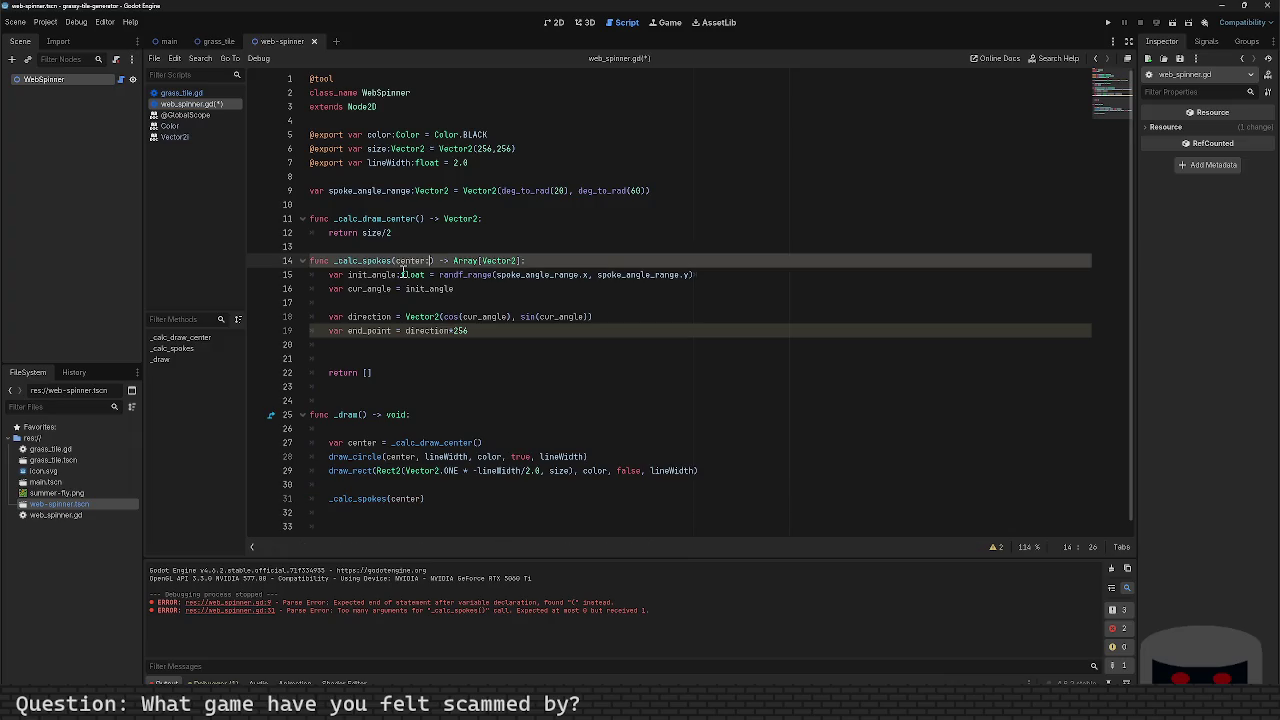
pyautogui.write('Vector2')
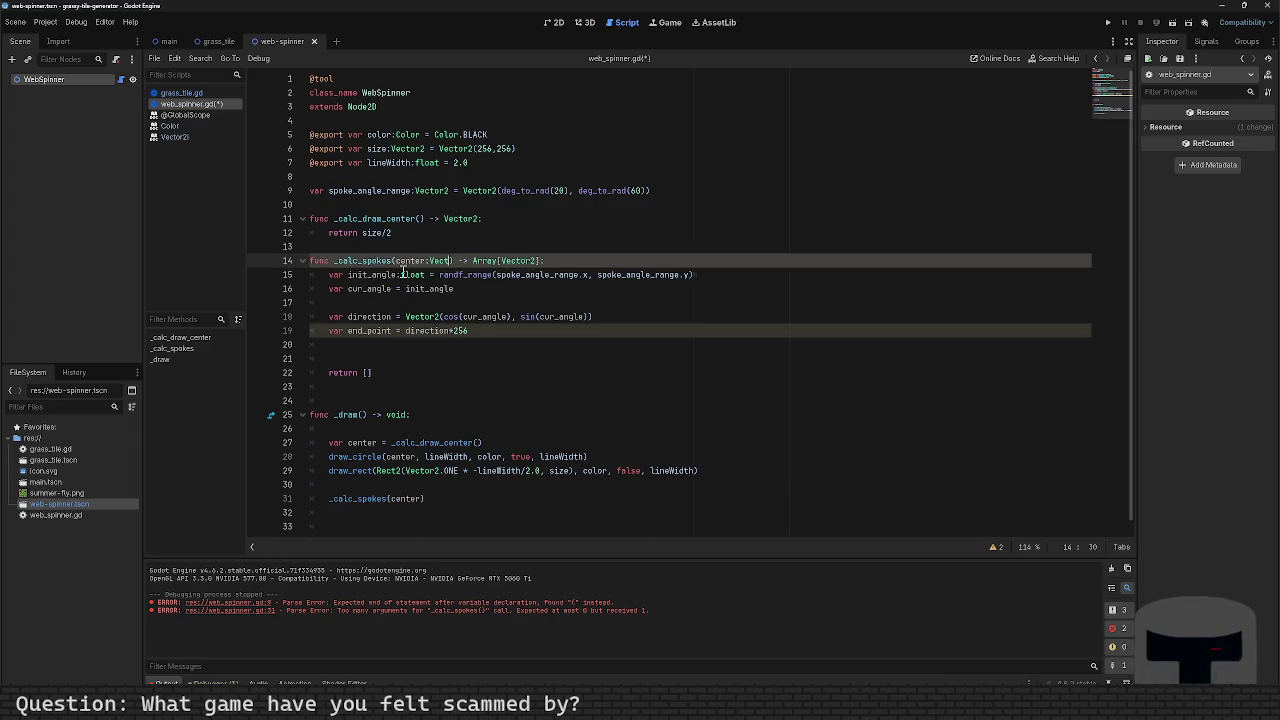
pyautogui.hotkey('ctrl', 's')
# Step: Change the return statement to return [center, end_point]
pyautogui.press('Down')
pyautogui.press('Down')
pyautogui.press('Down')
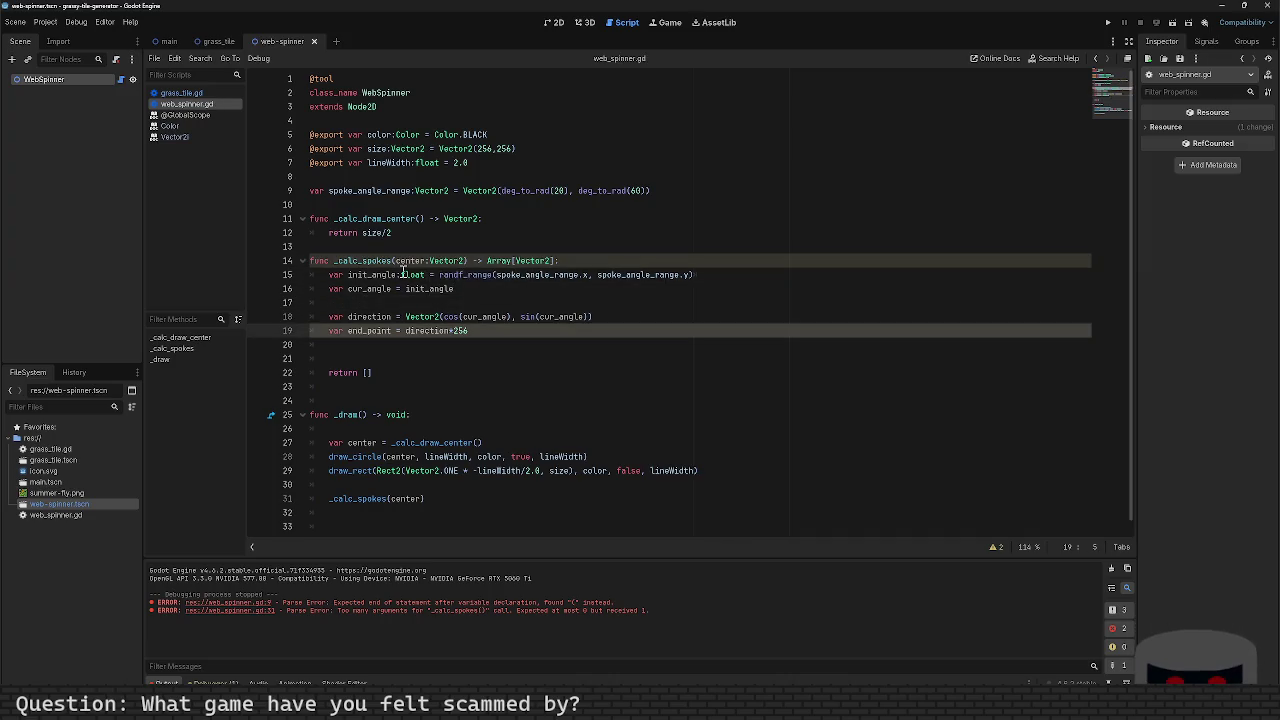
pyautogui.press('Down')
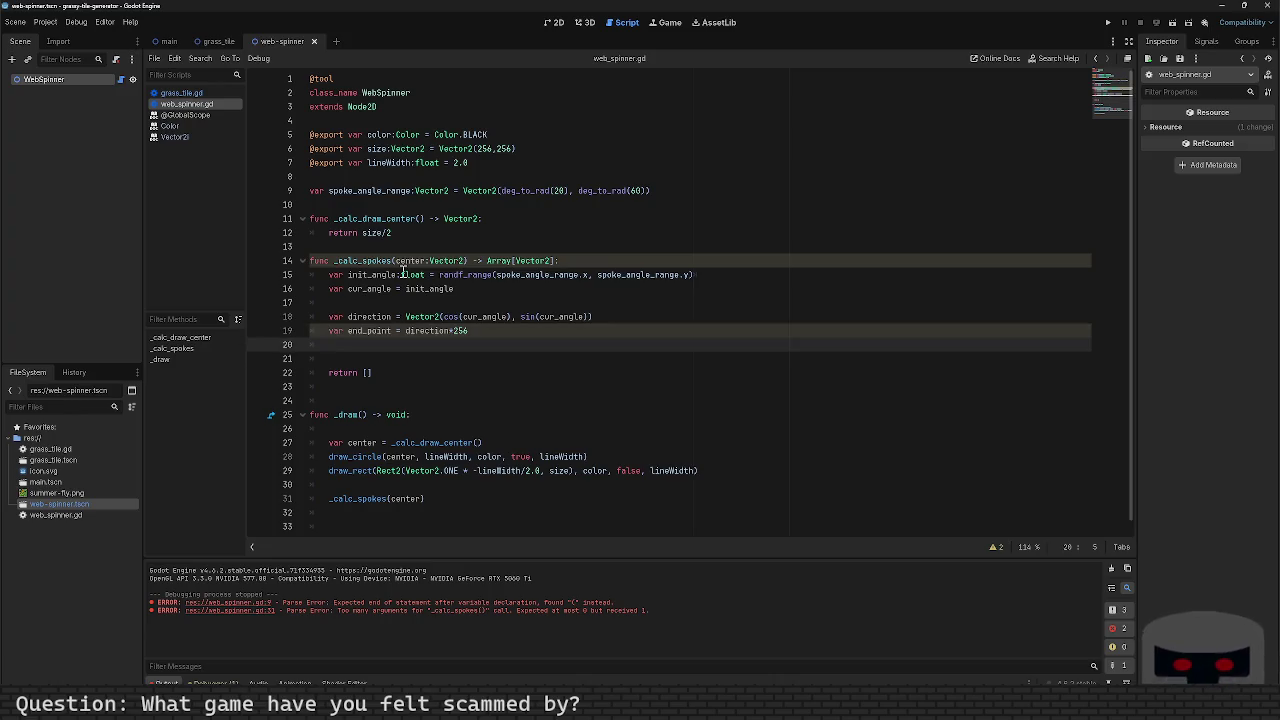
pyautogui.press('Down')
pyautogui.press('Down')
pyautogui.press('End')
pyautogui.press('Left')
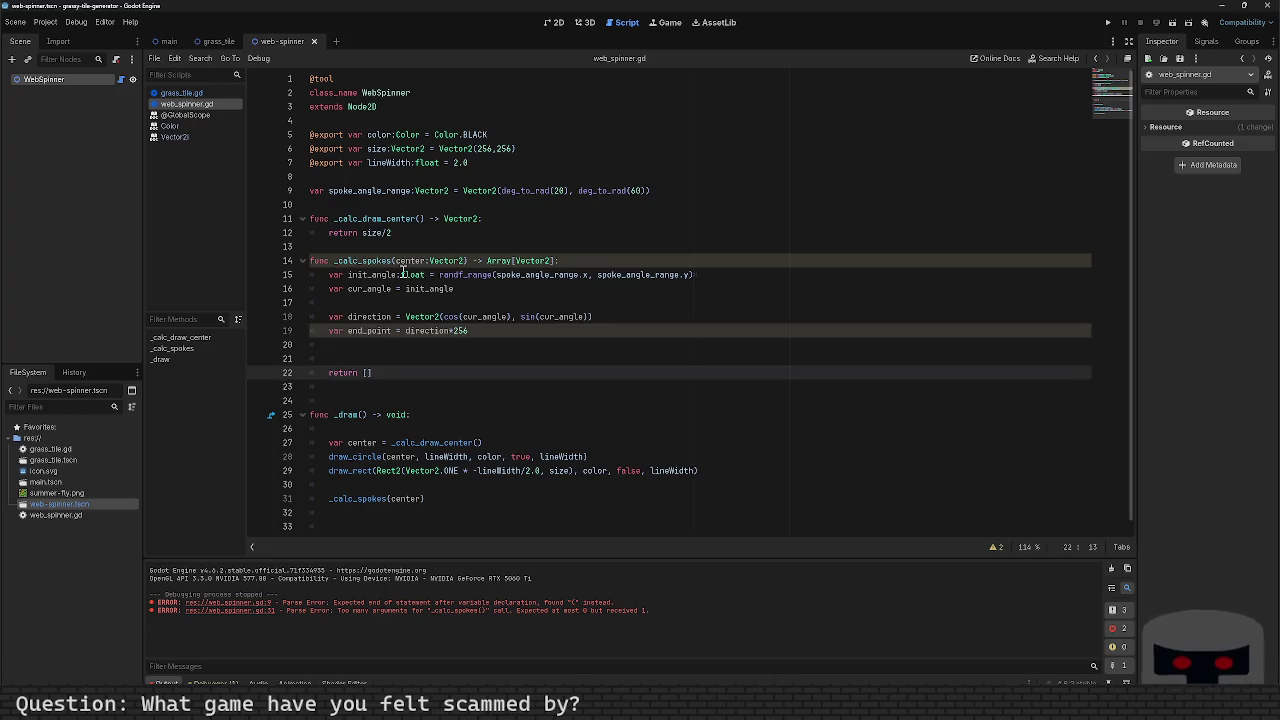
pyautogui.write('center, end_p')
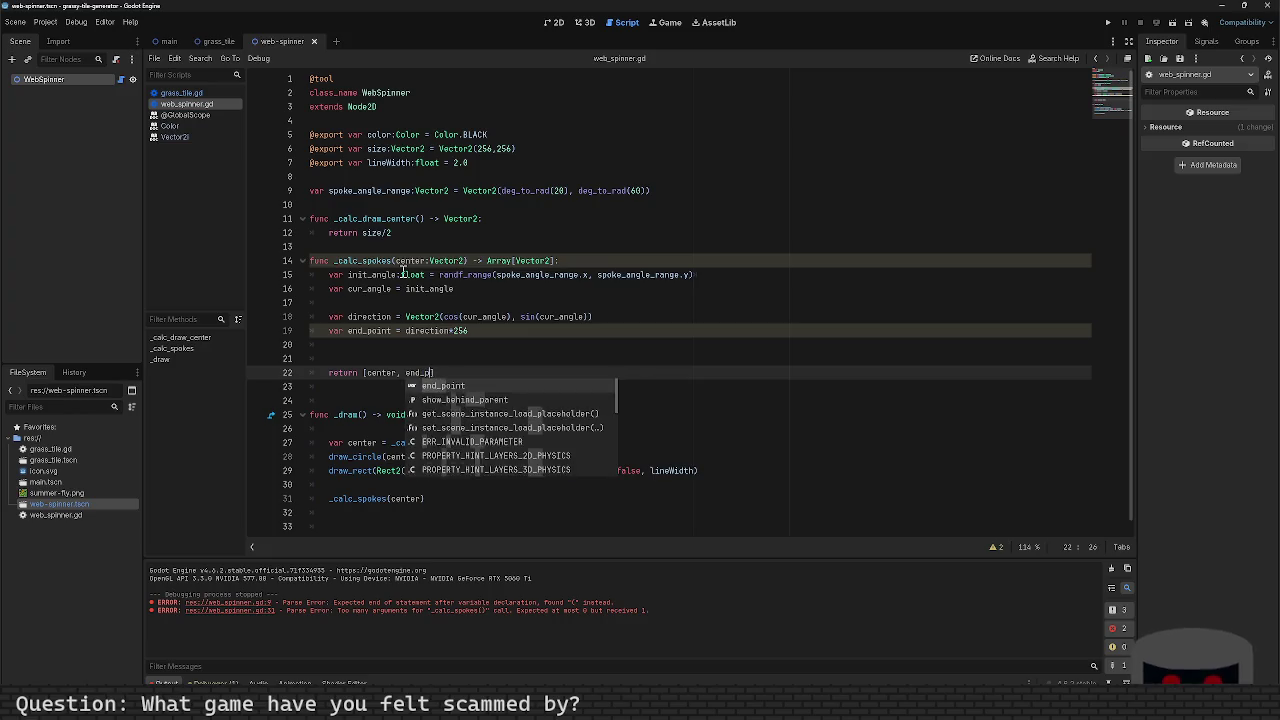
pyautogui.press('Return')
pyautogui.press('Down')
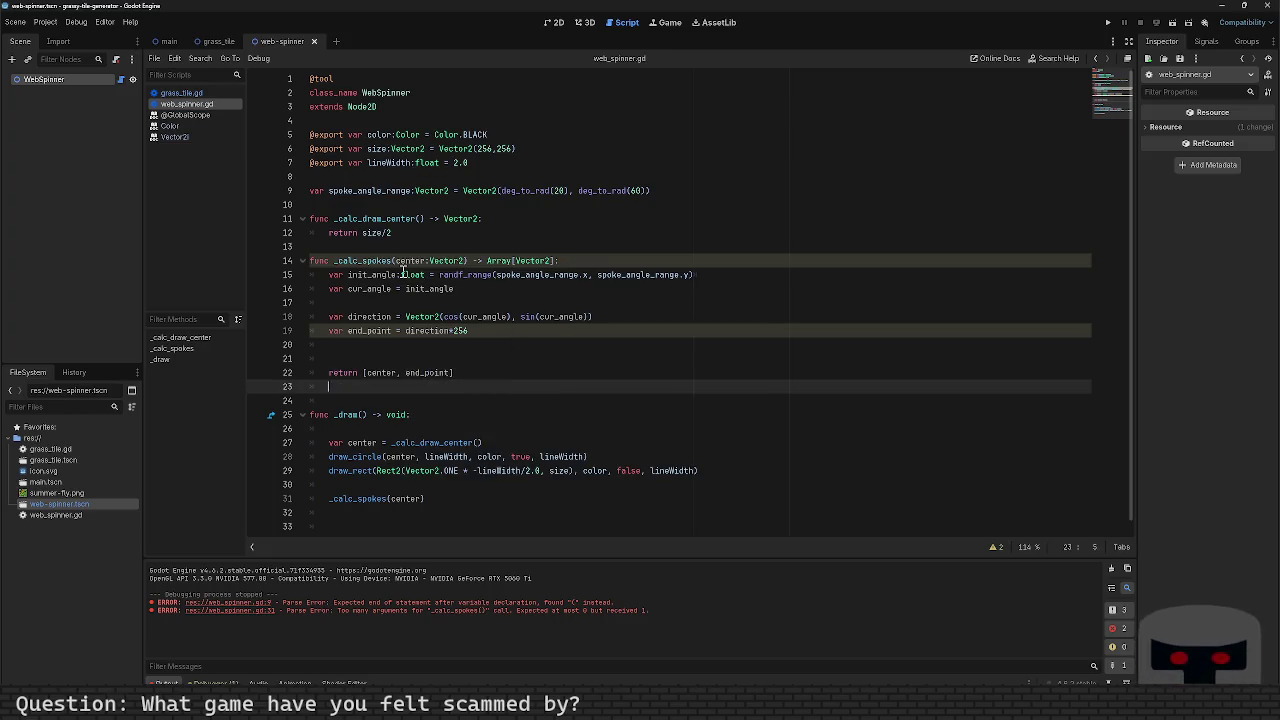
pyautogui.press('Down')
pyautogui.press('Down')
pyautogui.press('Down')
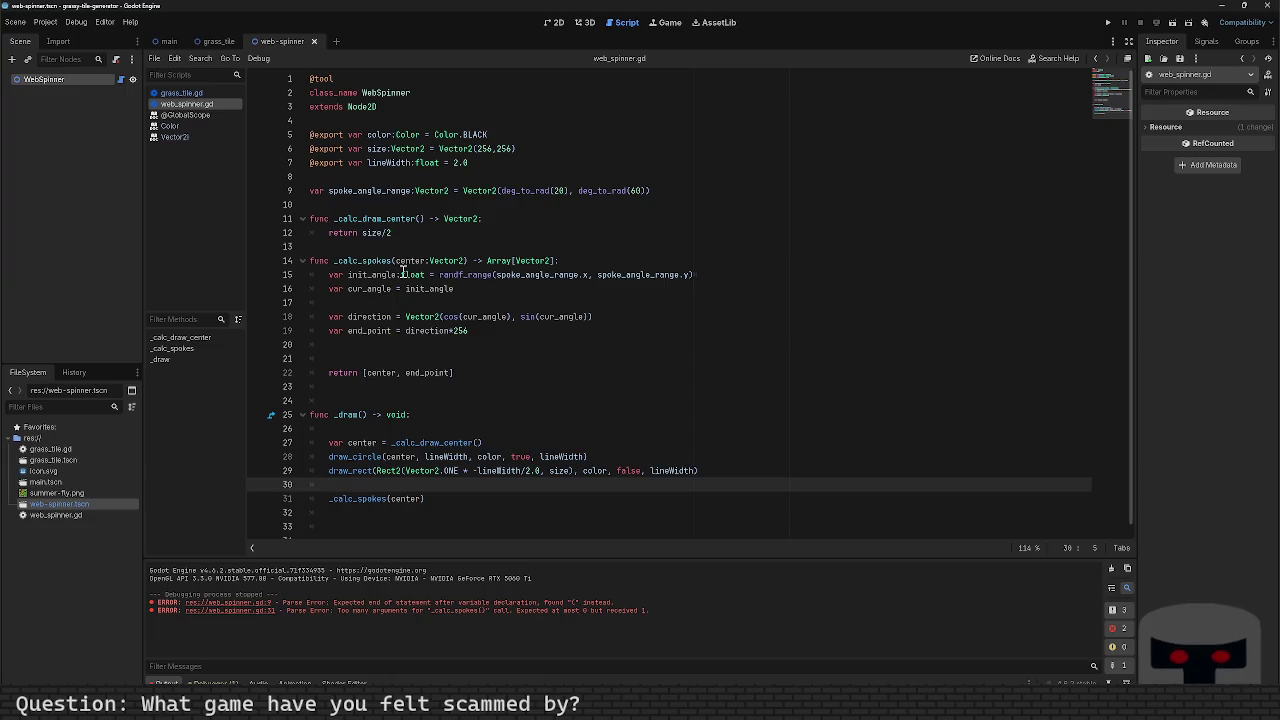
# Step: Store the _calc_spokes(center) result in var spokes:Array[Vector2] inside _draw
pyautogui.press('Down')
pyautogui.press('End')
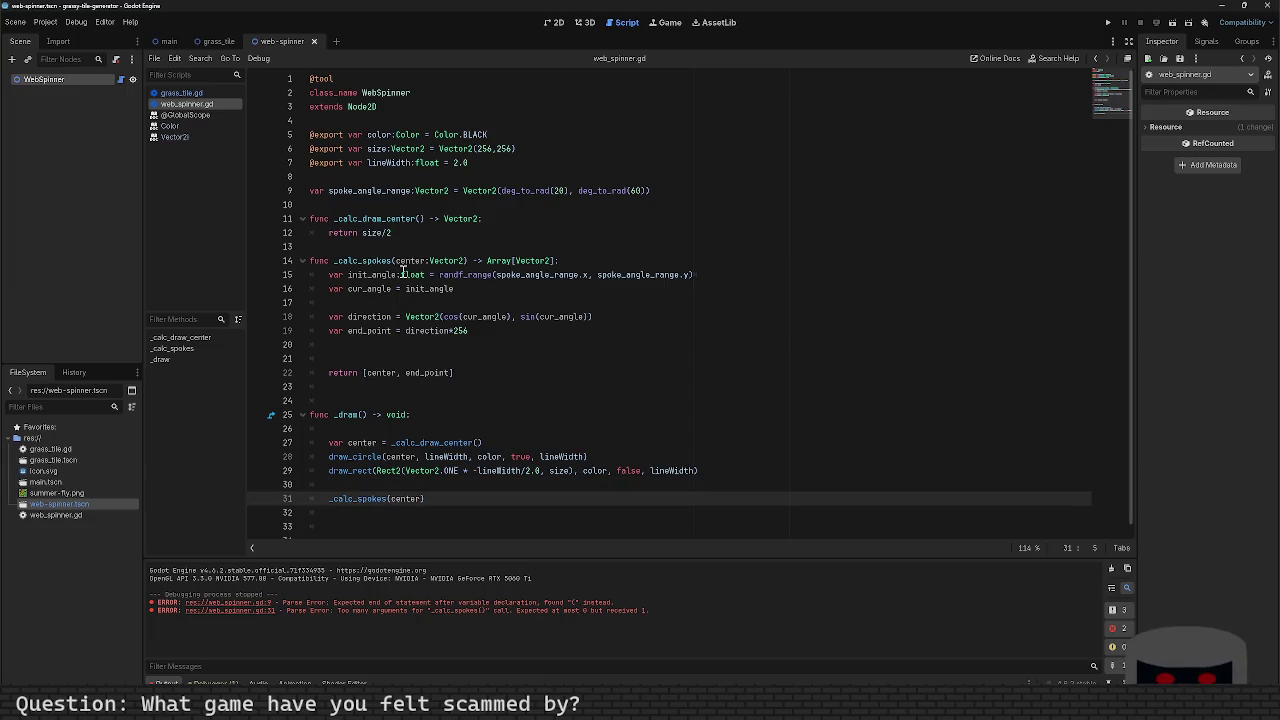
pyautogui.write('lines')
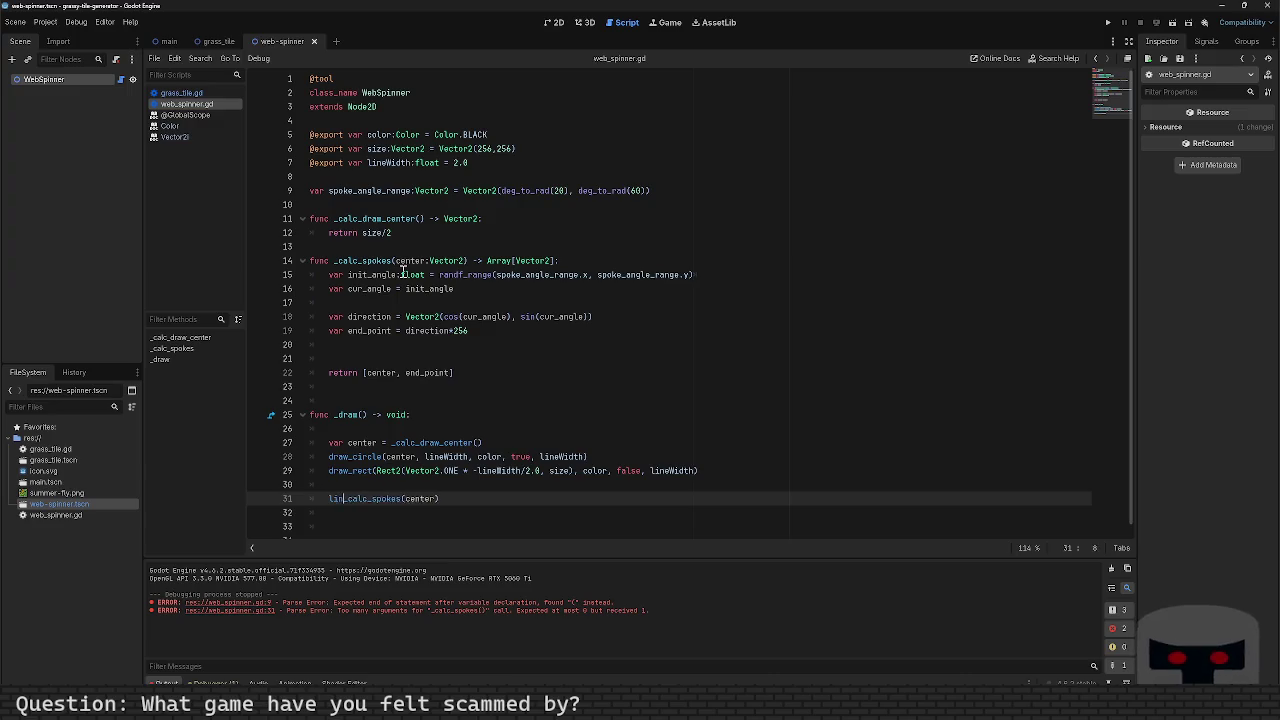
pyautogui.press('BackSpace')
pyautogui.press('BackSpace')
pyautogui.press('BackSpace')
pyautogui.write('var spokes')
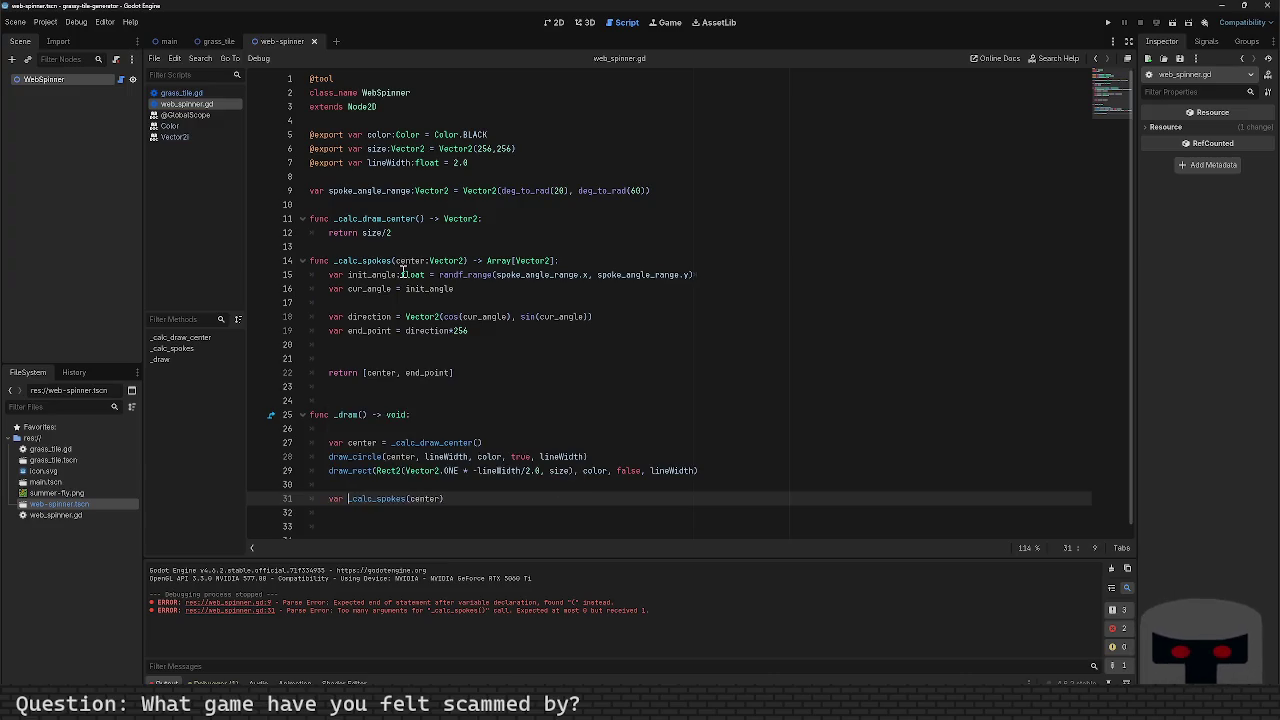
pyautogui.write(':Array[Ve')
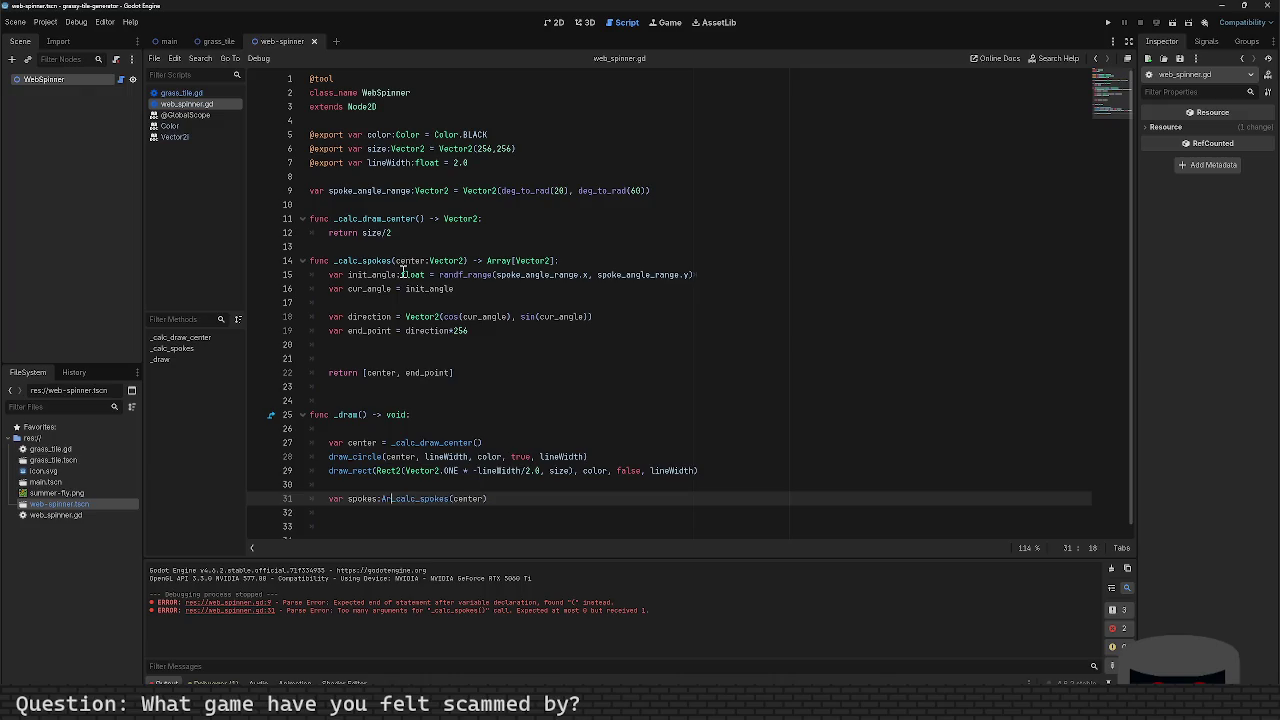
pyautogui.write('ctor2')
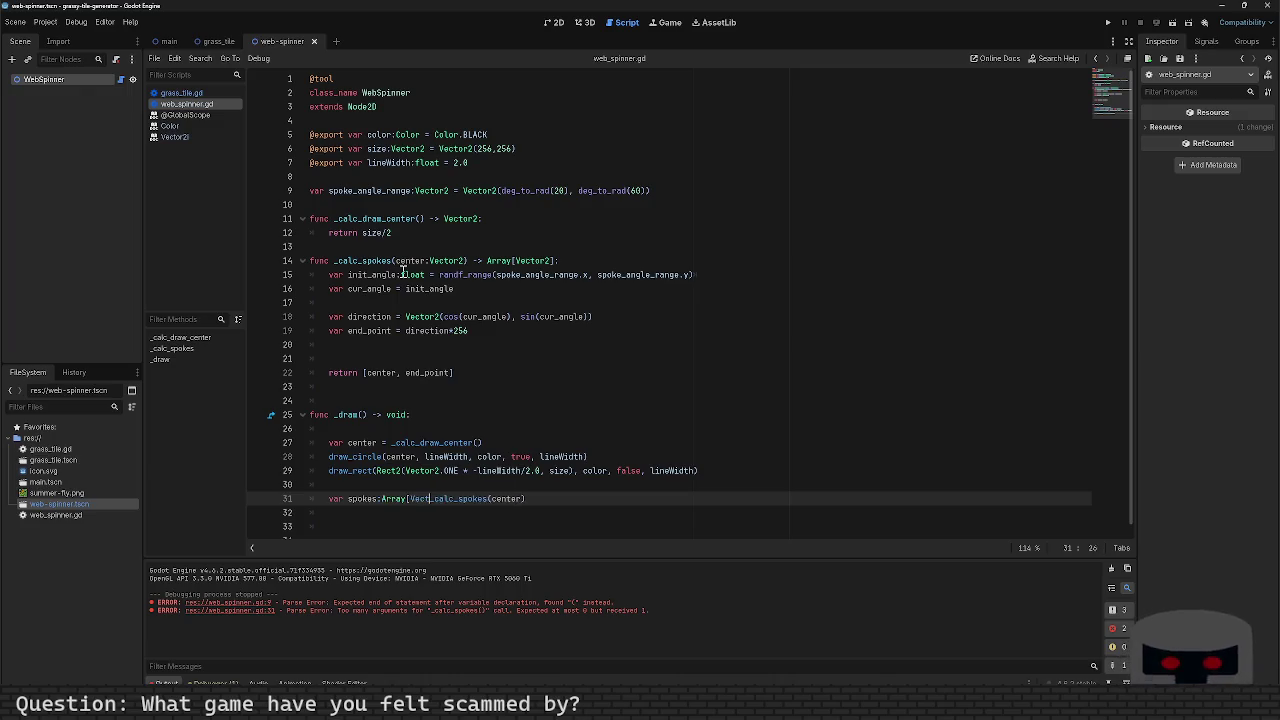
pyautogui.write('] =')
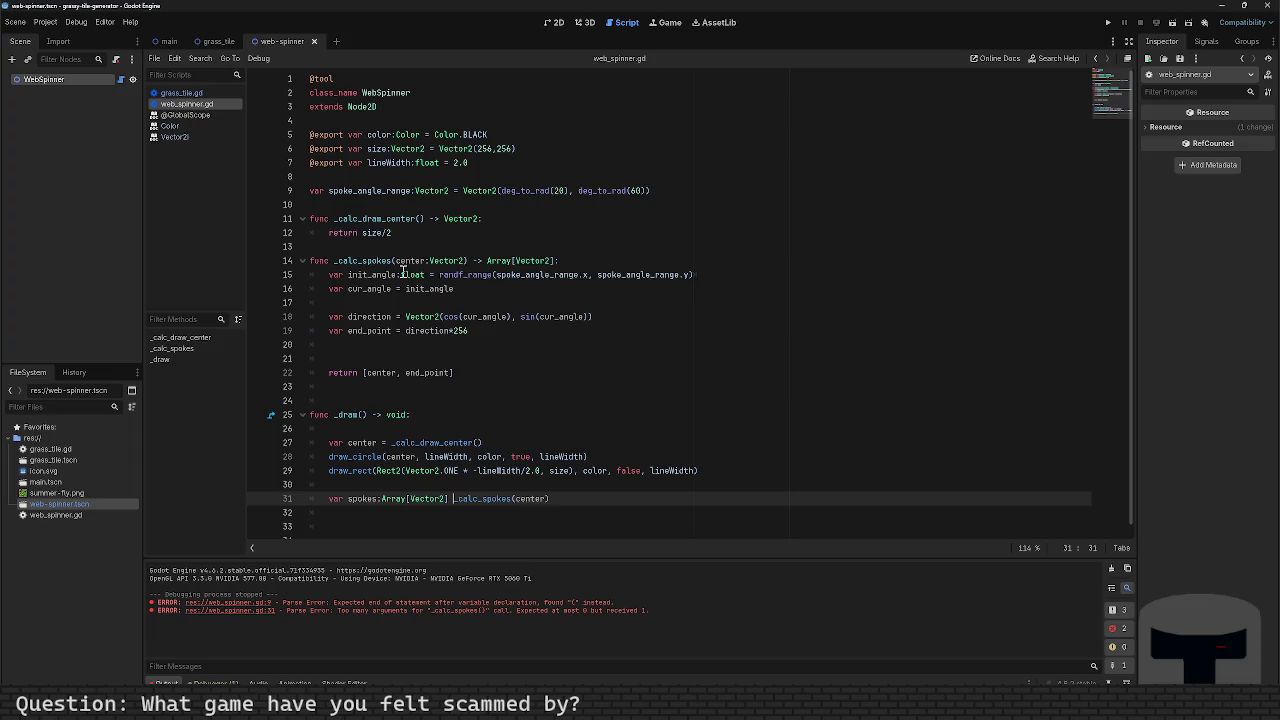
pyautogui.press('End')
pyautogui.press('Return')
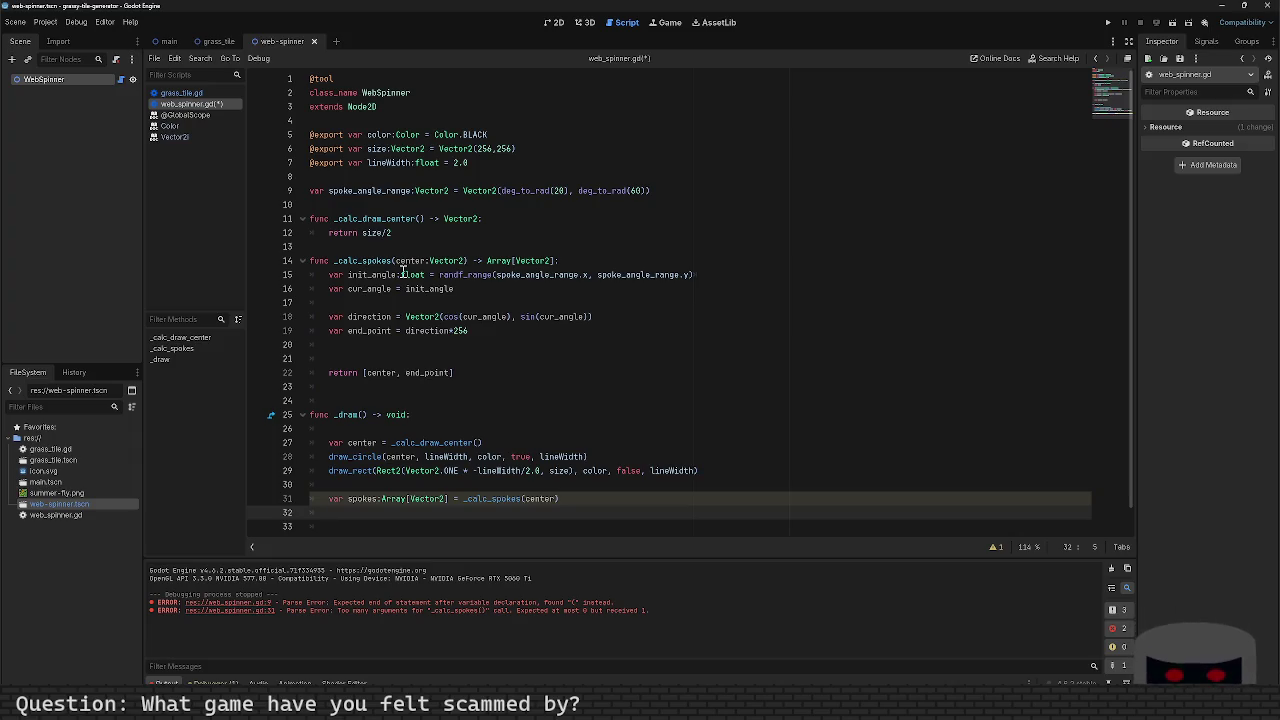
# Step: Add draw_line(spokes[0], spokes[1], color, lineWidth, true) below it and save
pyautogui.write('spokes')
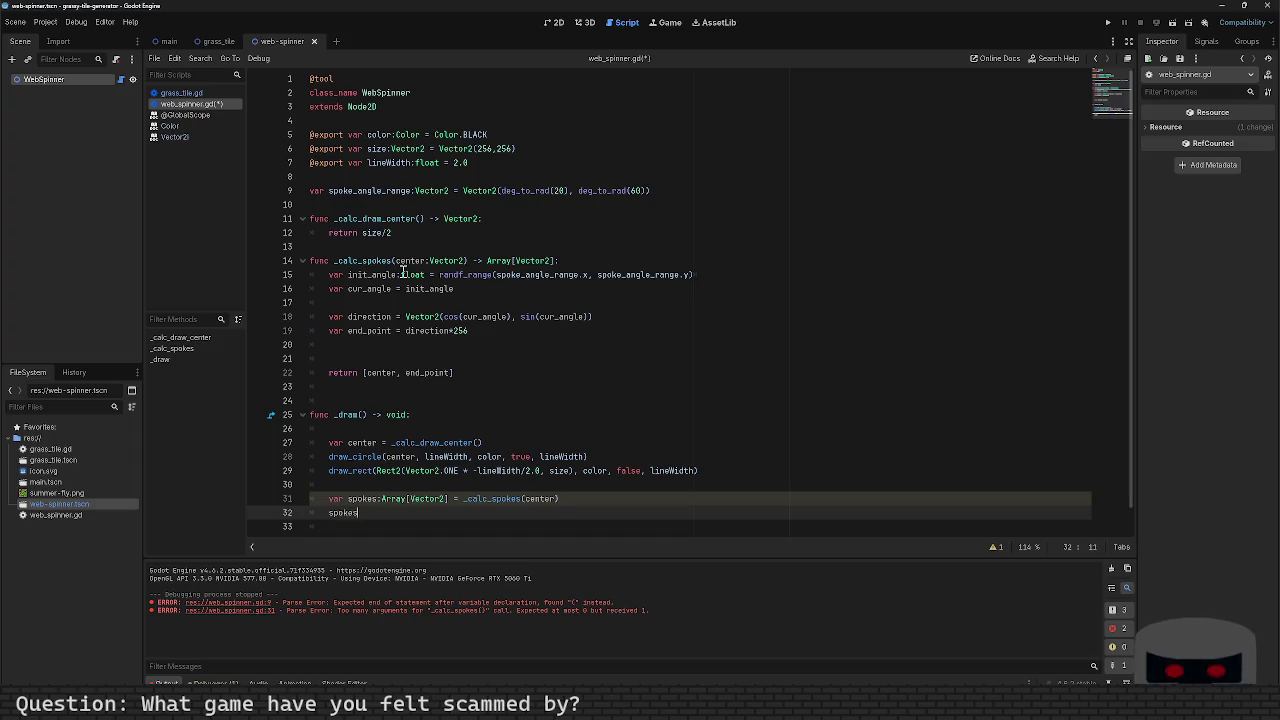
pyautogui.write('[0]')
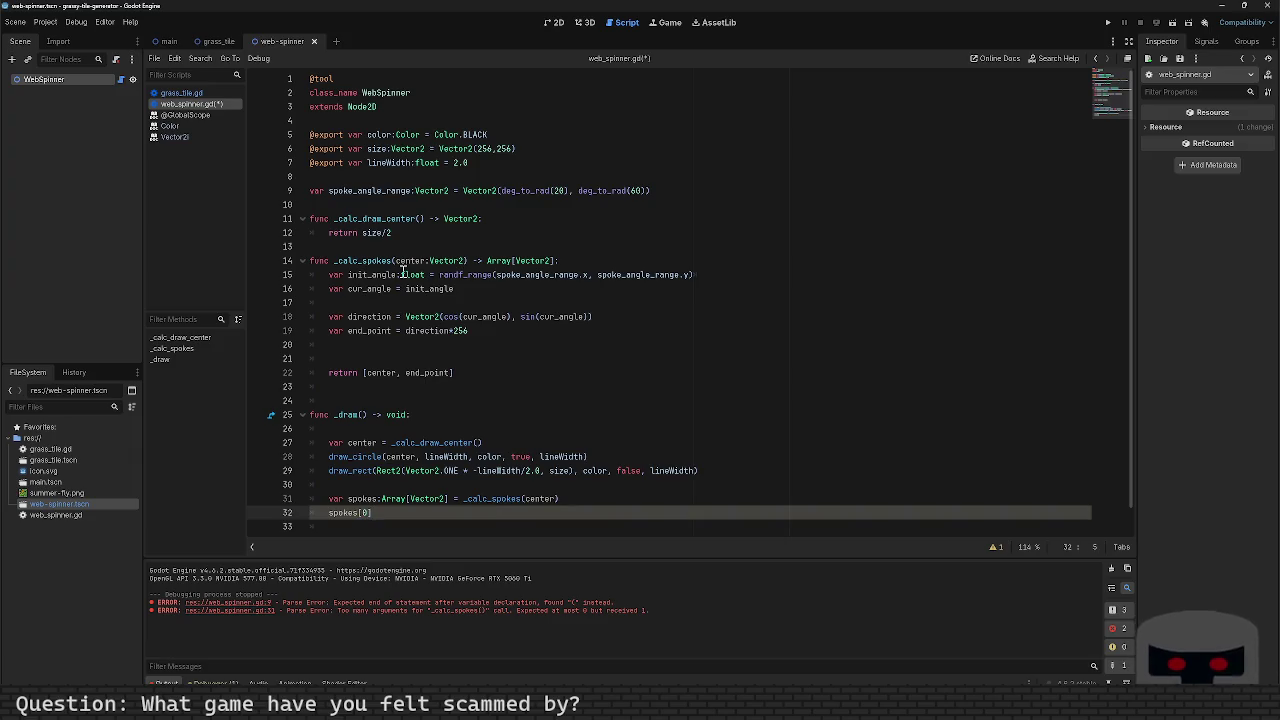
pyautogui.press('Return')
pyautogui.press('Return')
pyautogui.press('Up')
pyautogui.press('Up')
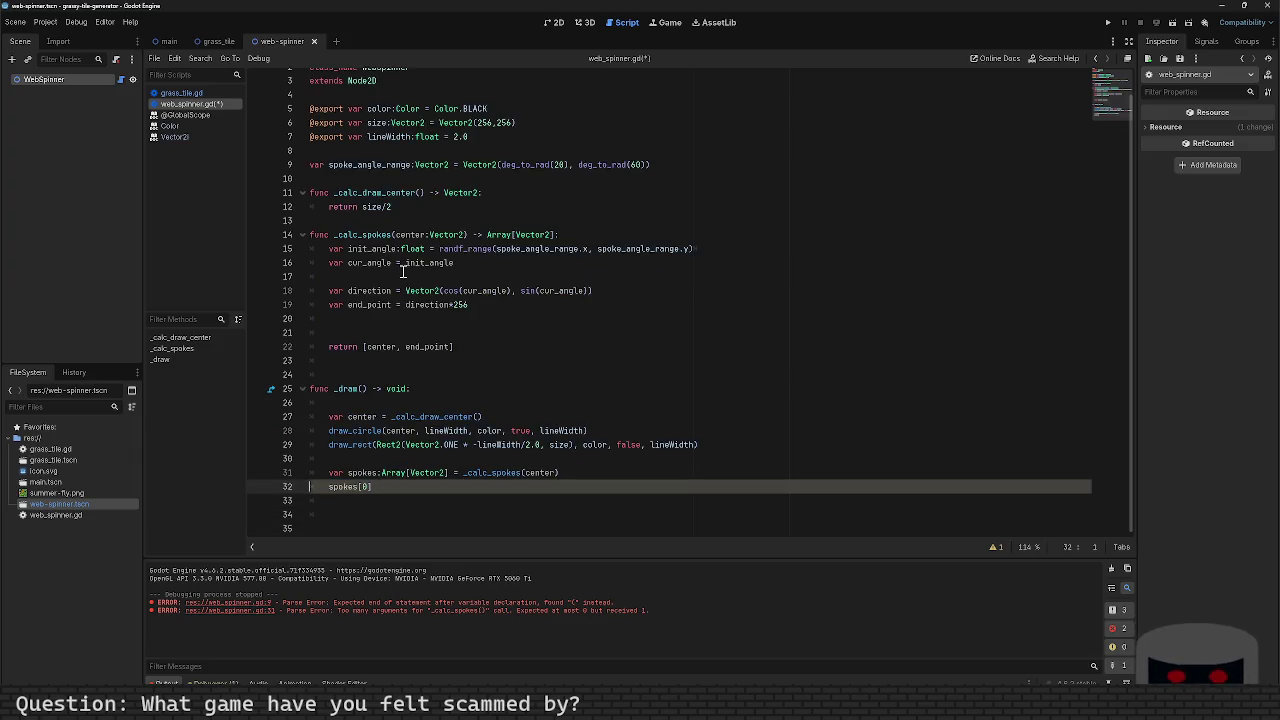
pyautogui.hotkey('shift', 'End')
pyautogui.press('BackSpace')
pyautogui.write('draw')
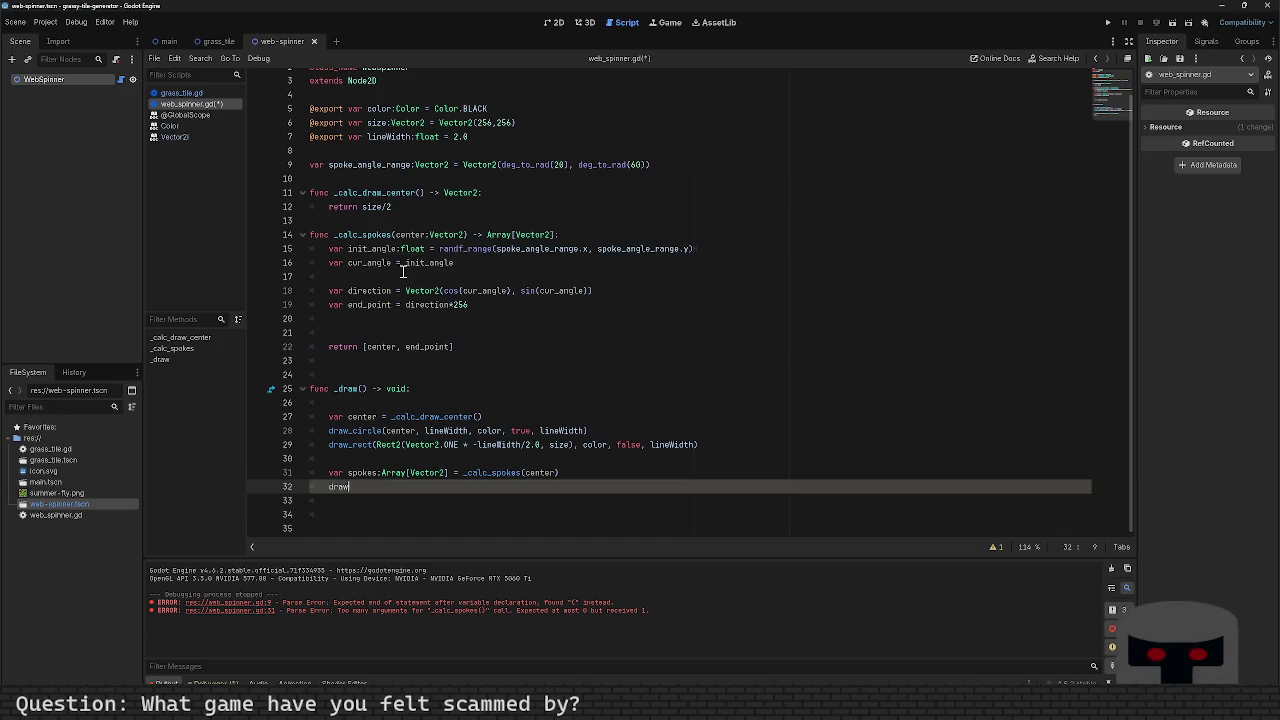
pyautogui.write('_rect')
pyautogui.press('BackSpace')
pyautogui.press('BackSpace')
pyautogui.press('BackSpace')
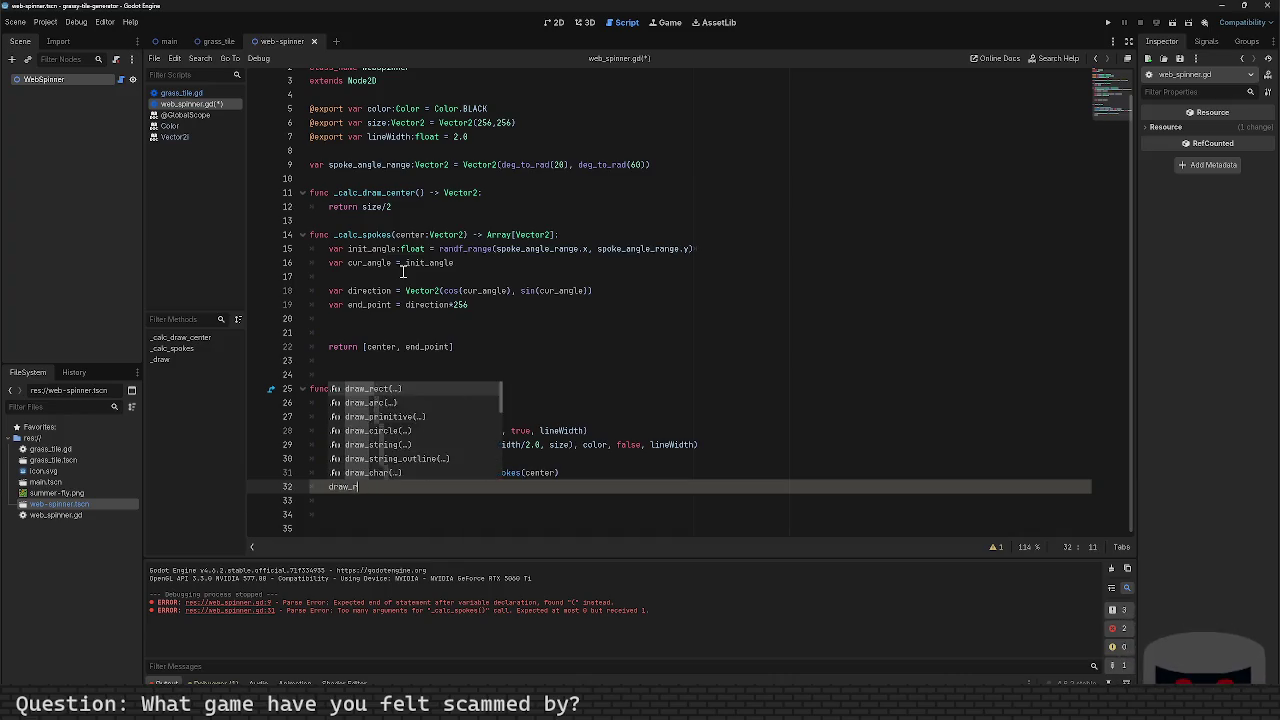
pyautogui.write('line(spoke')
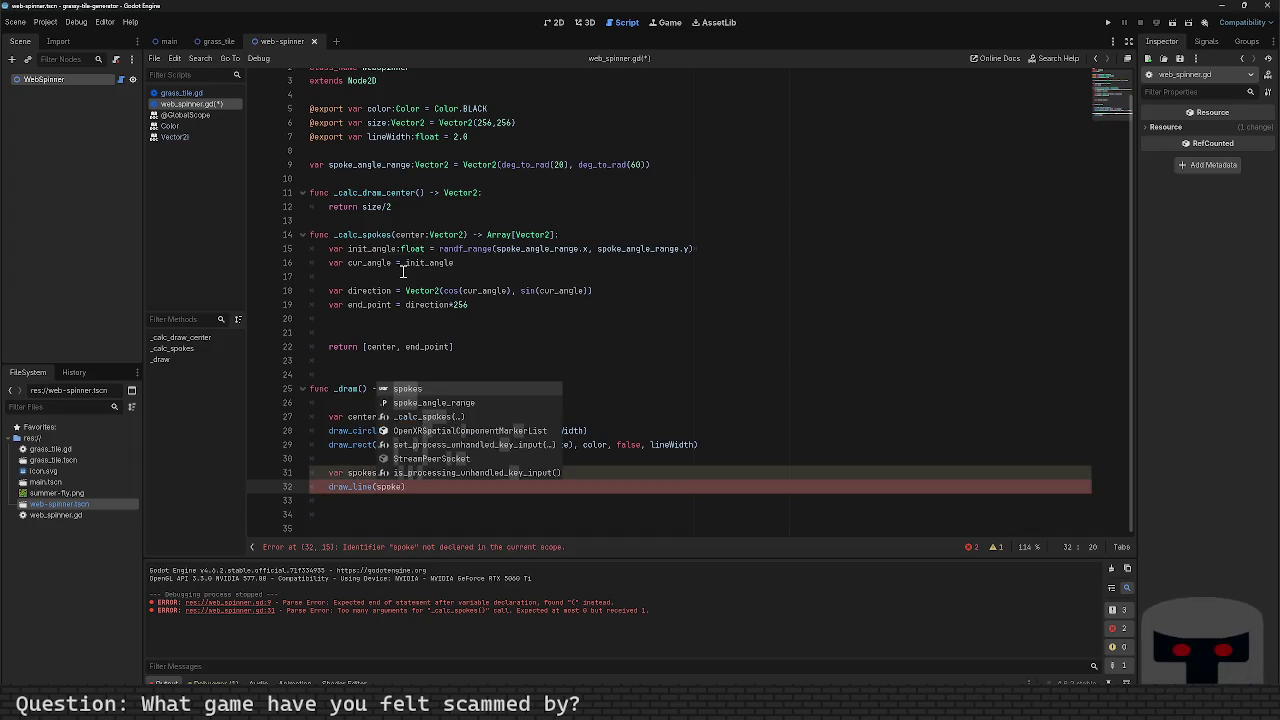
pyautogui.write('s[0]')
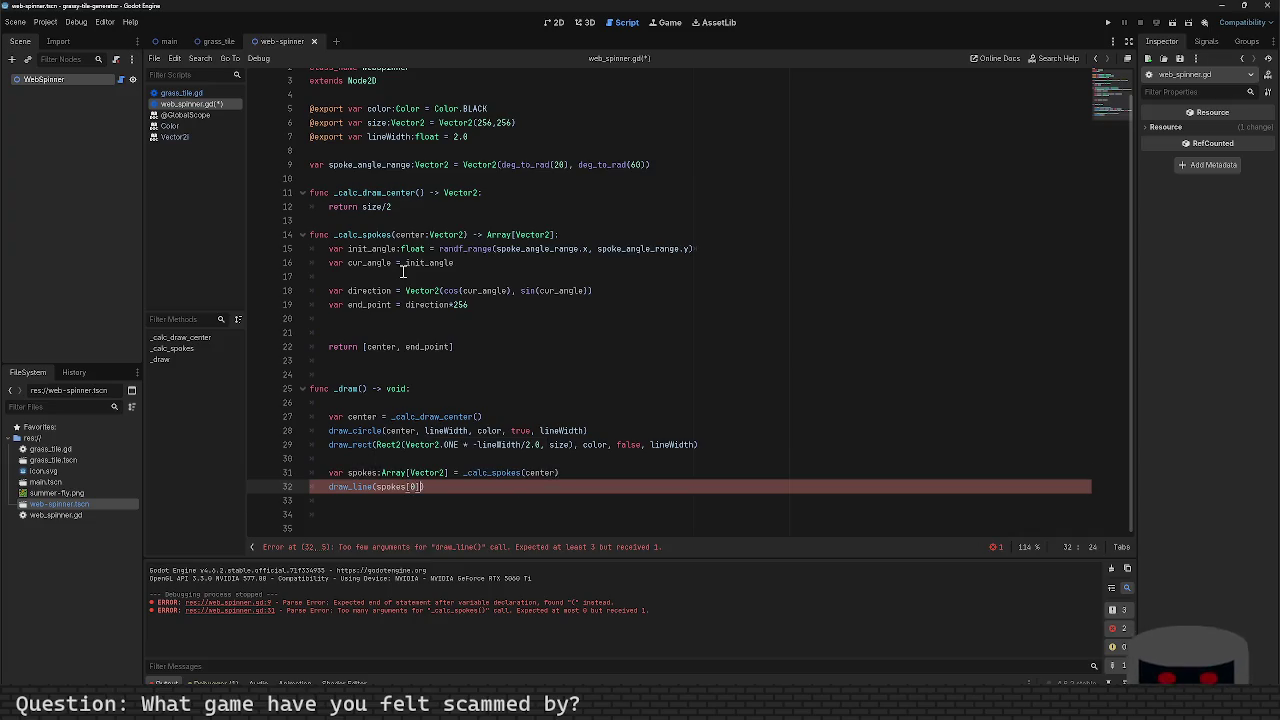
pyautogui.write(', spoke')
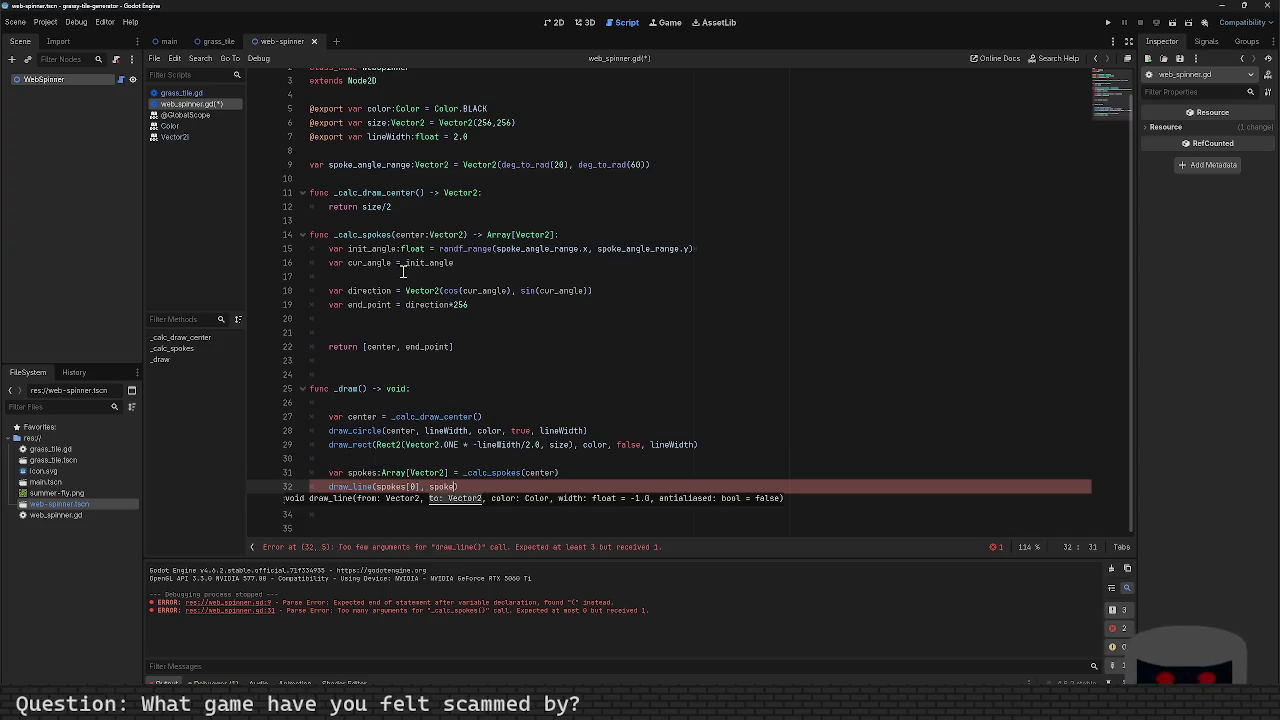
pyautogui.write('s[1]')
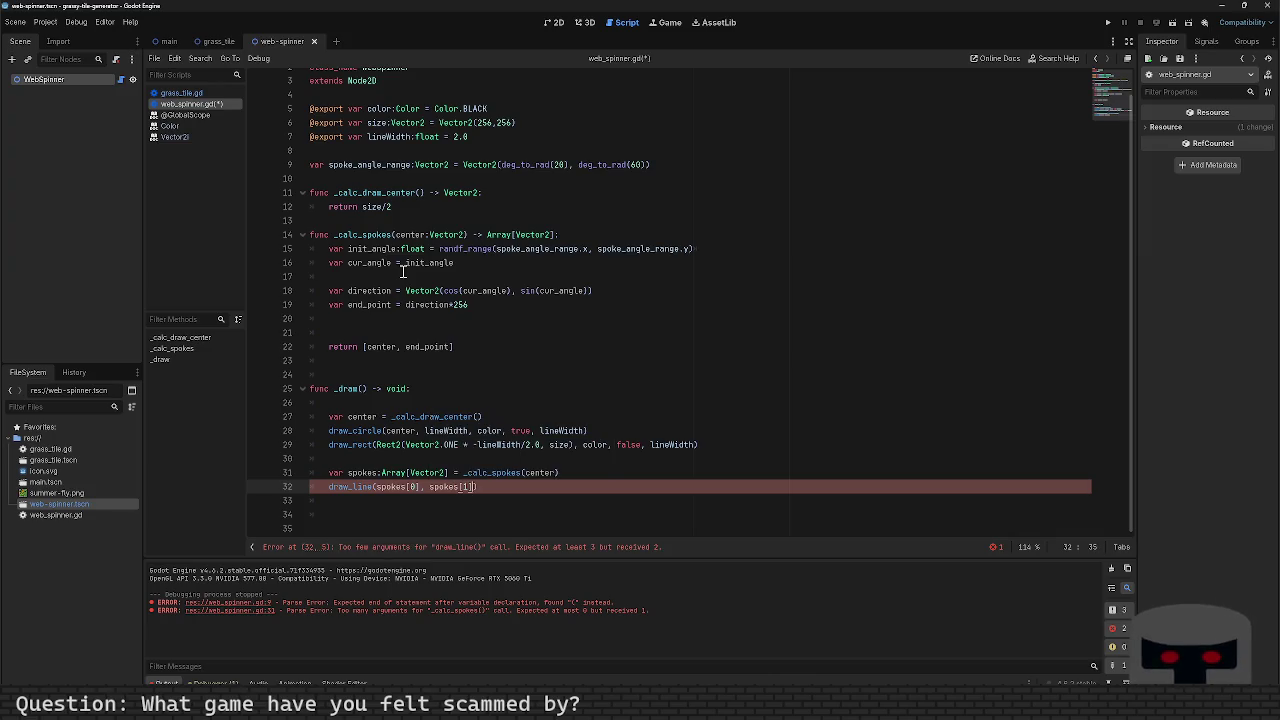
pyautogui.write(', color')
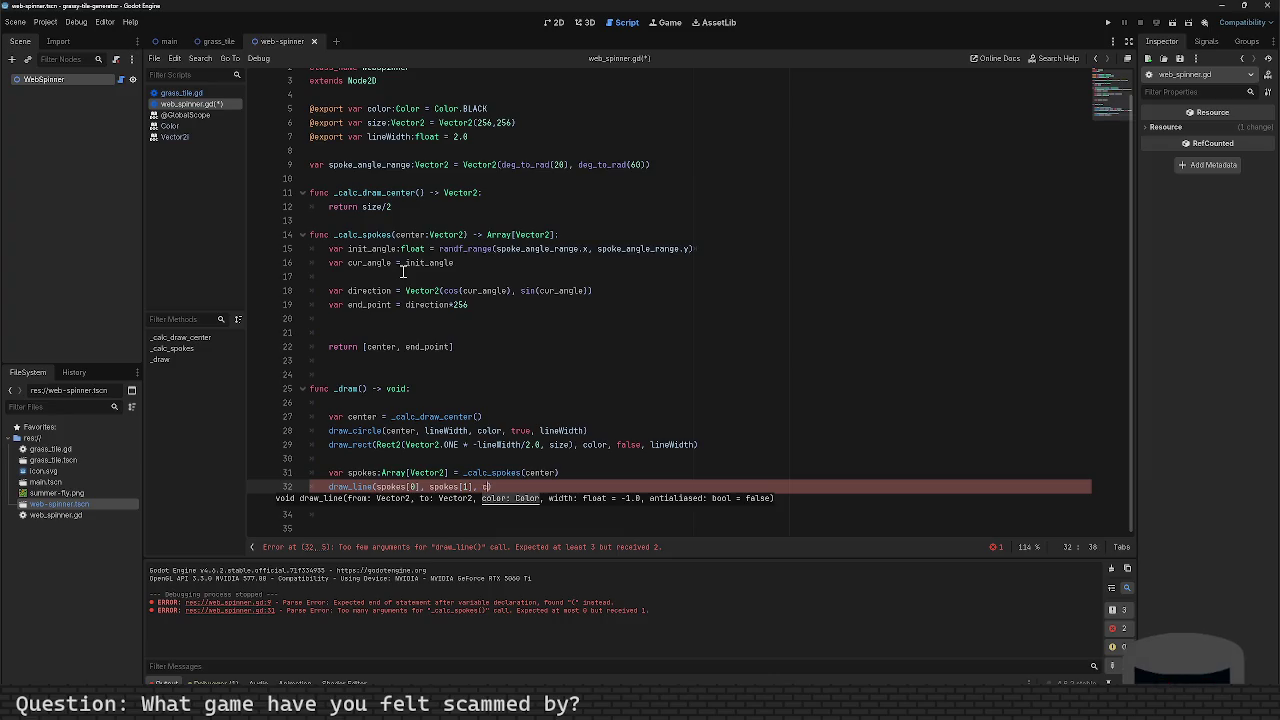
pyautogui.write(', lineWidth')
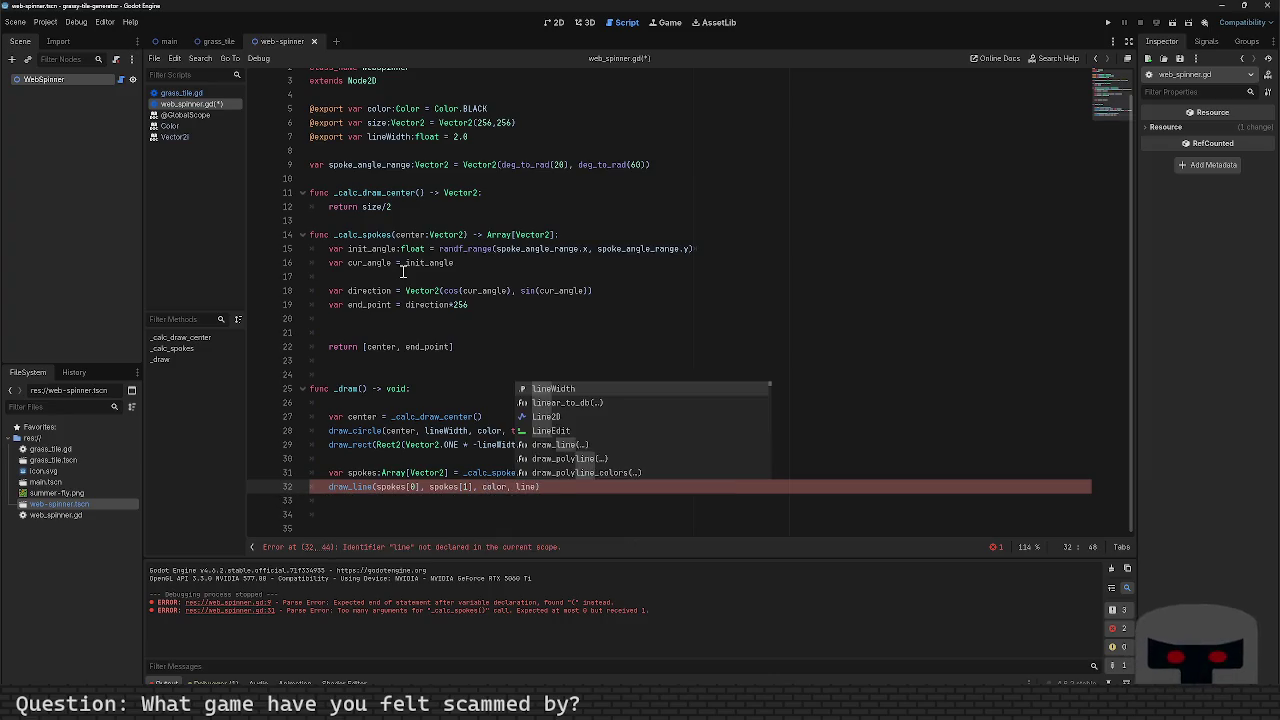
pyautogui.write(', ')
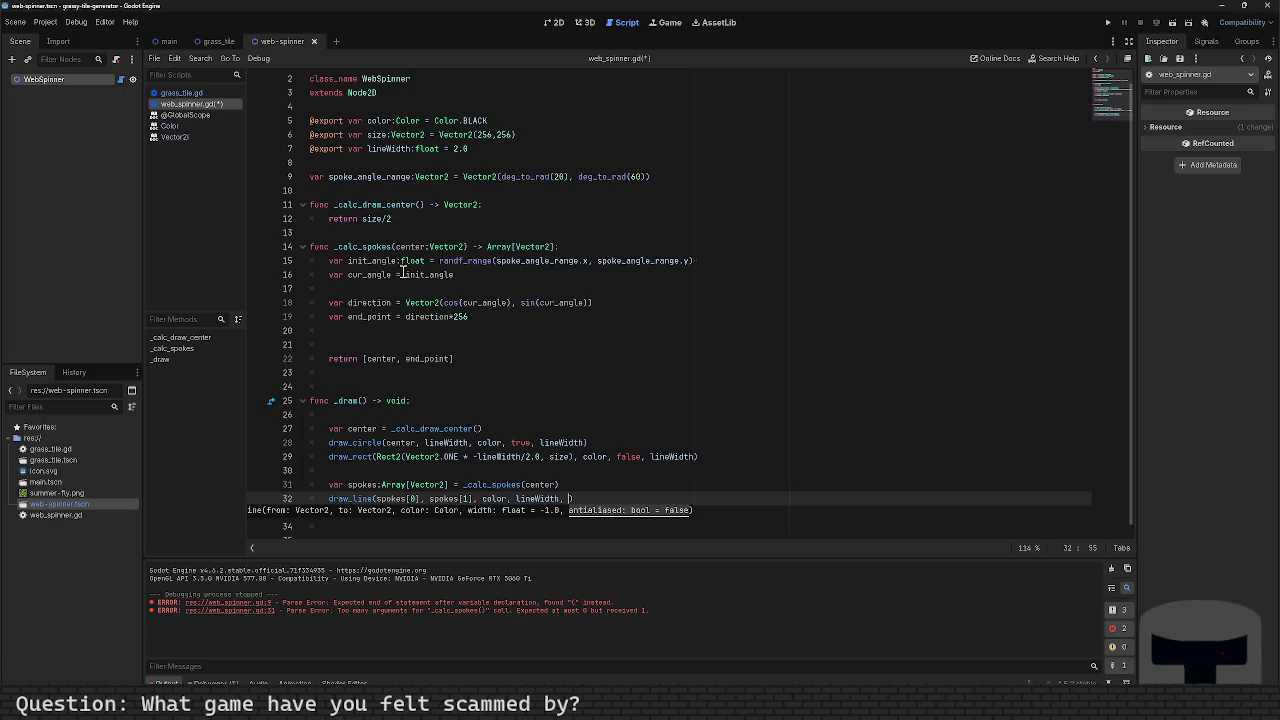
pyautogui.write('true')
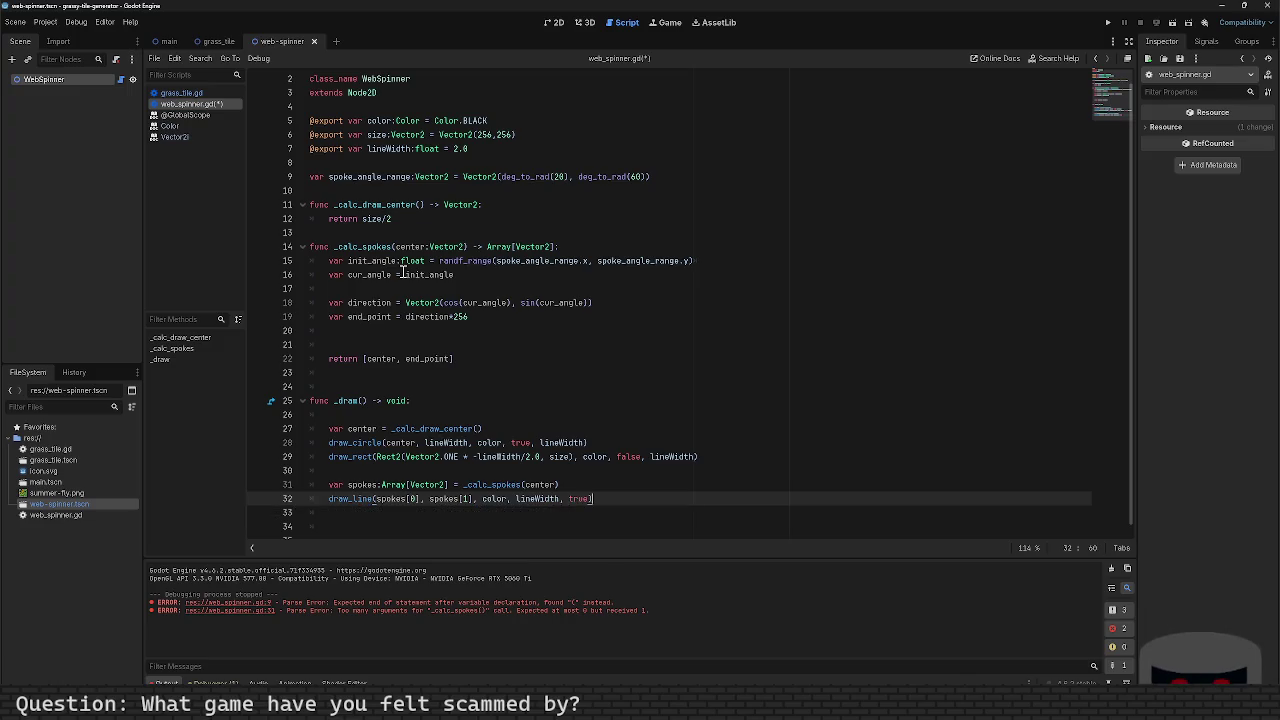
pyautogui.hotkey('ctrl', 's')
# Step: Run the scene, close it, then rerun the project to check the drawn spoke
pyautogui.press('F6')
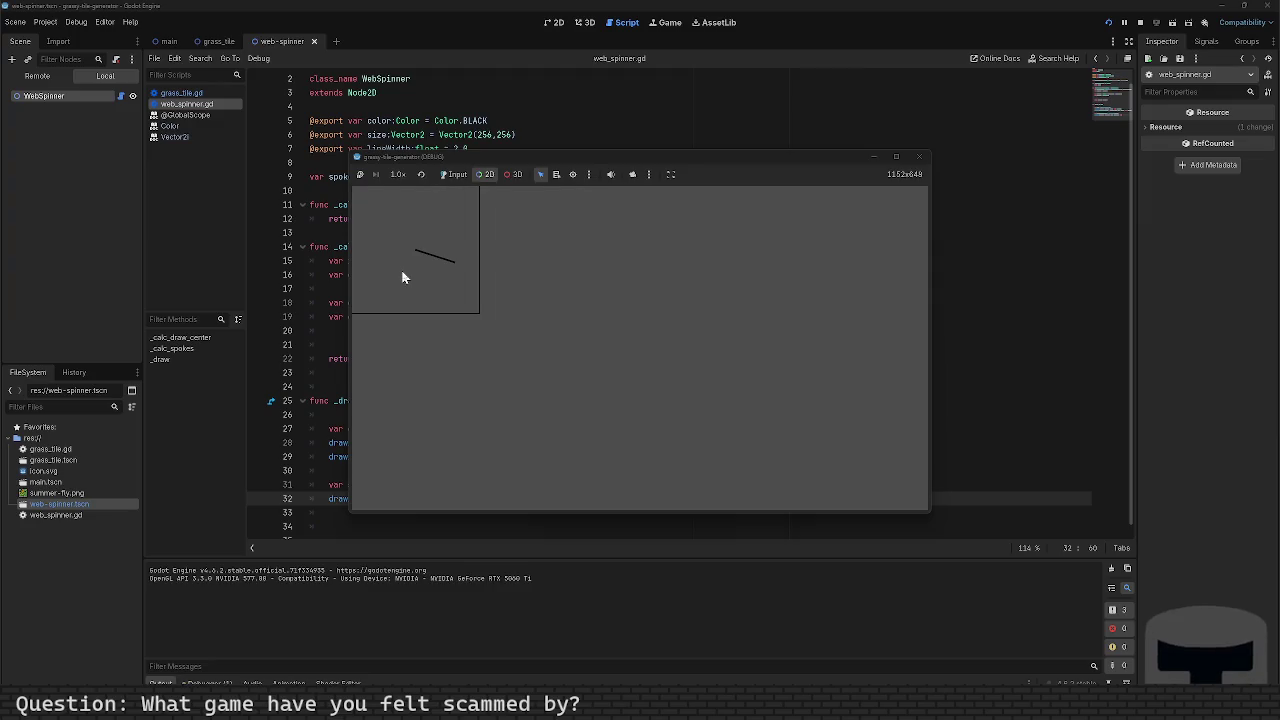
pyautogui.click(919, 157)
pyautogui.click(472, 317)
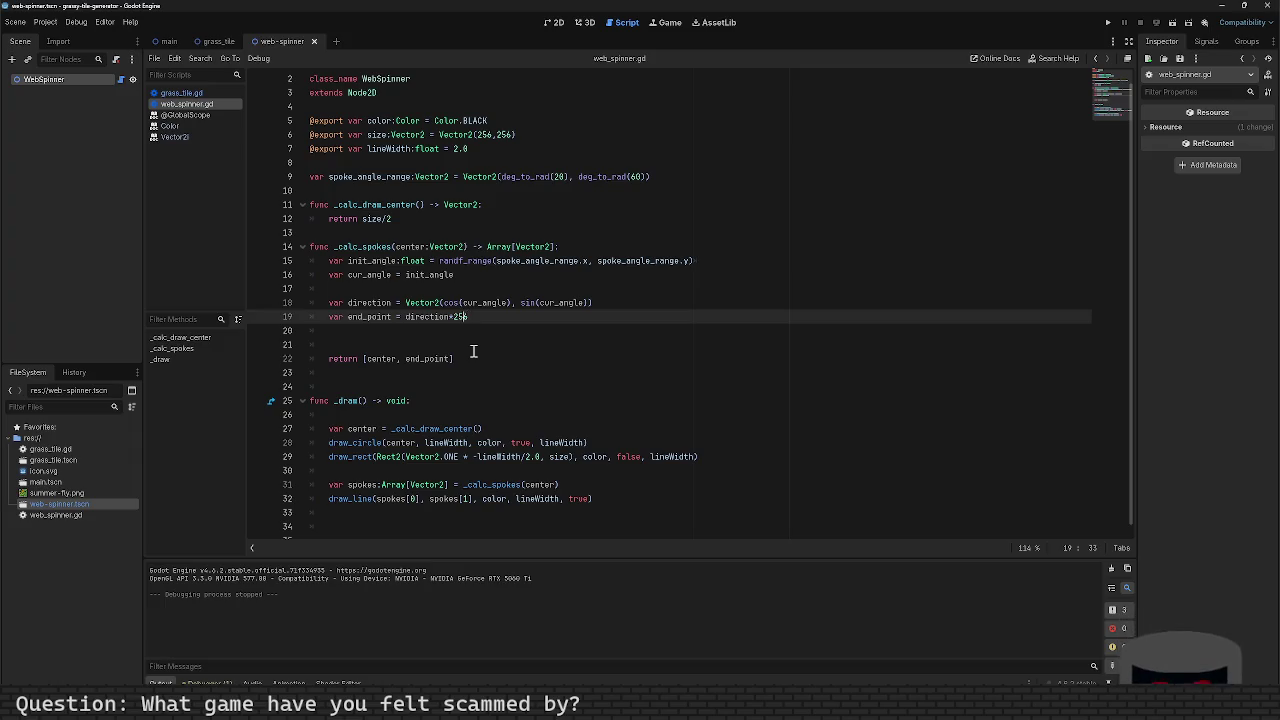
pyautogui.press('Left')
pyautogui.press('Left')
pyautogui.press('Left')
pyautogui.press('Right')
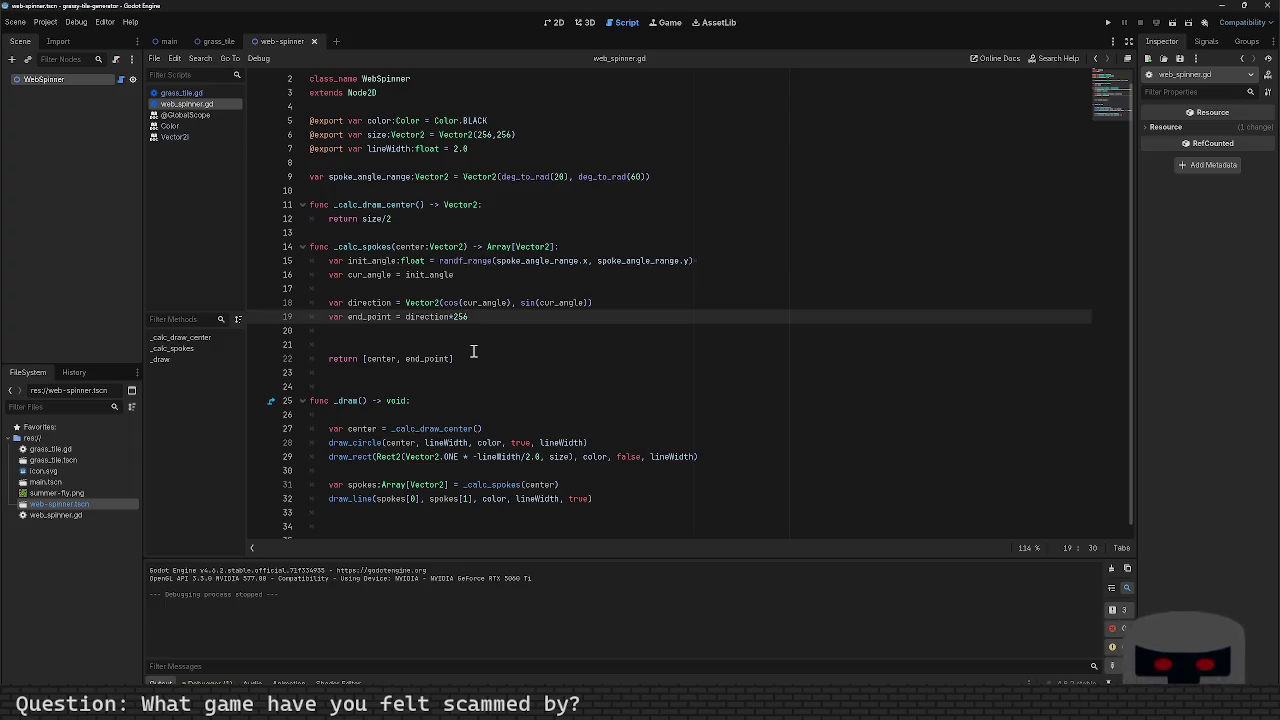
pyautogui.press('Right')
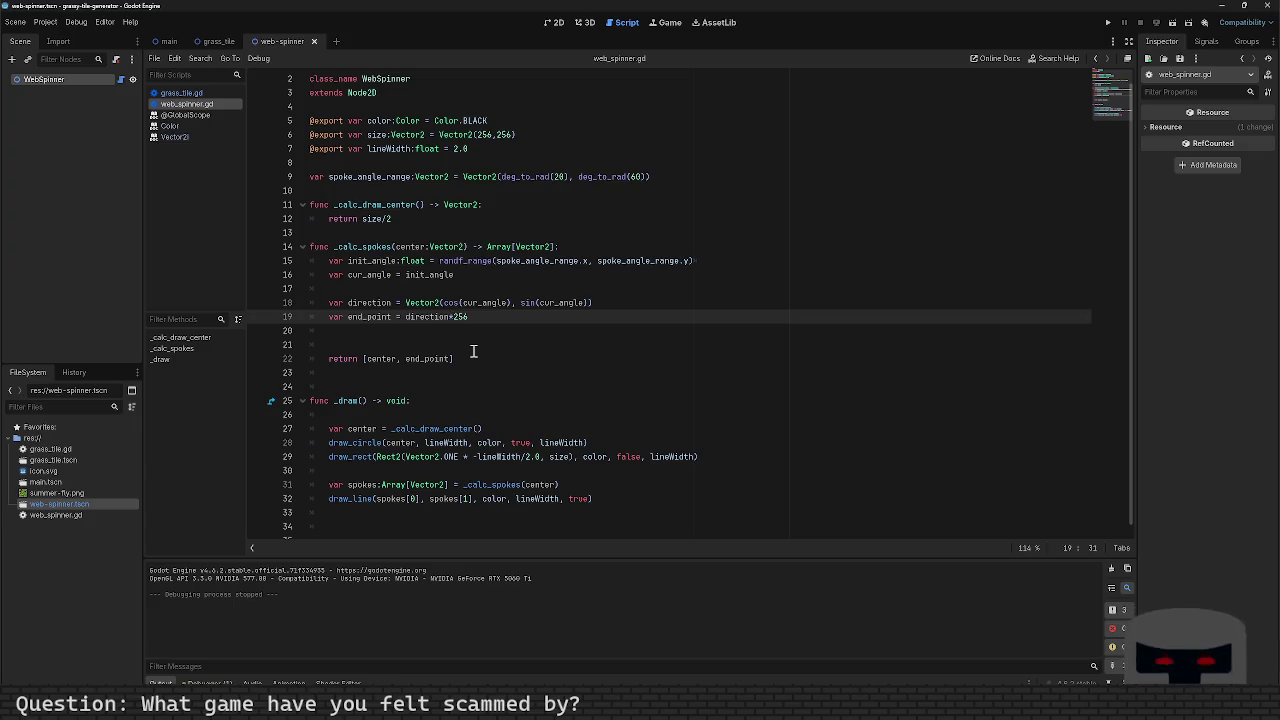
pyautogui.press('F5')
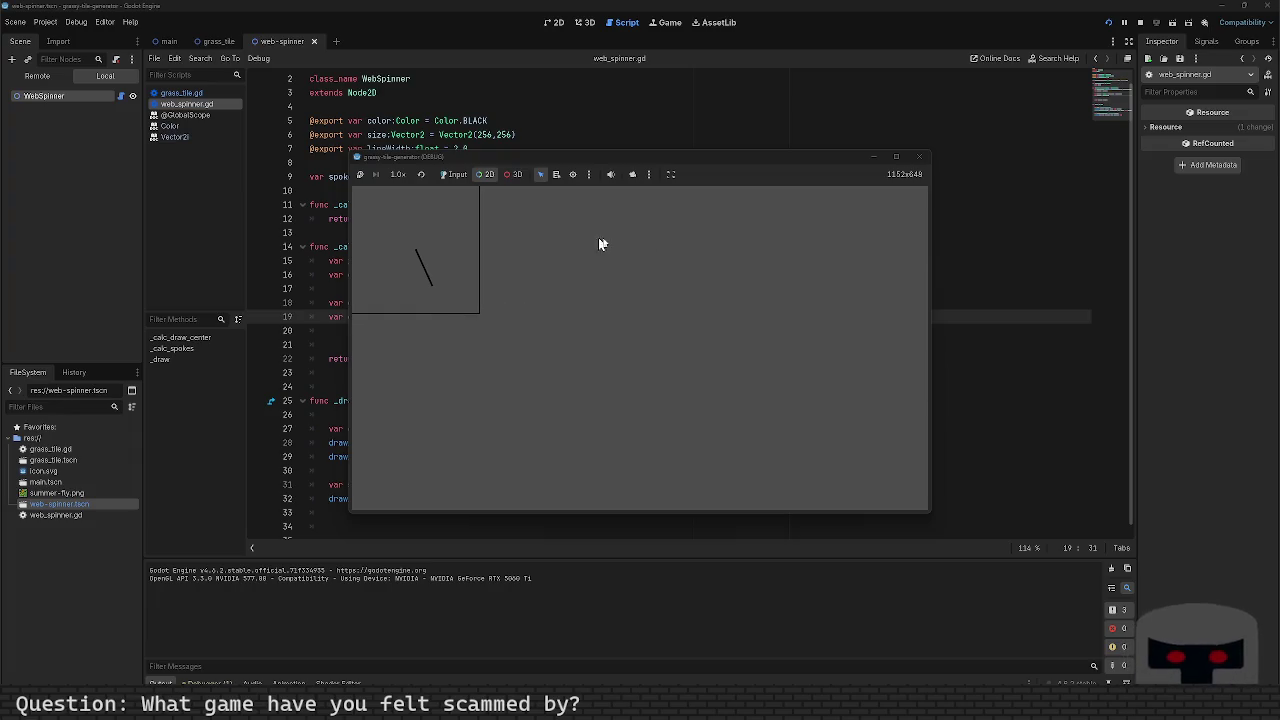
# Step: Change cur_angle's starting value from init_angle to 0 and test-run the project
pyautogui.click(920, 157)
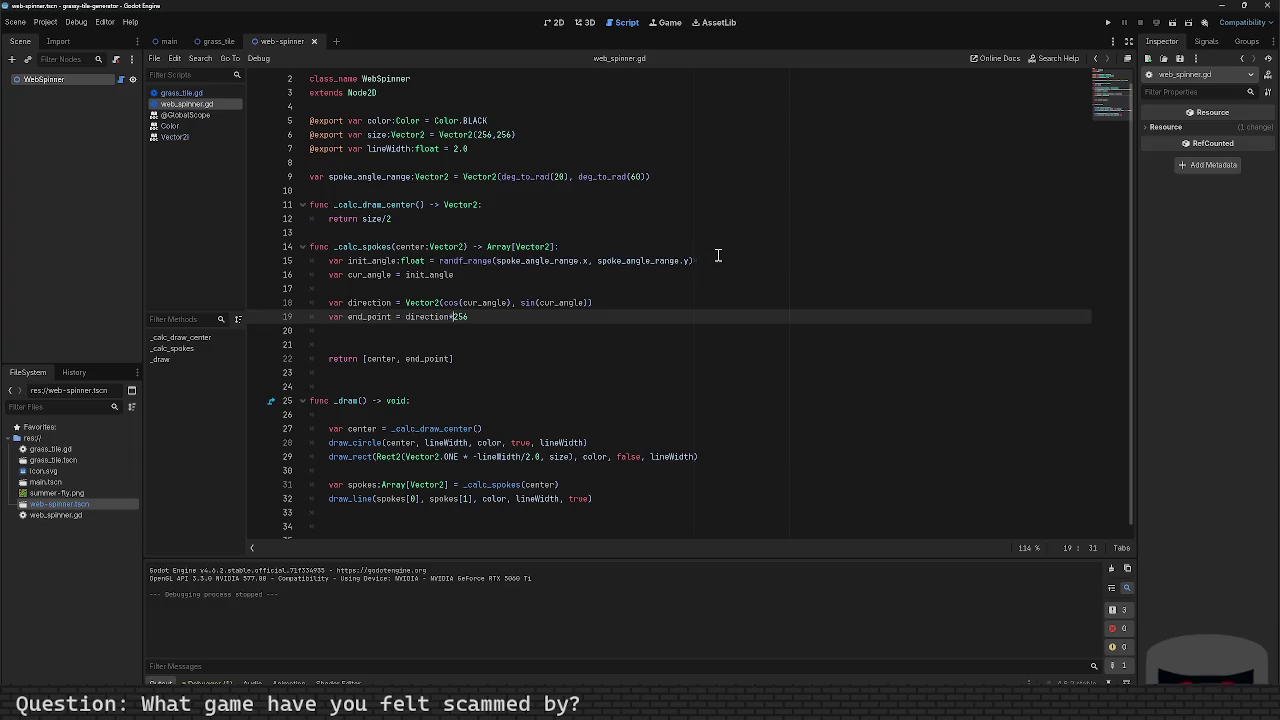
pyautogui.click(408, 274)
pyautogui.doubleClick(410, 274)
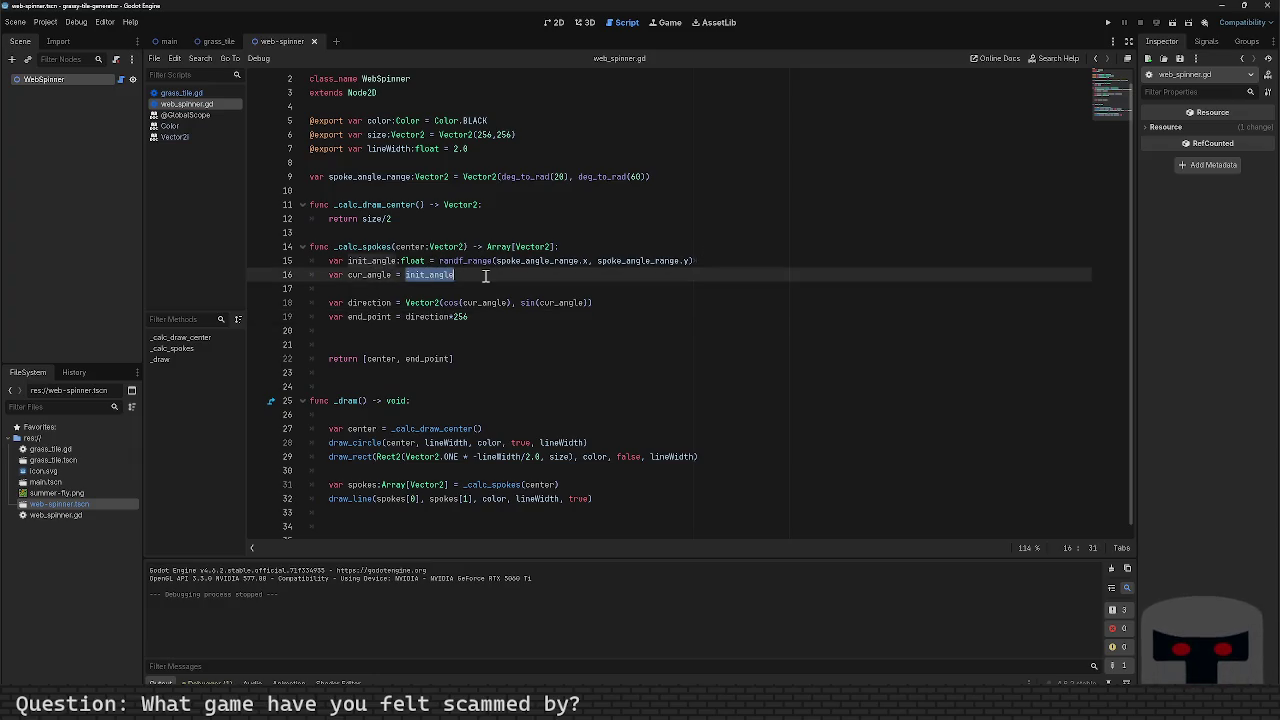
pyautogui.write('0')
pyautogui.press('F5')
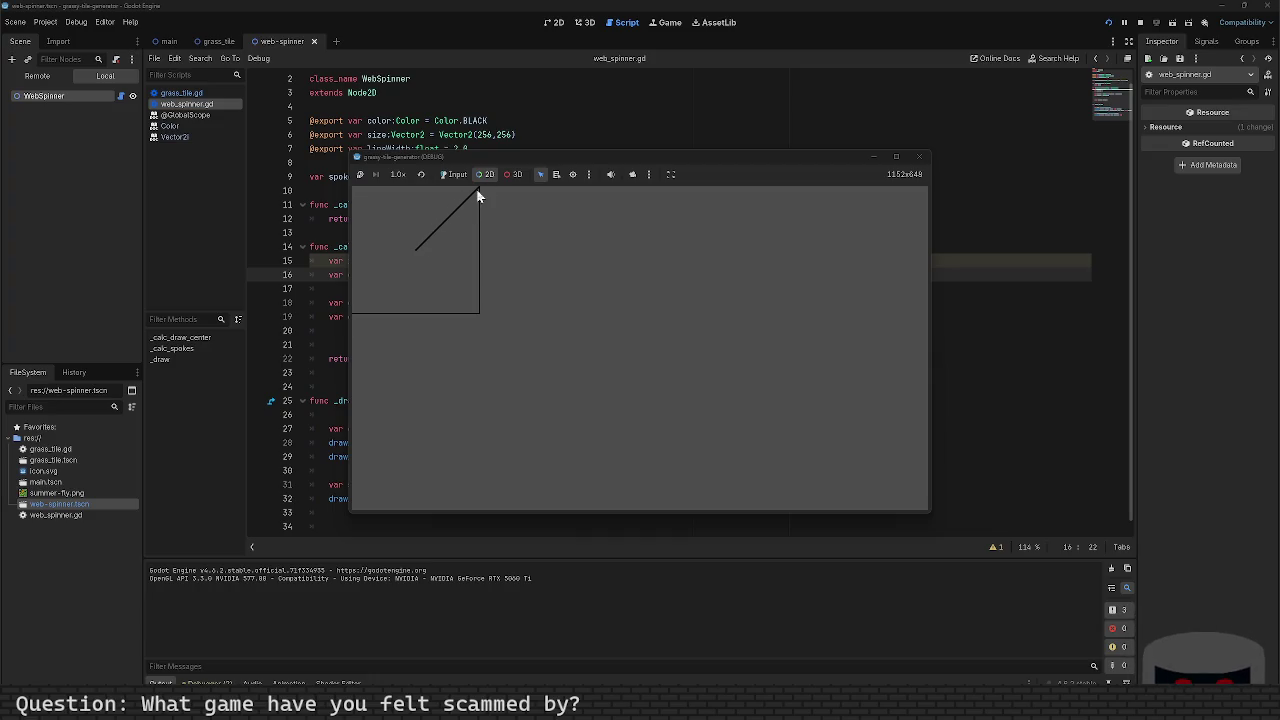
pyautogui.click(919, 159)
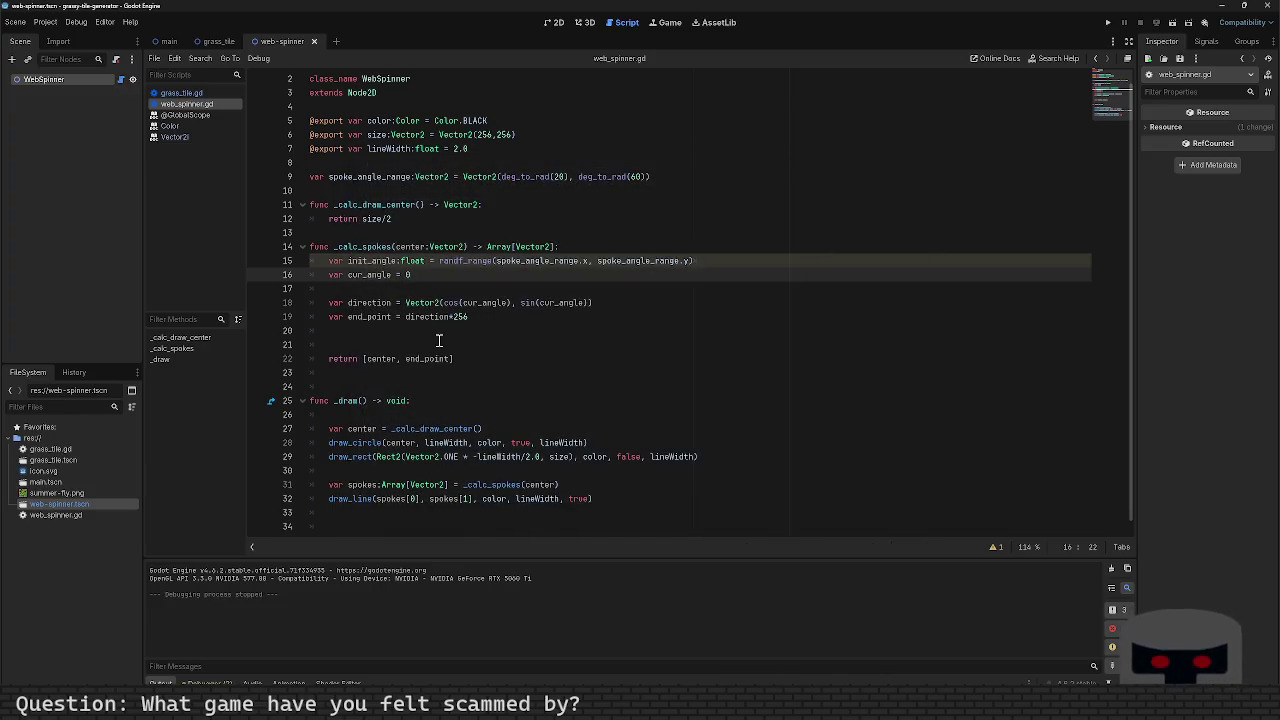
# Step: Swap cos and sin in the direction vector, save, and test-run the project
pyautogui.doubleClick(451, 303)
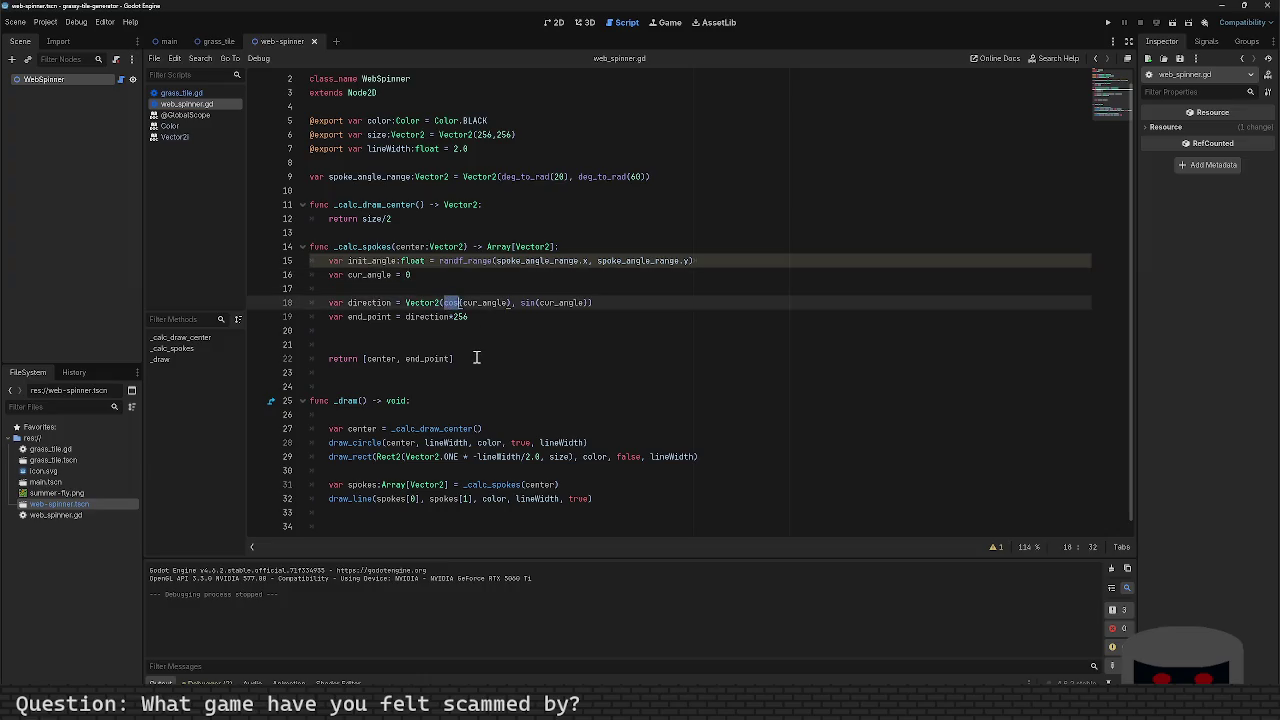
pyautogui.click(474, 273)
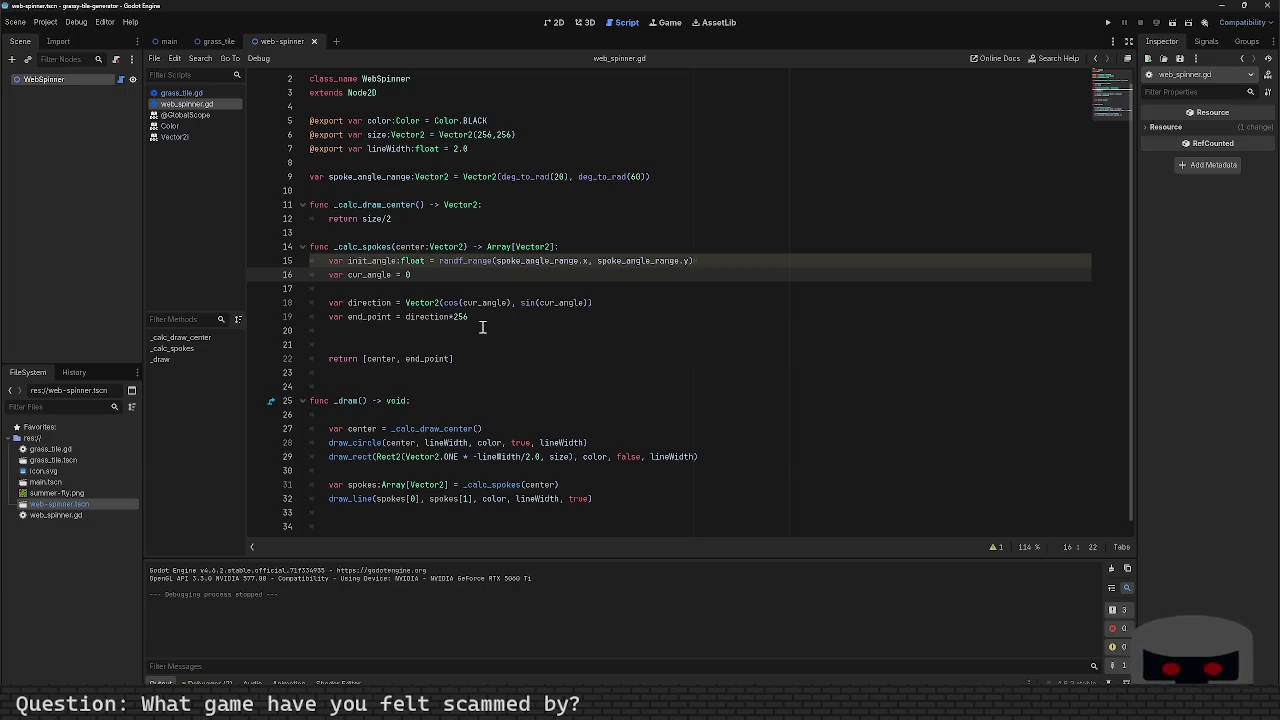
pyautogui.moveTo(478, 303)
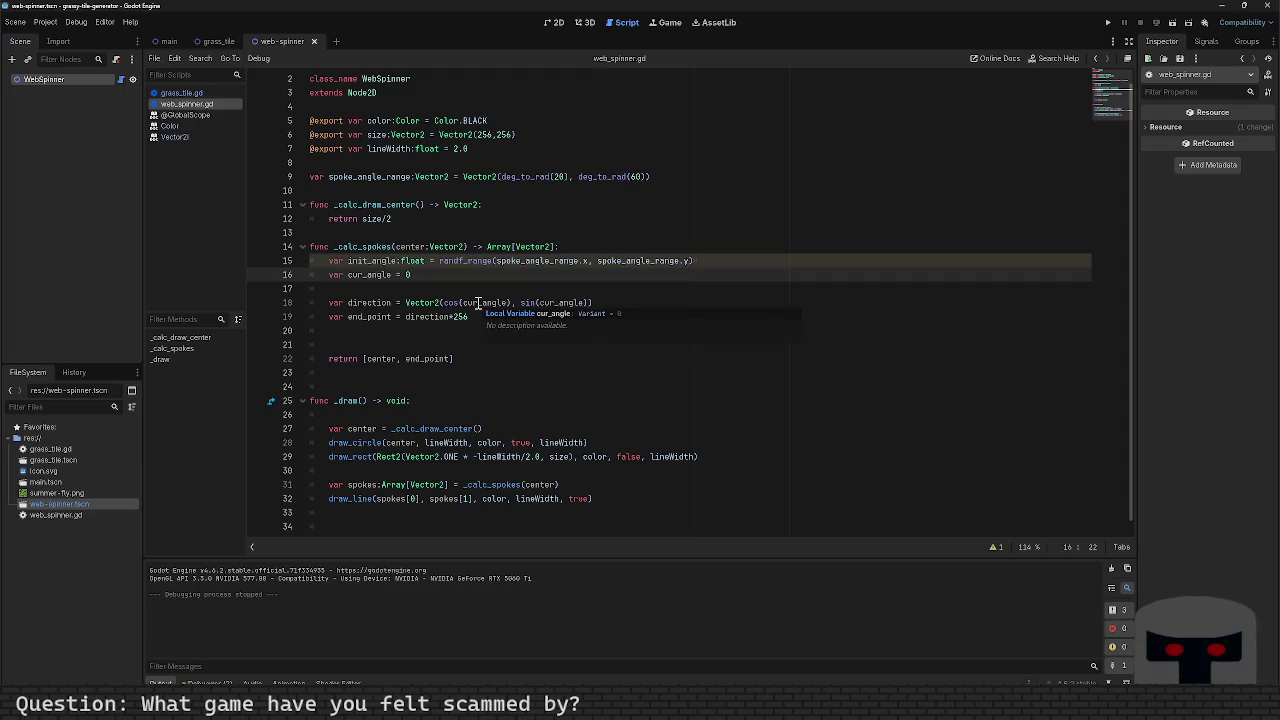
pyautogui.click(438, 302)
pyautogui.doubleClick(445, 302)
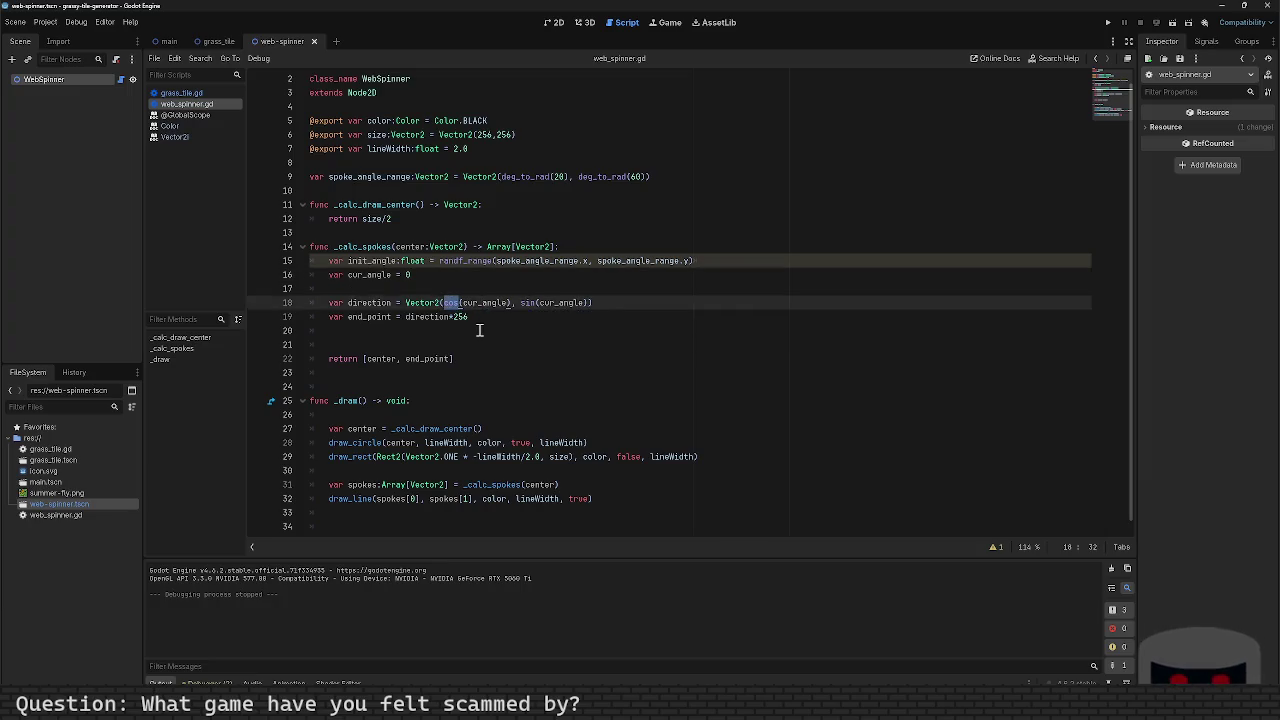
pyautogui.write('sin')
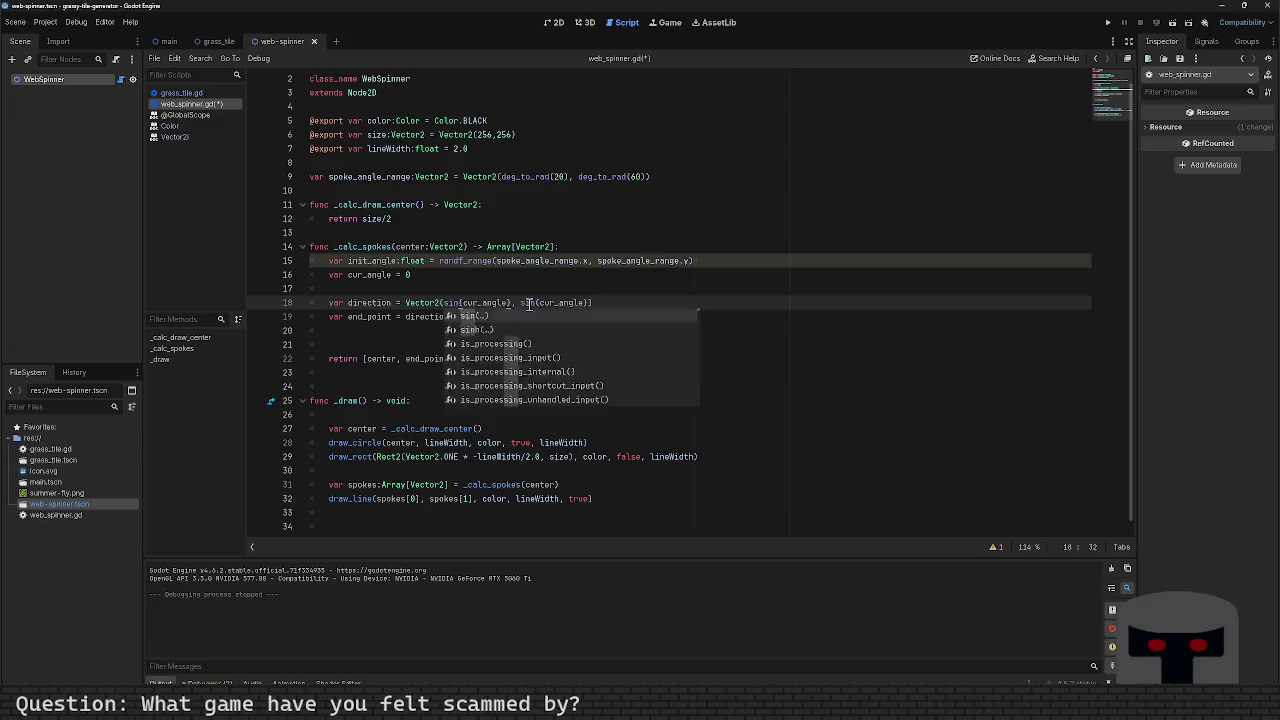
pyautogui.doubleClick(528, 303)
pyautogui.write('cos')
pyautogui.hotkey('ctrl', 's')
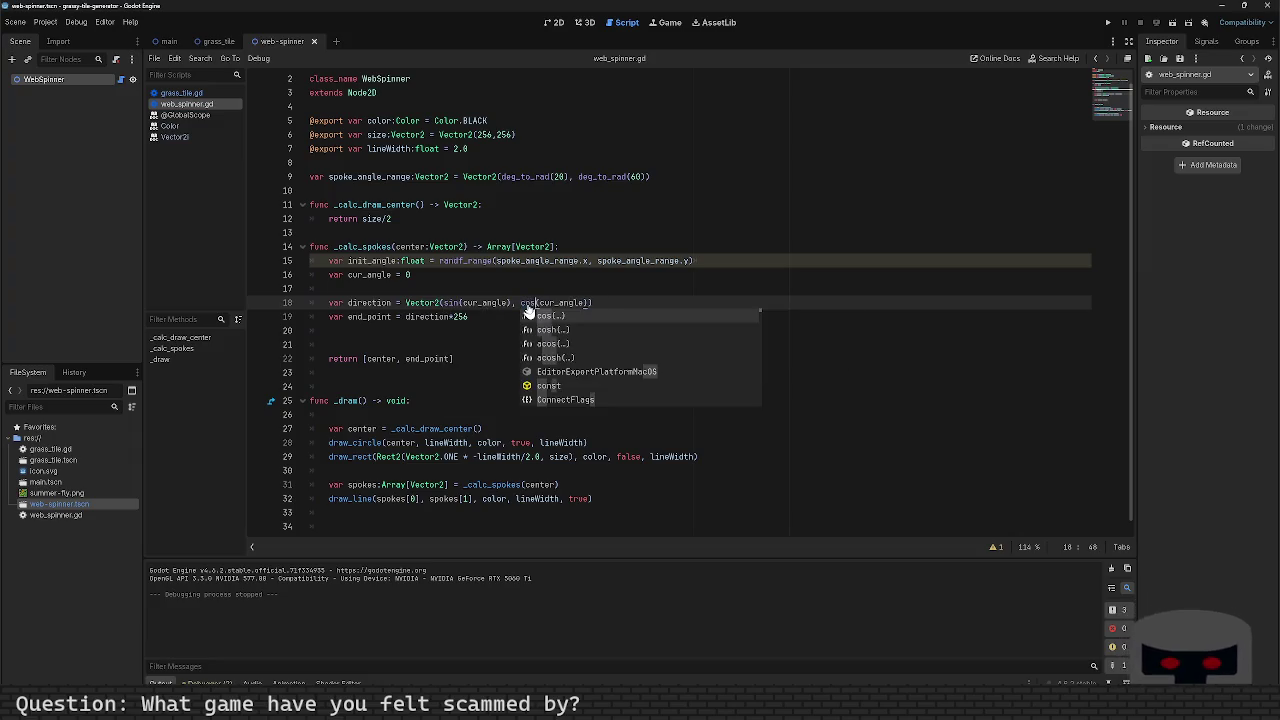
pyautogui.press('F5')
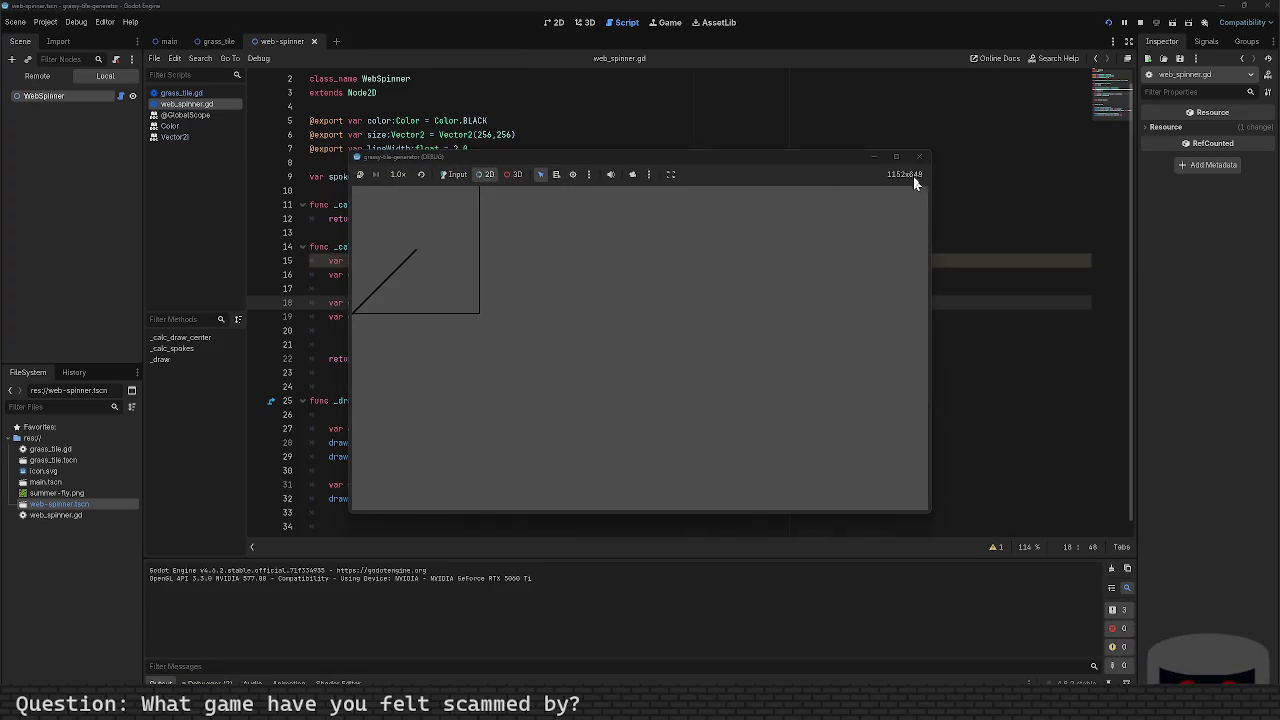
pyautogui.click(921, 157)
# Step: Undo the sin/cos swap so direction uses cos then sin again
pyautogui.click(482, 340)
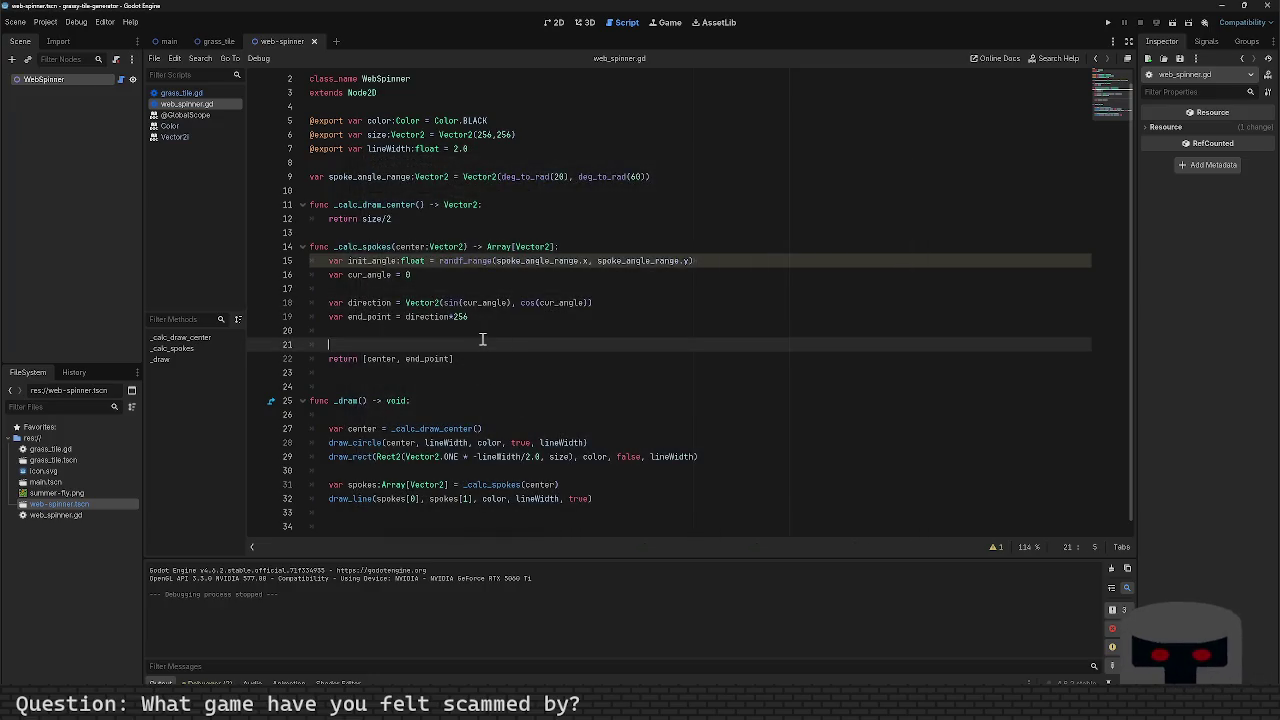
pyautogui.hotkey('ctrl', 'z')
pyautogui.hotkey('ctrl', 'z')
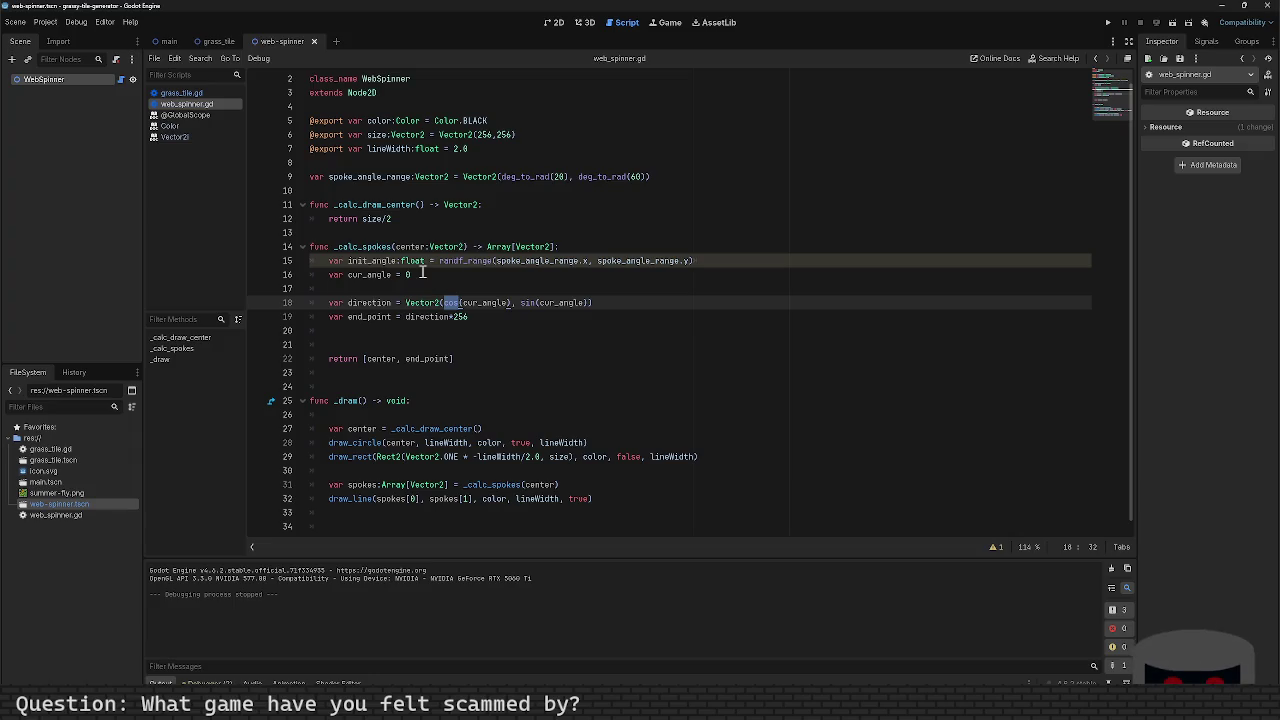
pyautogui.click(422, 271)
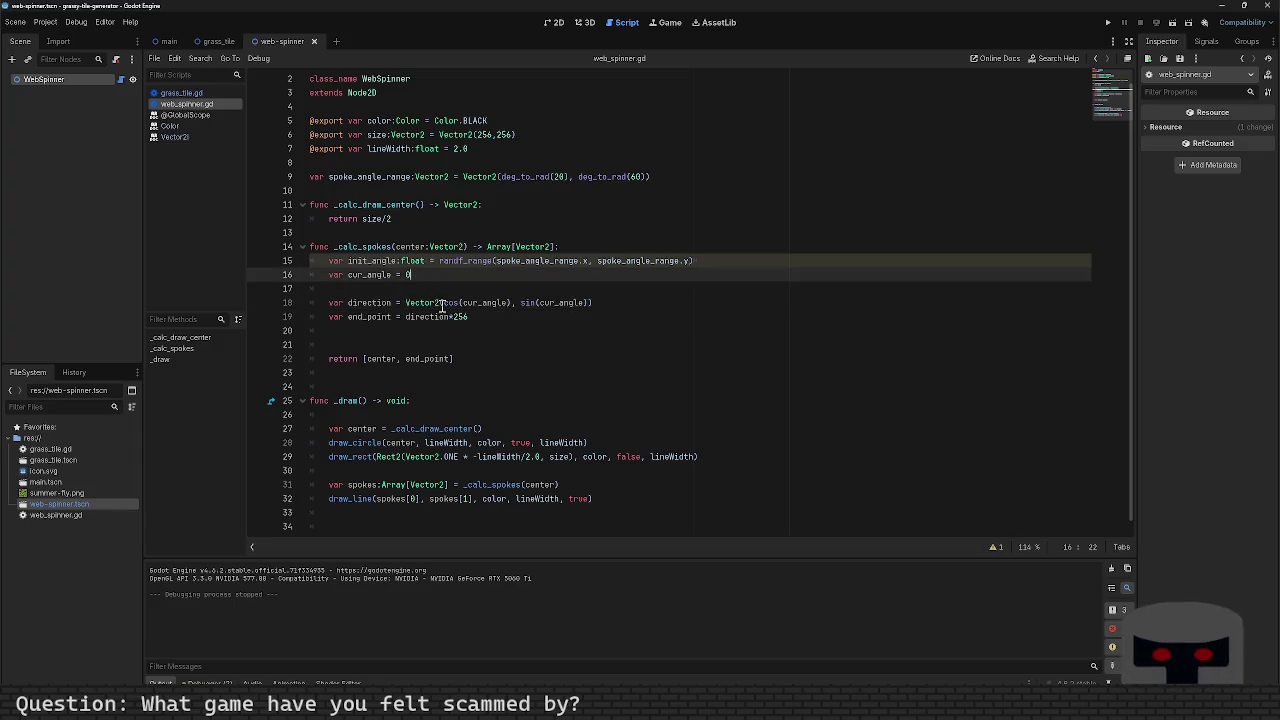
pyautogui.click(447, 289)
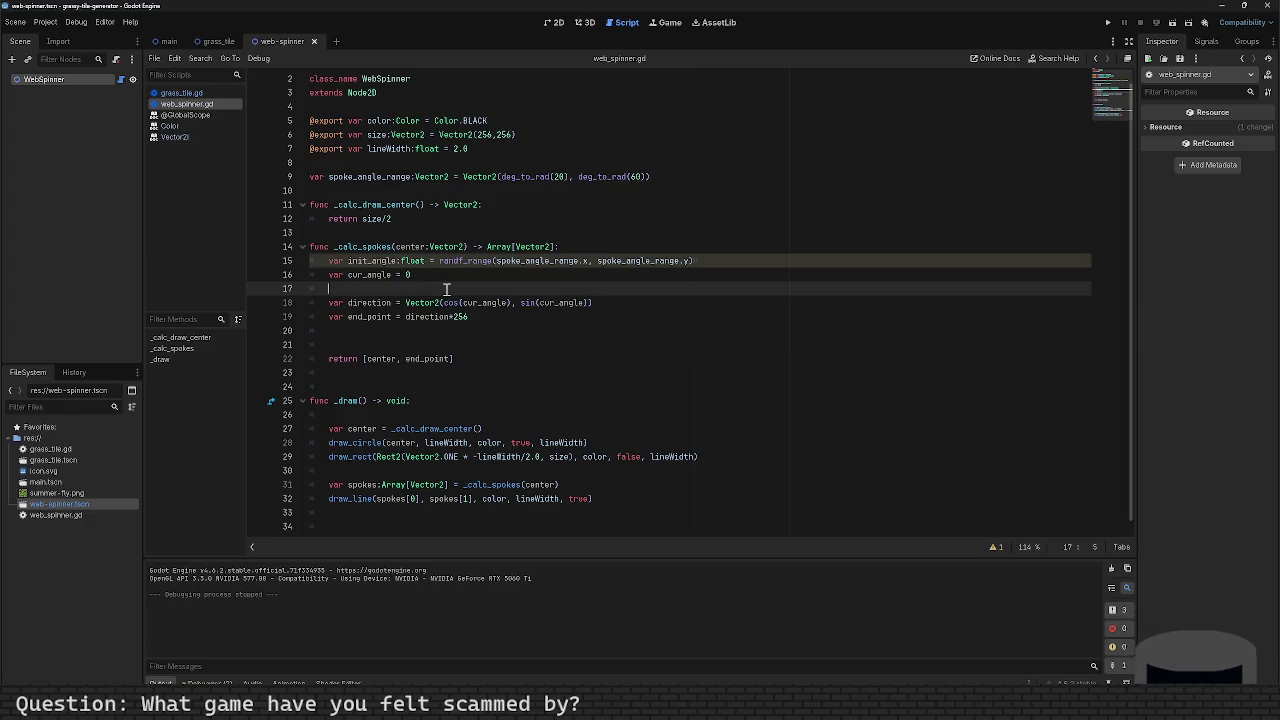
# Step: Add print(direction) below the direction line and run the project, logging (1.0, 0.0)
pyautogui.press('Down')
pyautogui.press('Down')
pyautogui.press('Up')
pyautogui.press('End')
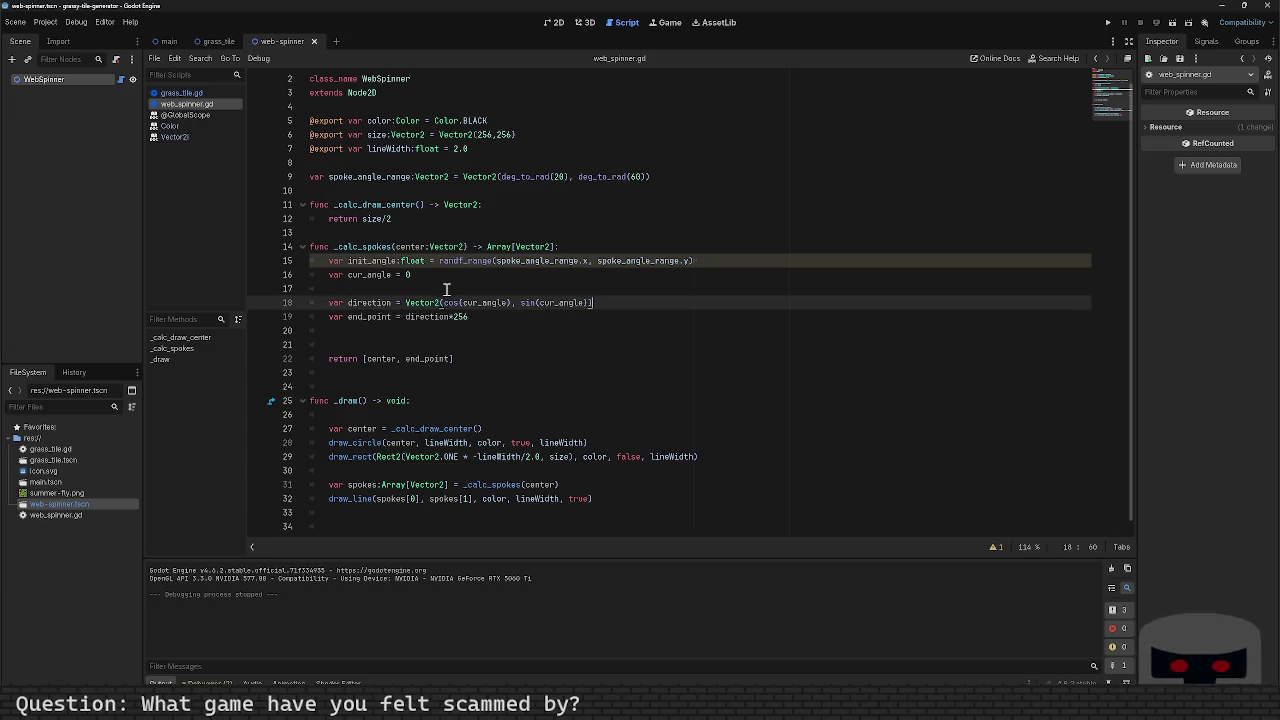
pyautogui.press('Return')
pyautogui.write('print')
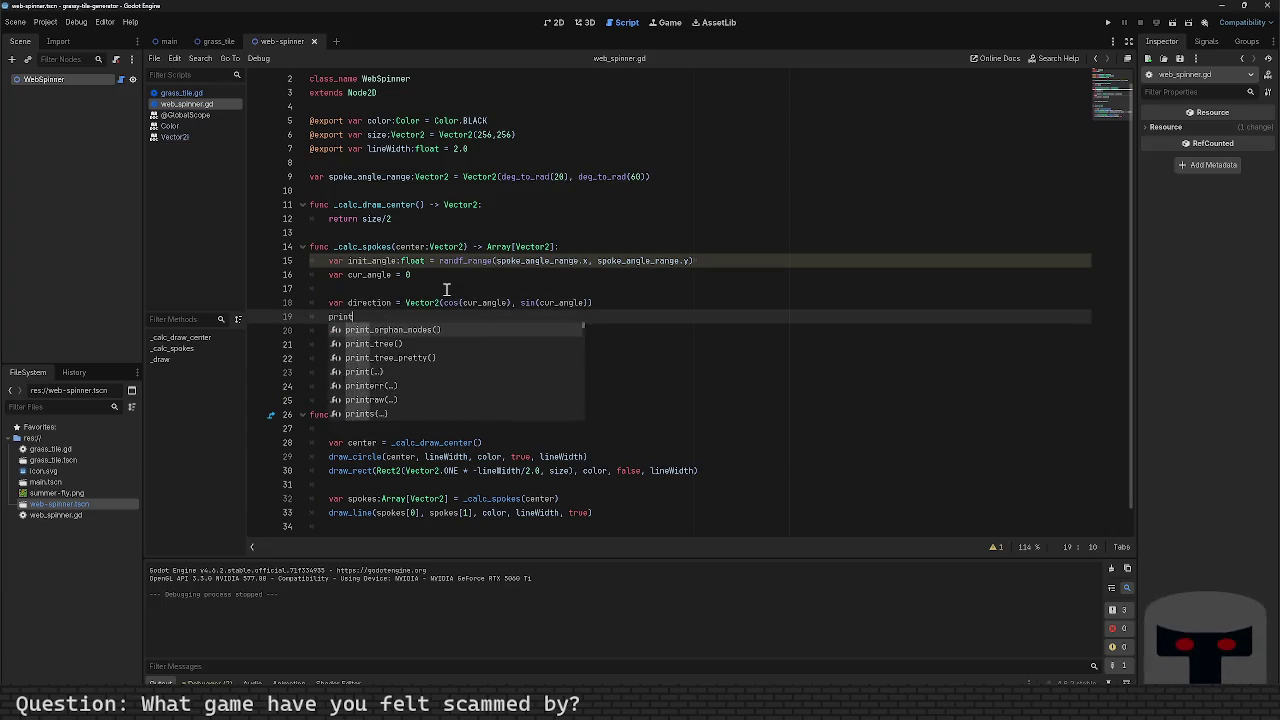
pyautogui.write('(direction')
pyautogui.write(')')
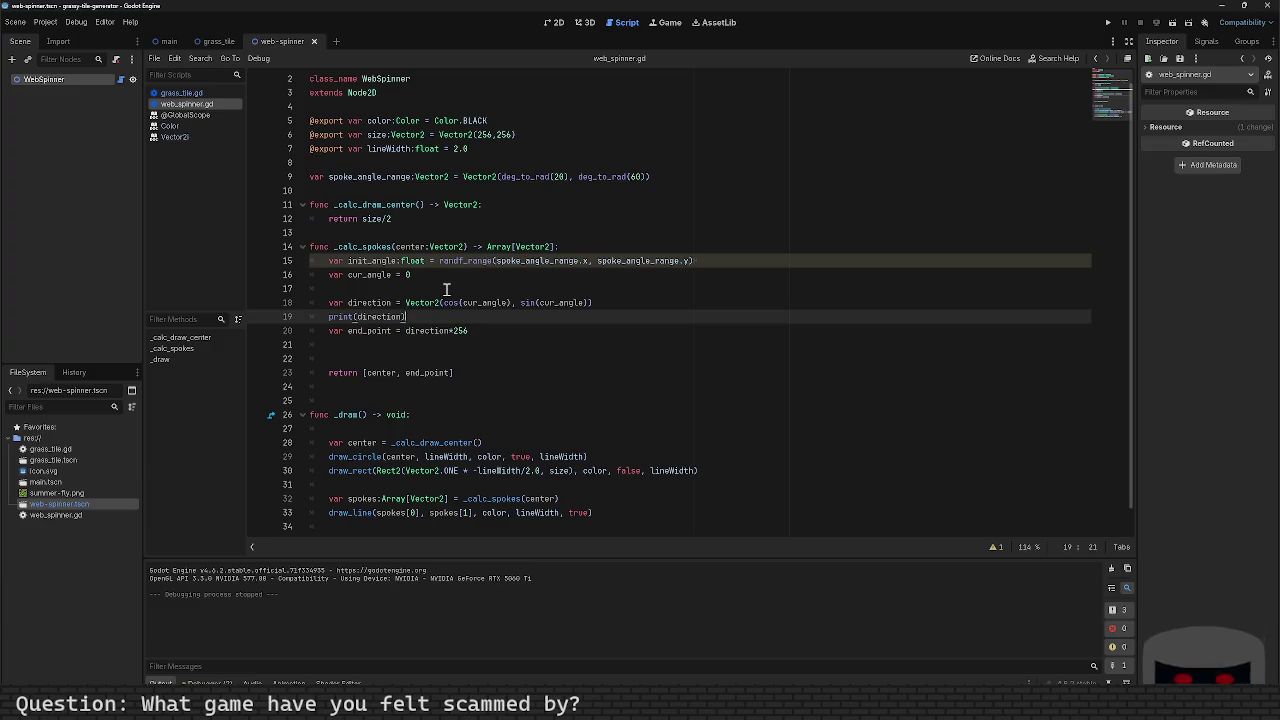
pyautogui.press('F5')
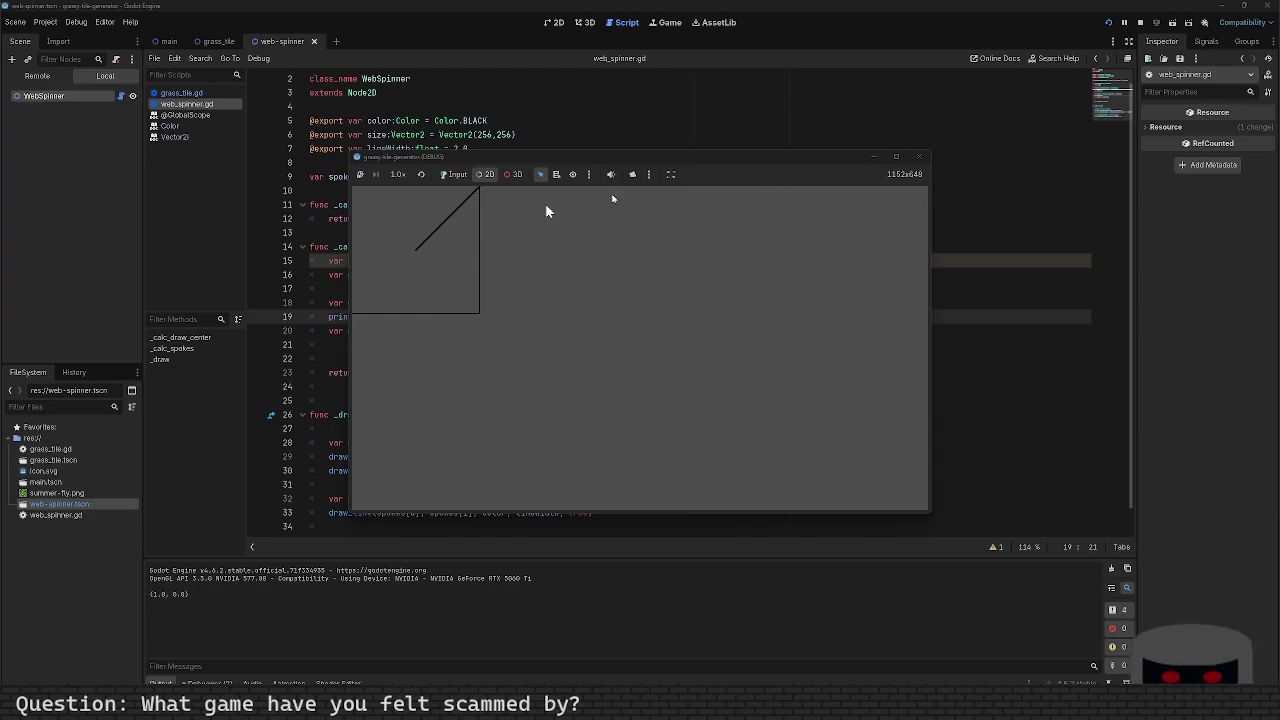
pyautogui.click(919, 157)
# Step: Add print(end_point) after the end_point line and run it, logging (256.0, 0.0)
pyautogui.click(500, 334)
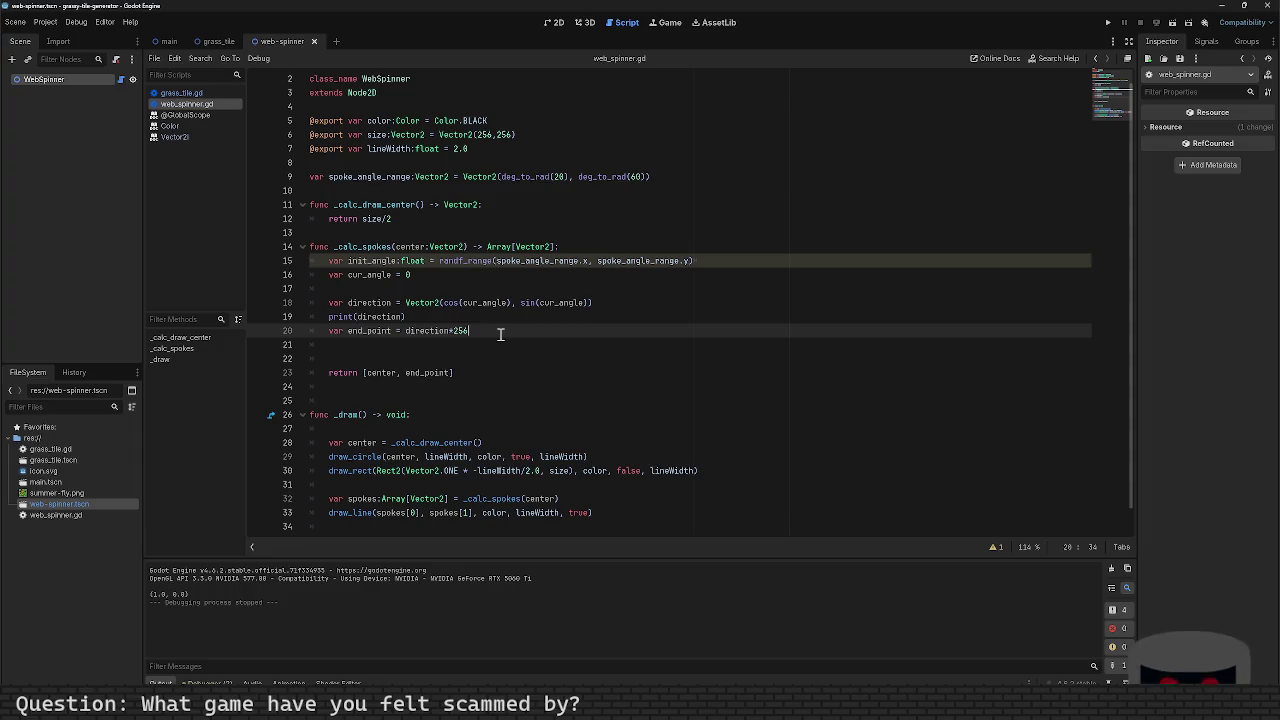
pyautogui.press('Return')
pyautogui.write('print(end')
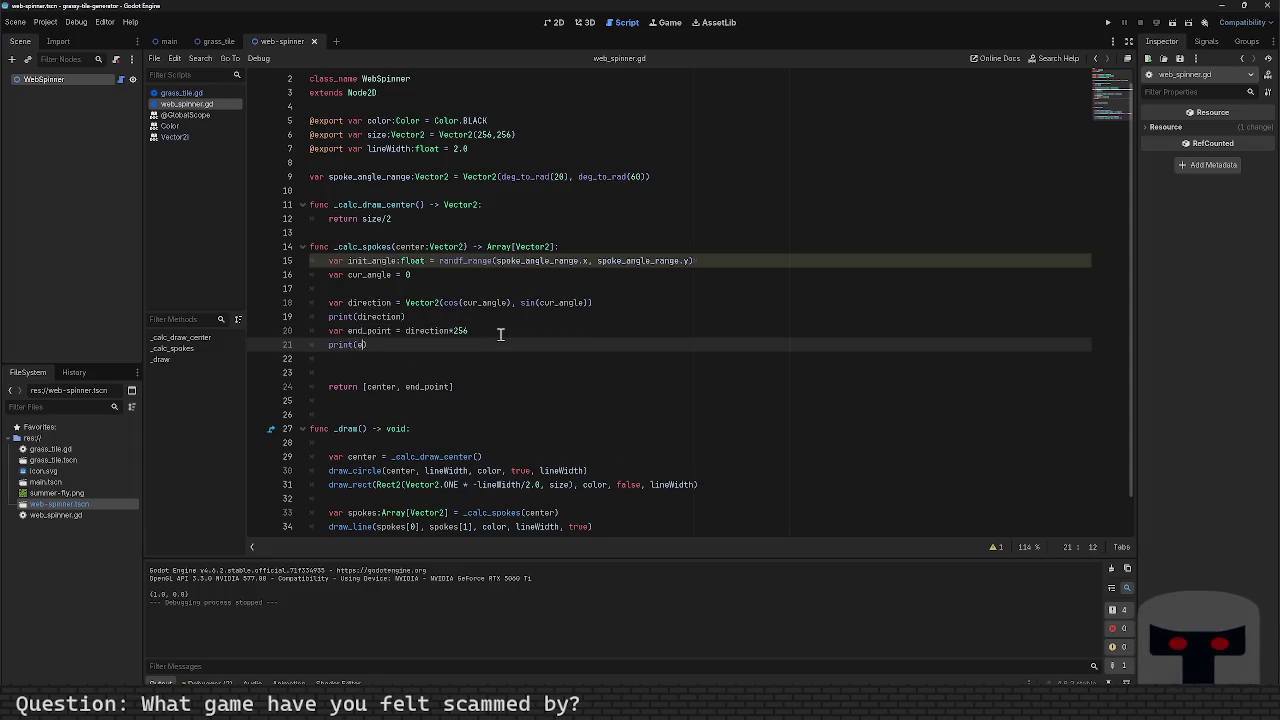
pyautogui.write('_p')
pyautogui.press('Return')
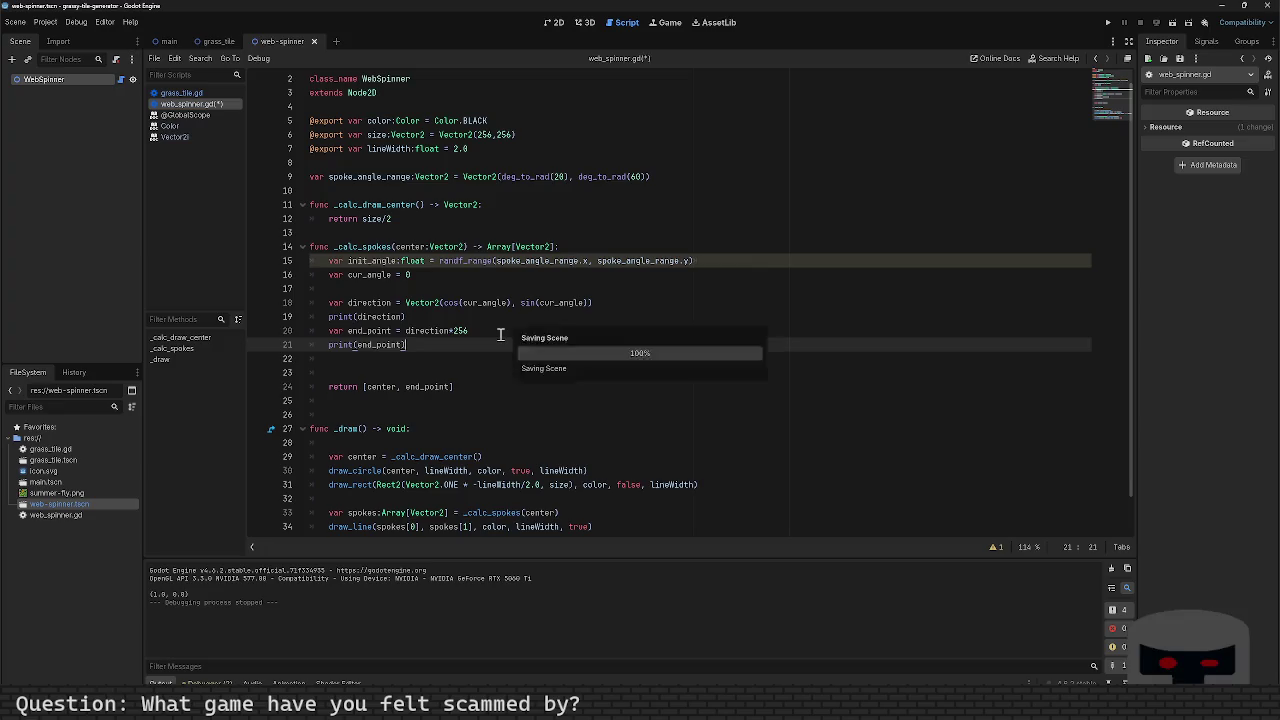
pyautogui.press('F5')
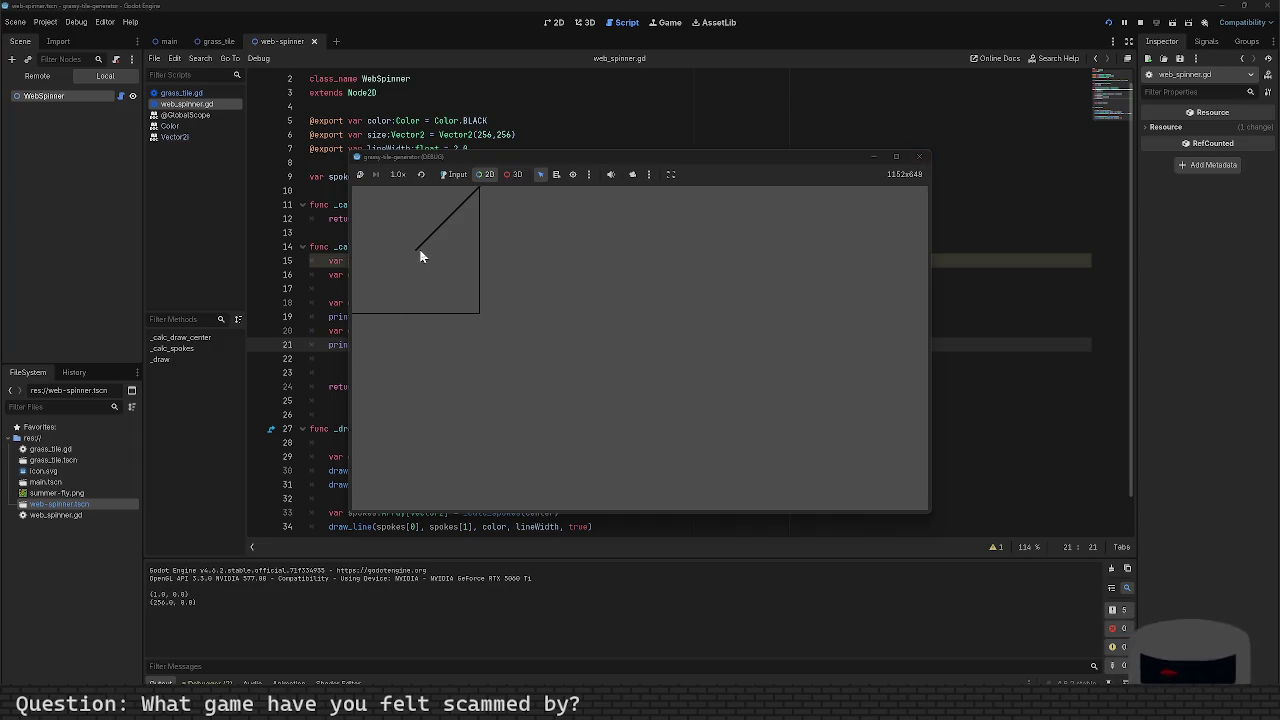
pyautogui.click(919, 157)
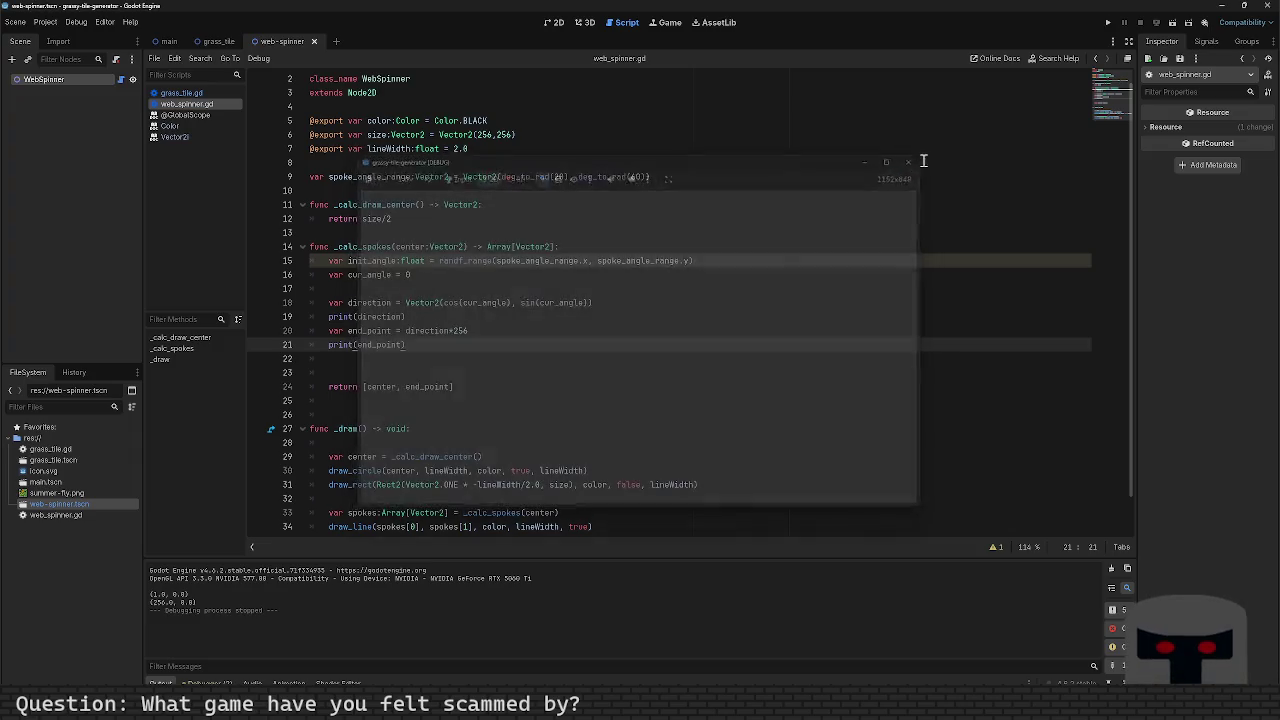
pyautogui.scroll(-1, 510, 342)
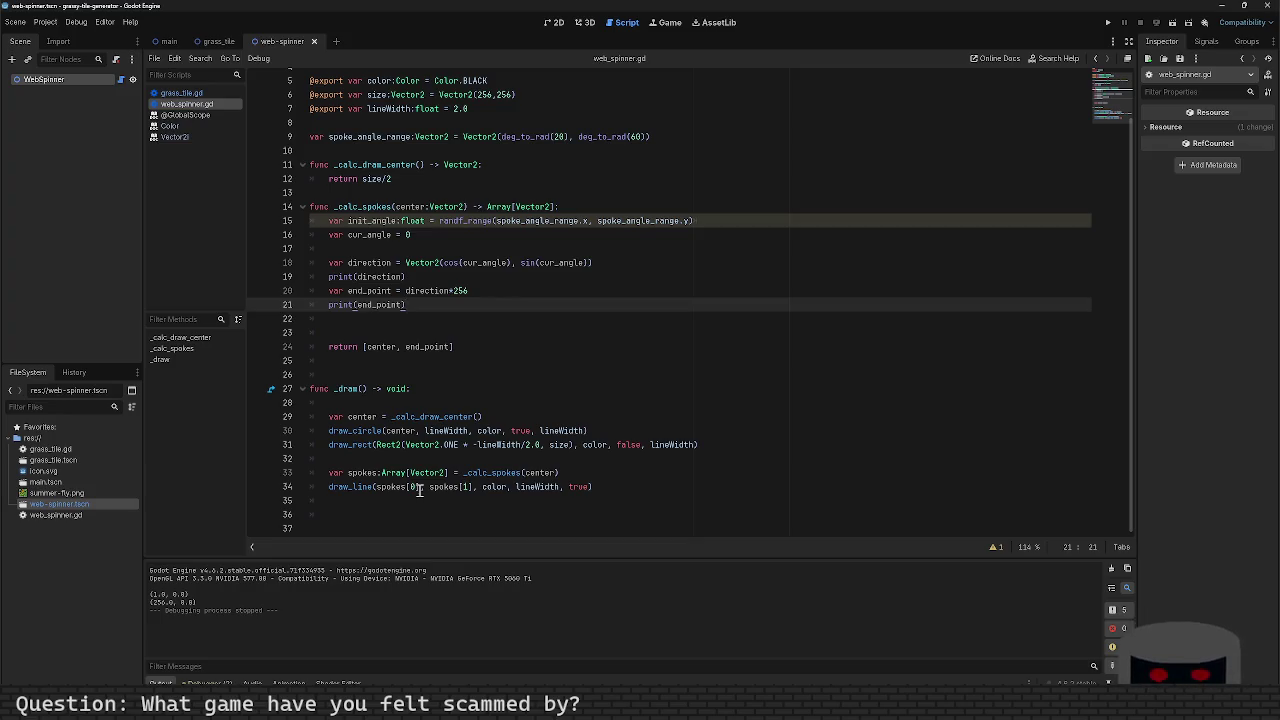
# Step: Insert a blank line before the return and start an end_point expression there
pyautogui.click(420, 488)
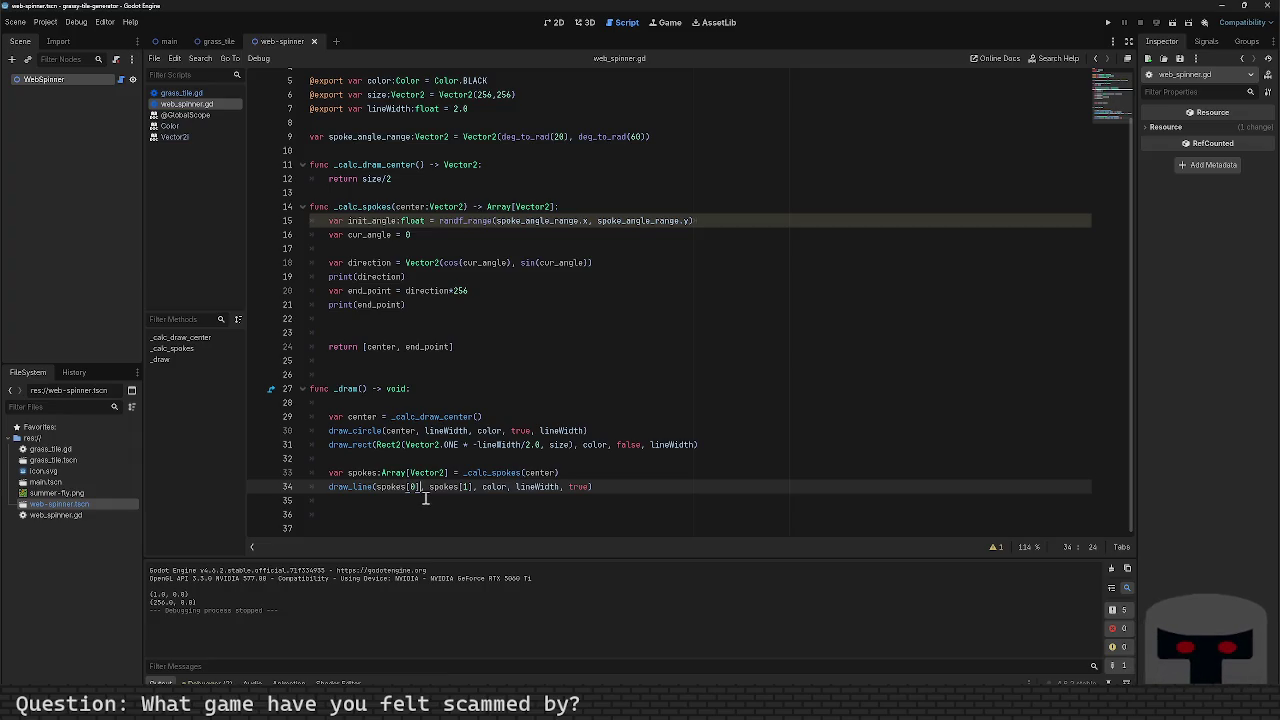
pyautogui.click(427, 333)
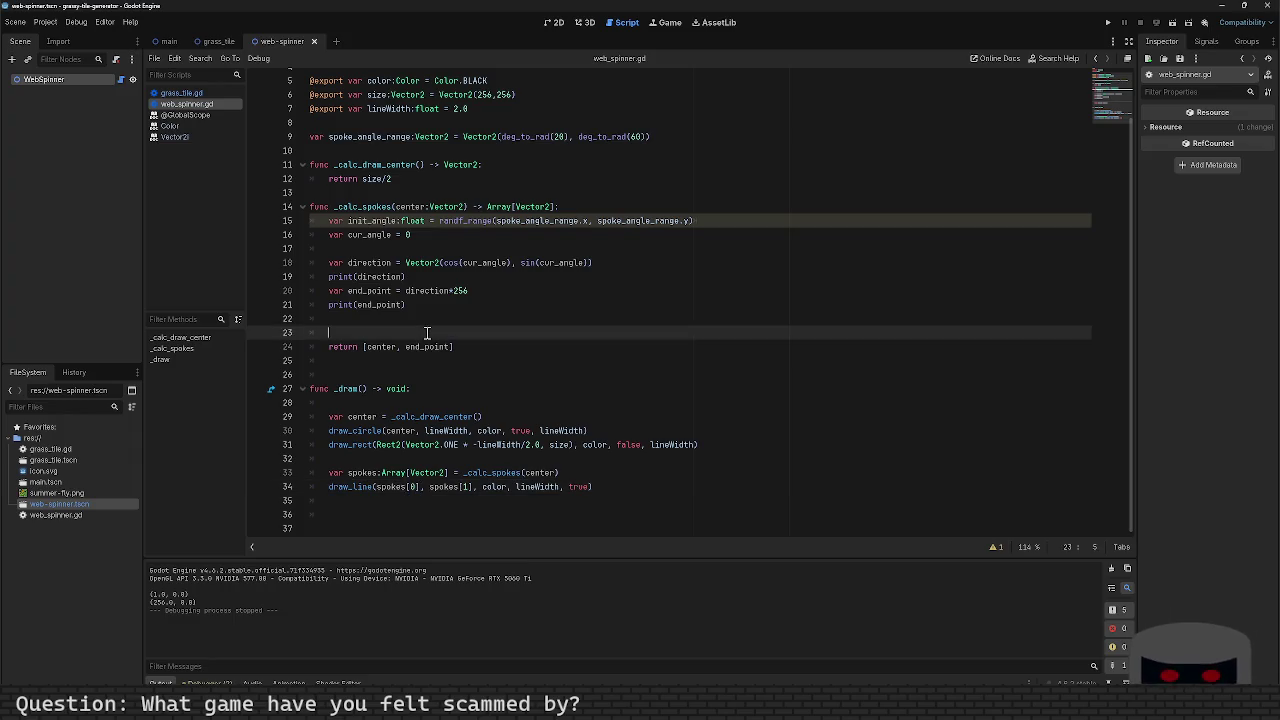
pyautogui.press('Return')
pyautogui.press('Up')
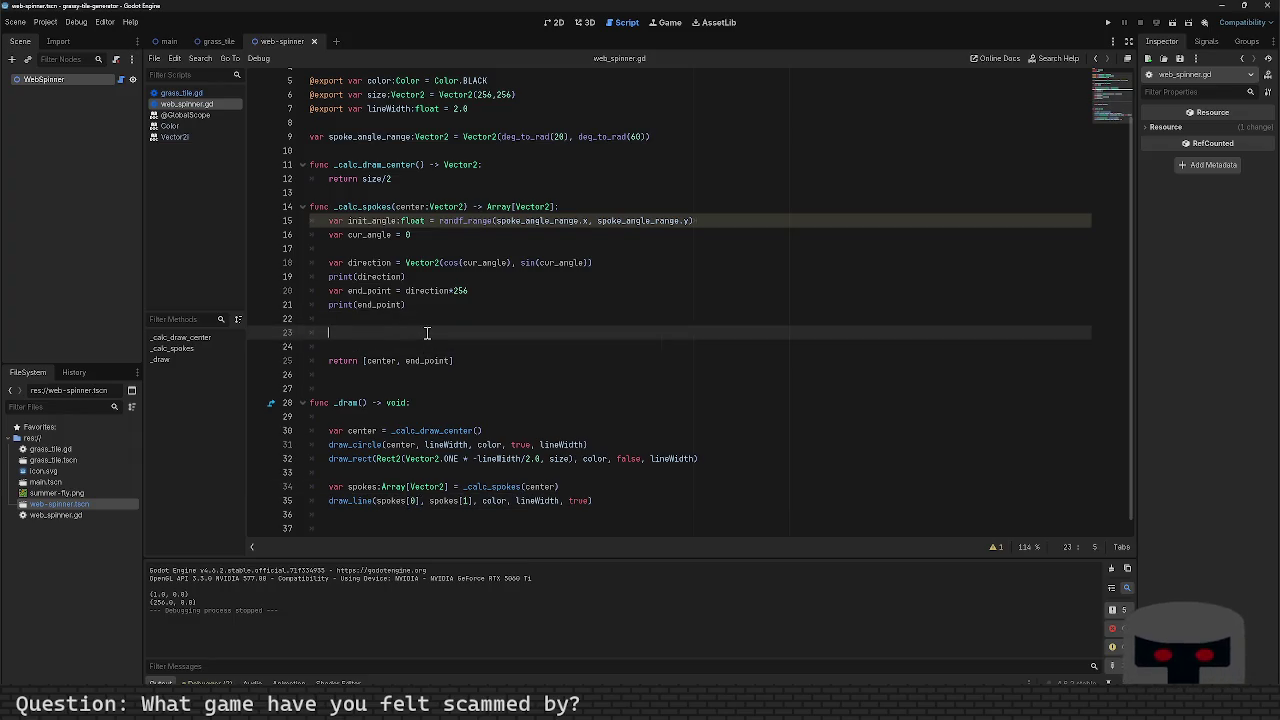
pyautogui.write('translate')
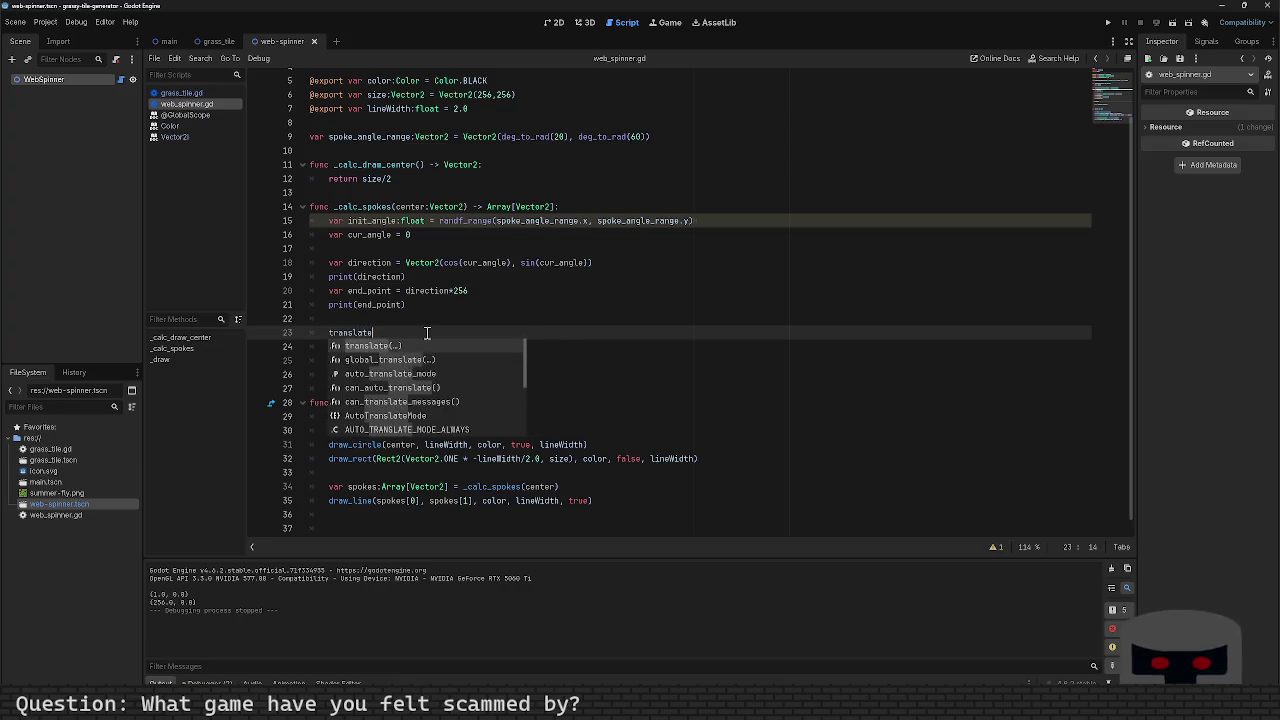
pyautogui.press('Return')
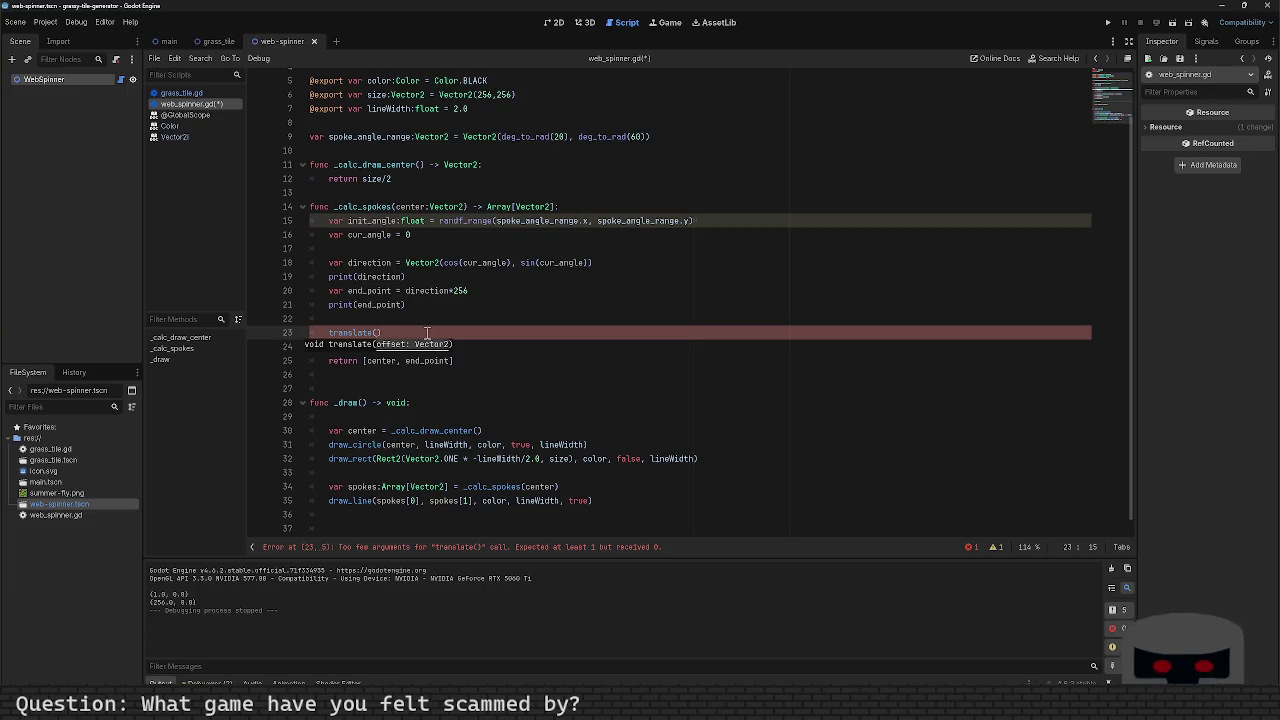
pyautogui.hotkey('ctrl', 'BackSpace')
pyautogui.hotkey('ctrl', 'BackSpace')
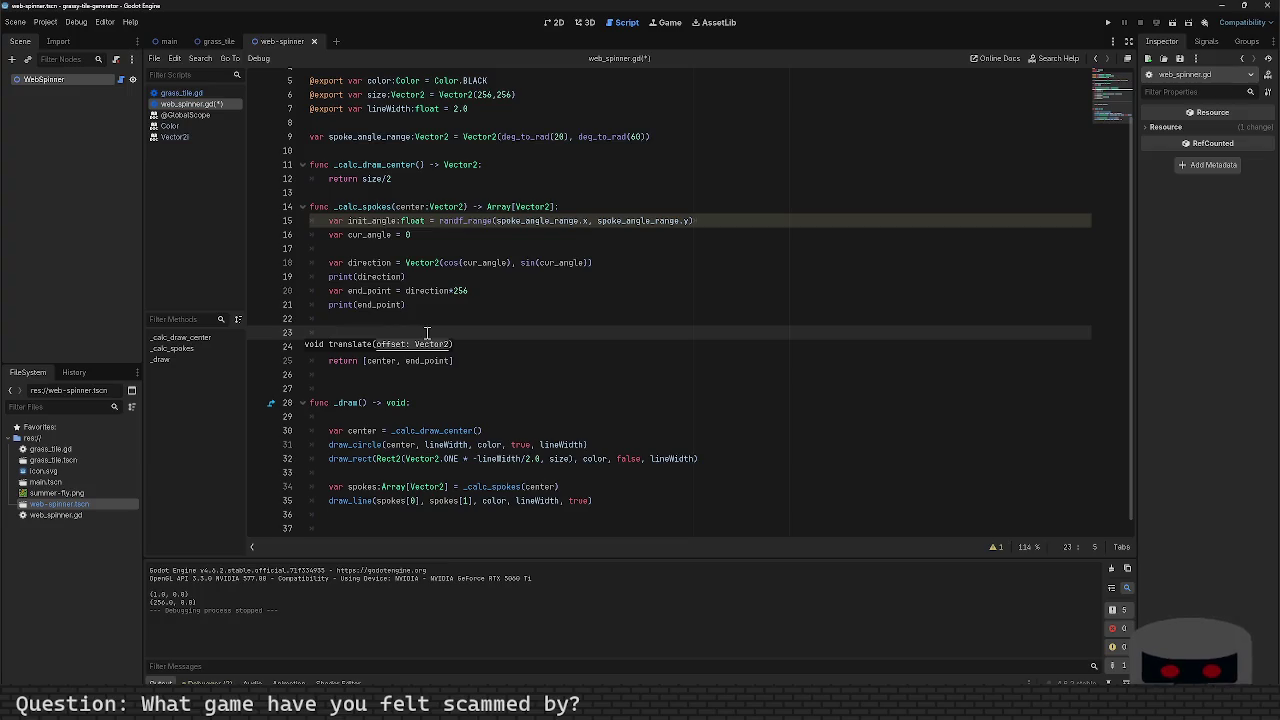
pyautogui.write('center')
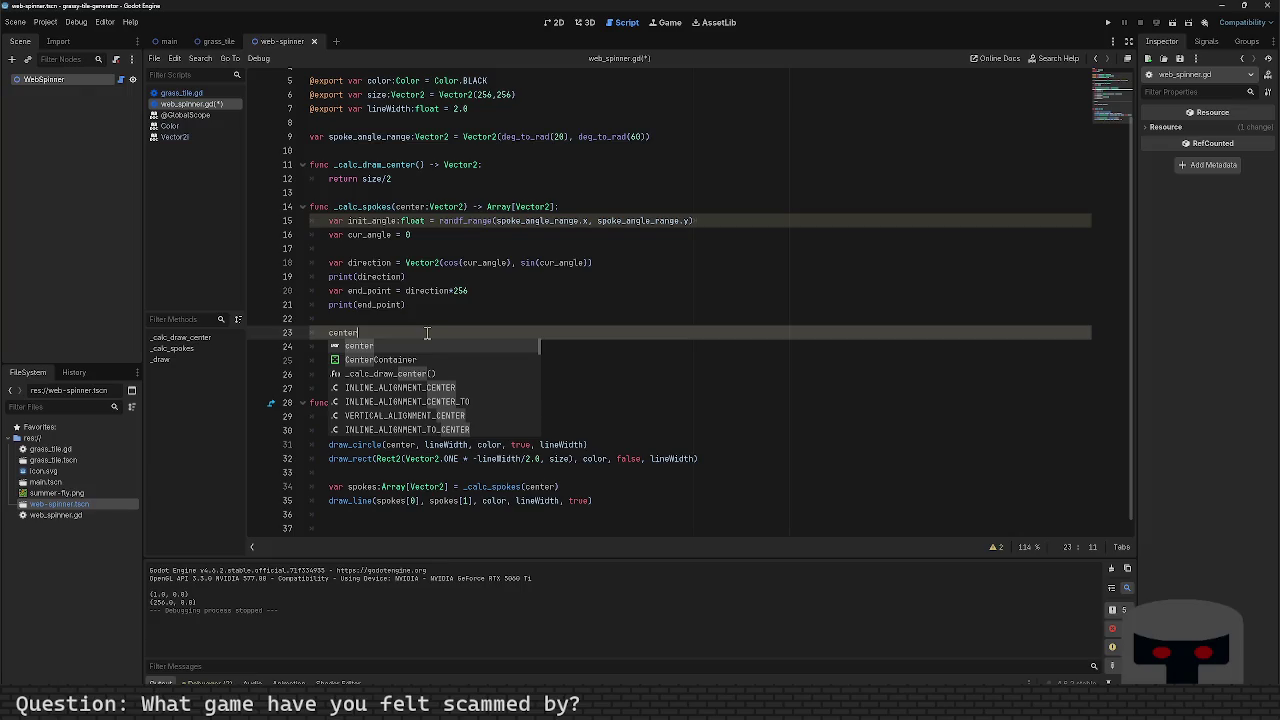
pyautogui.press('BackSpace')
pyautogui.press('BackSpace')
pyautogui.press('BackSpace')
pyautogui.write('end_')
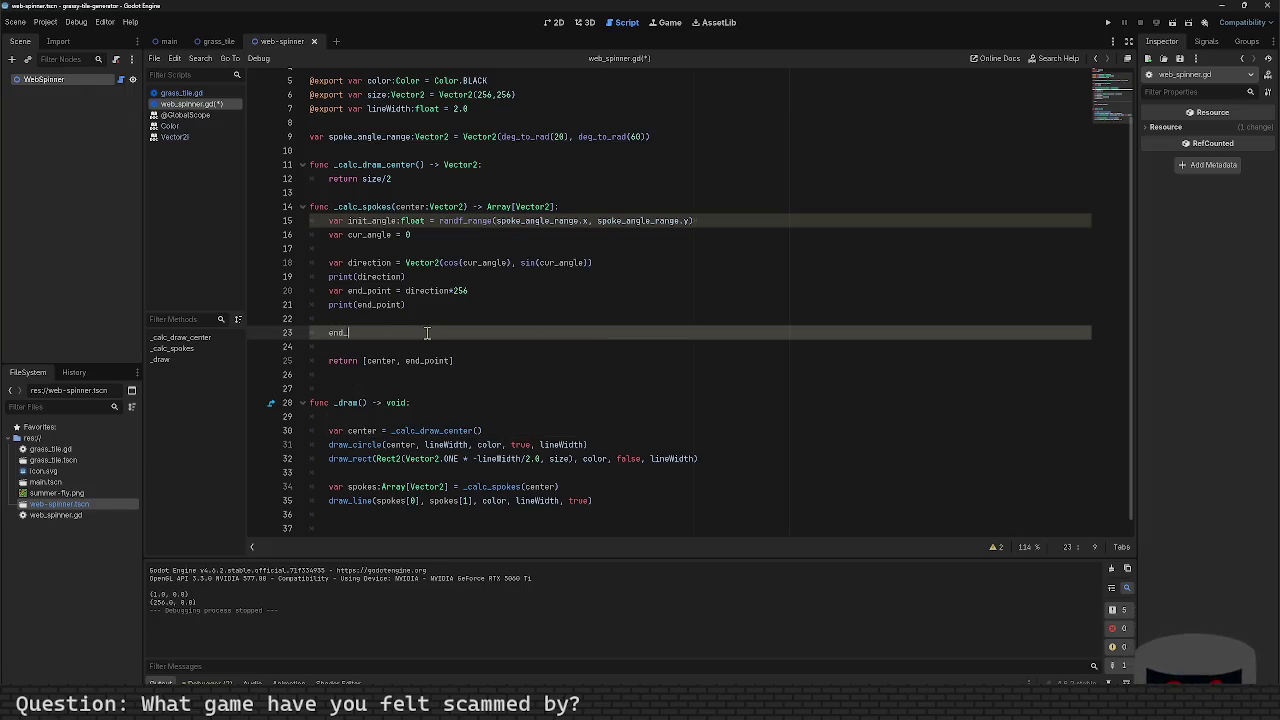
pyautogui.write('point +')
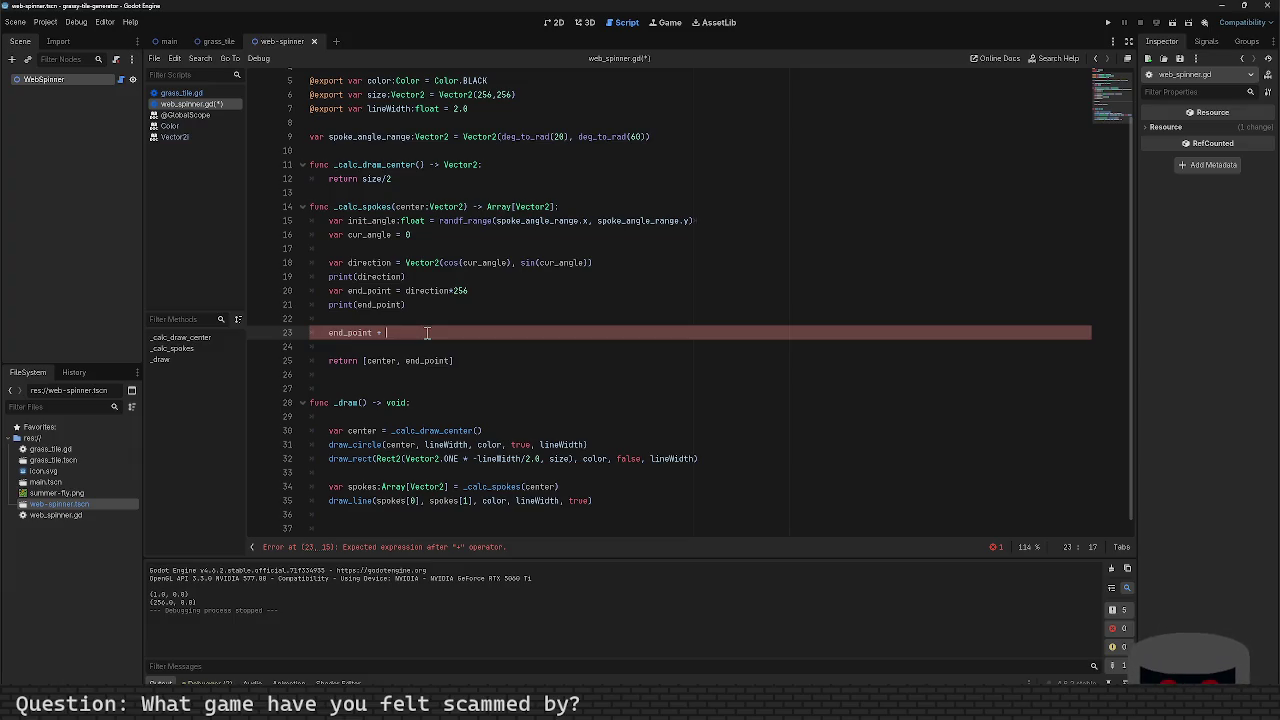
pyautogui.write('x')
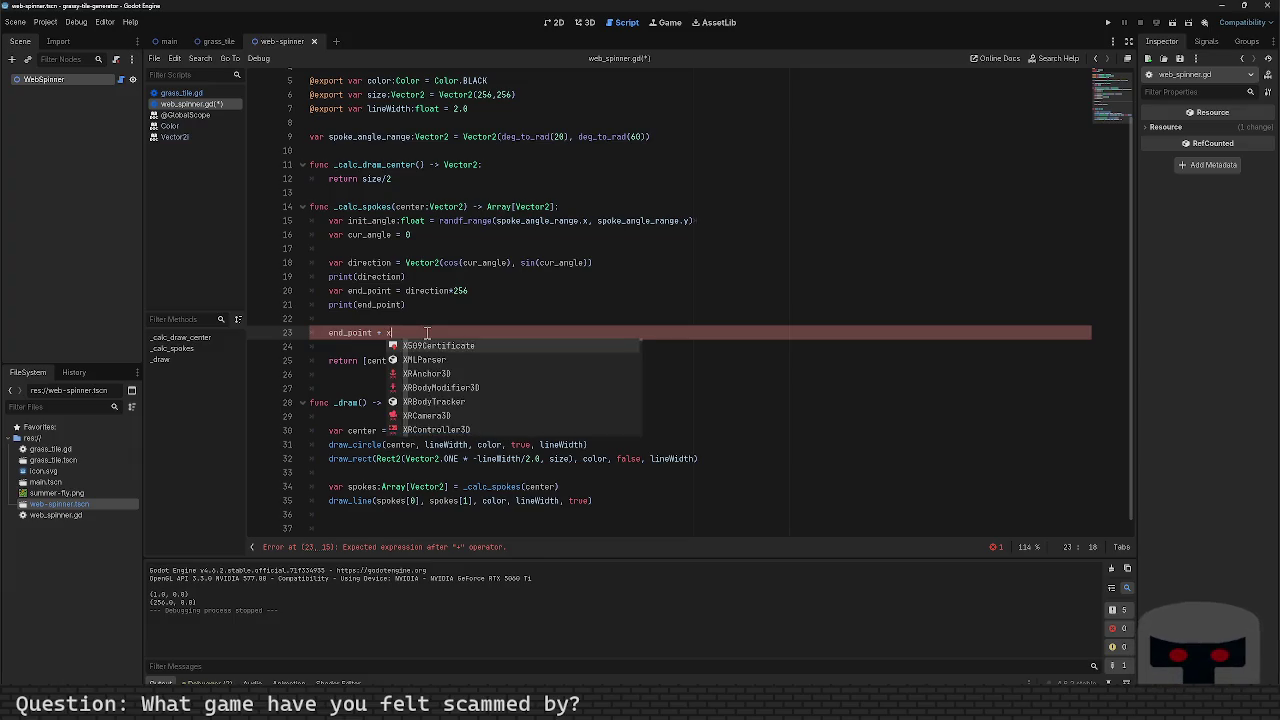
pyautogui.write('+ x')
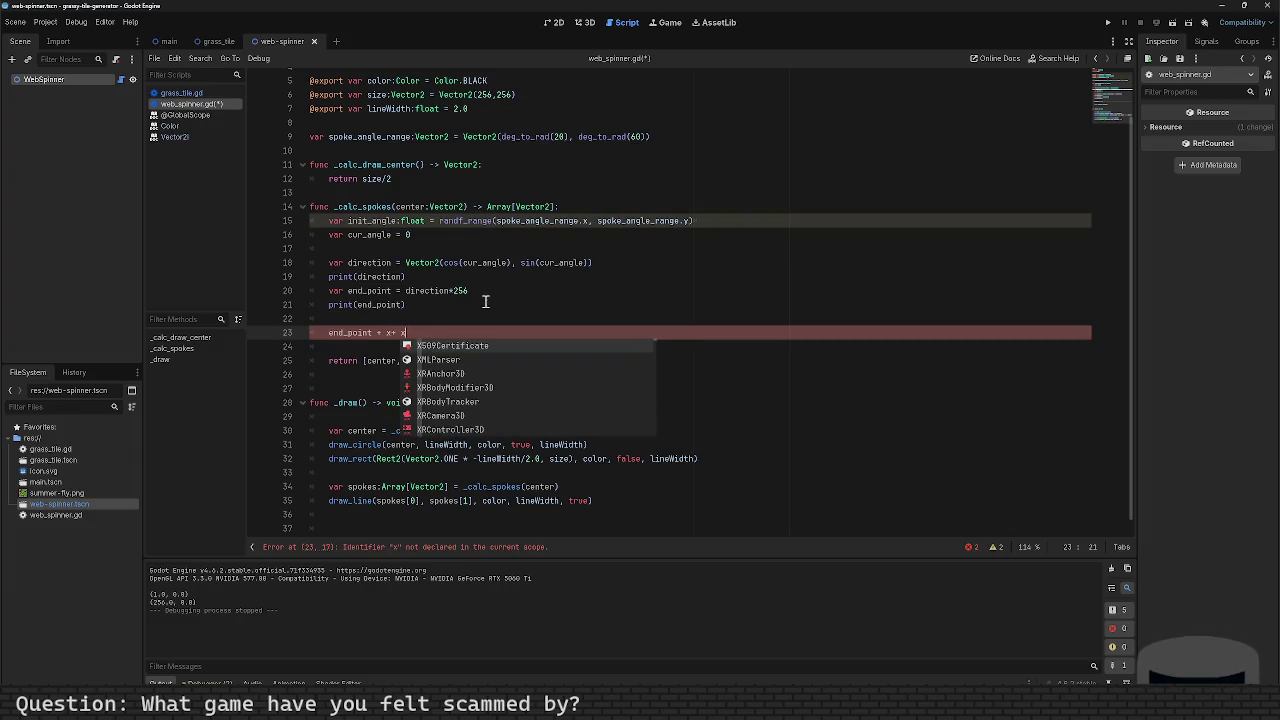
# Step: Change the spoke length from 256 to 120, add size/2 to end_point, save and run
pyautogui.doubleClick(466, 290)
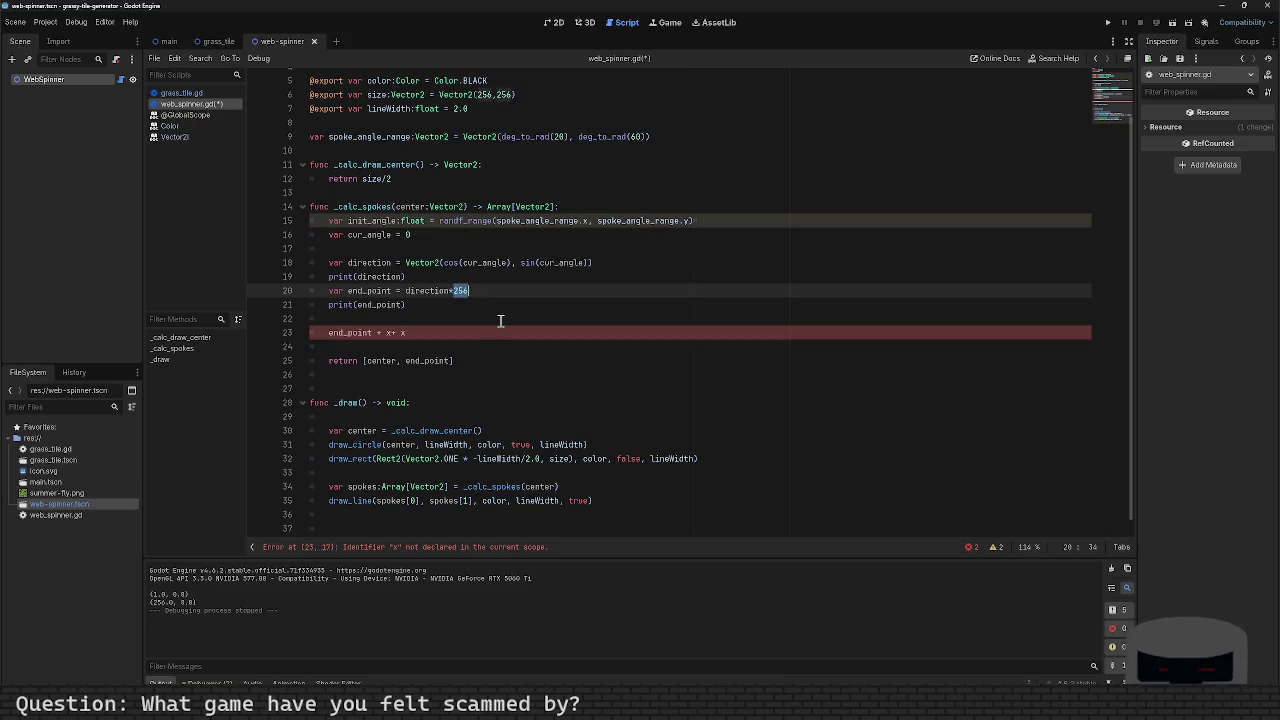
pyautogui.write('125')
pyautogui.press('BackSpace')
pyautogui.write('0')
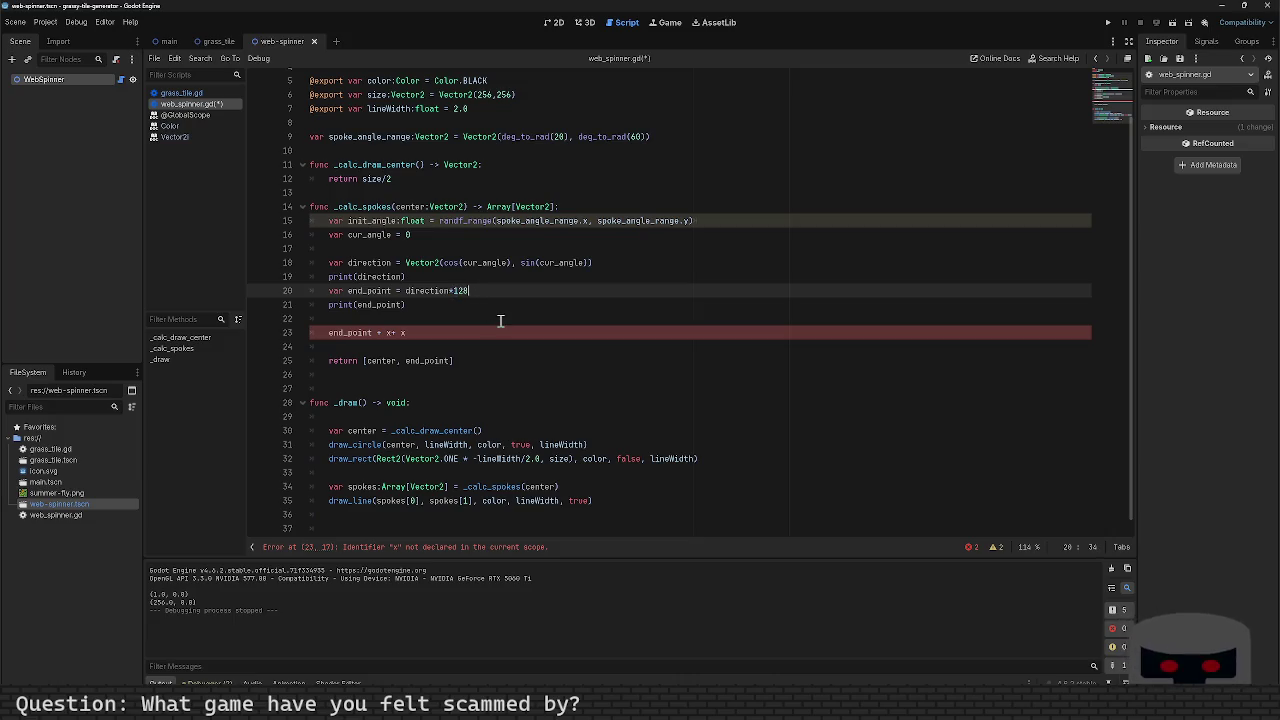
pyautogui.press('Down')
pyautogui.press('Down')
pyautogui.press('Down')
pyautogui.press('BackSpace')
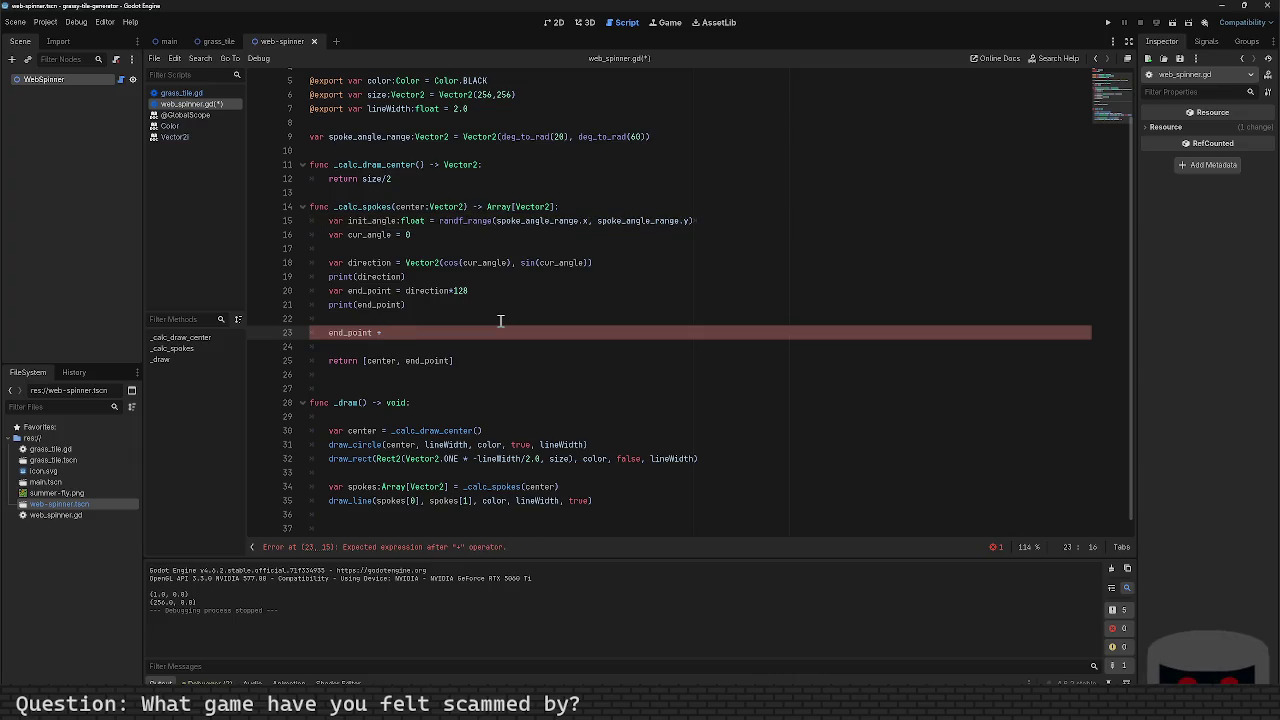
pyautogui.write('= size/2')
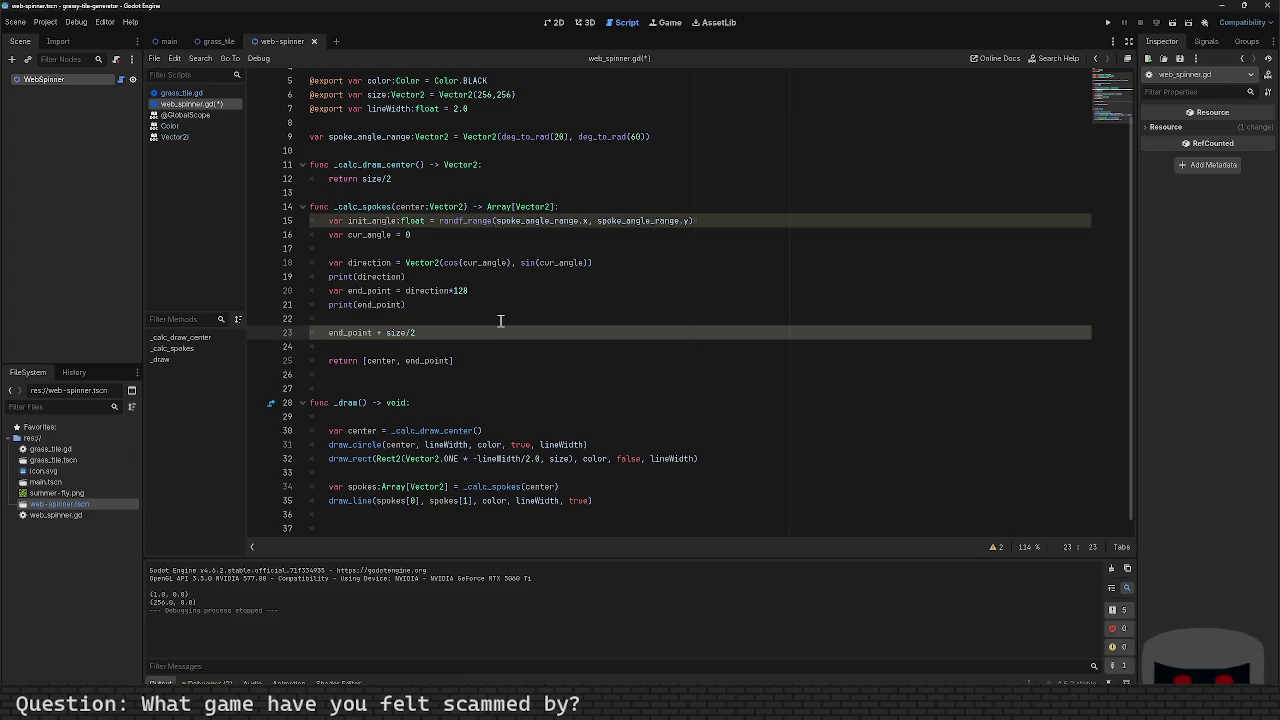
pyautogui.hotkey('ctrl', 's')
pyautogui.press('F6')
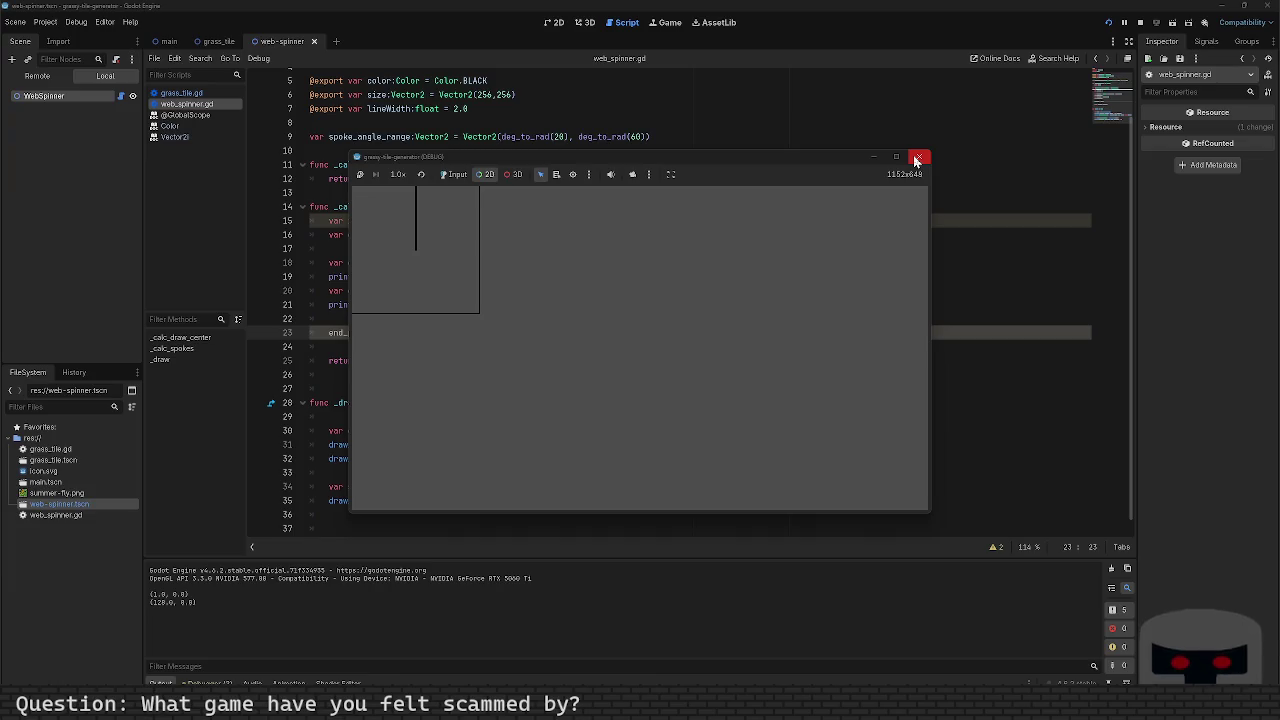
# Step: Complete the line as end_point = end_point + size/2 and rerun to see the centred spoke
pyautogui.click(915, 158)
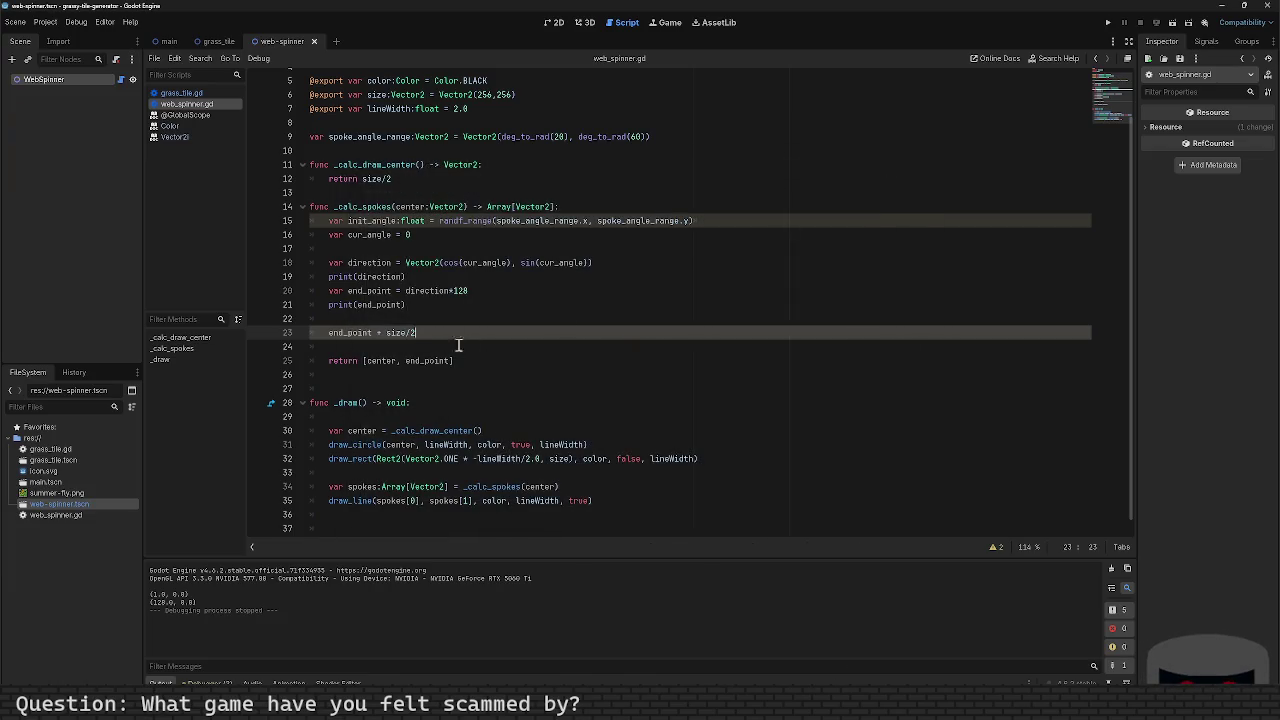
pyautogui.click(330, 332)
pyautogui.write('end_point =')
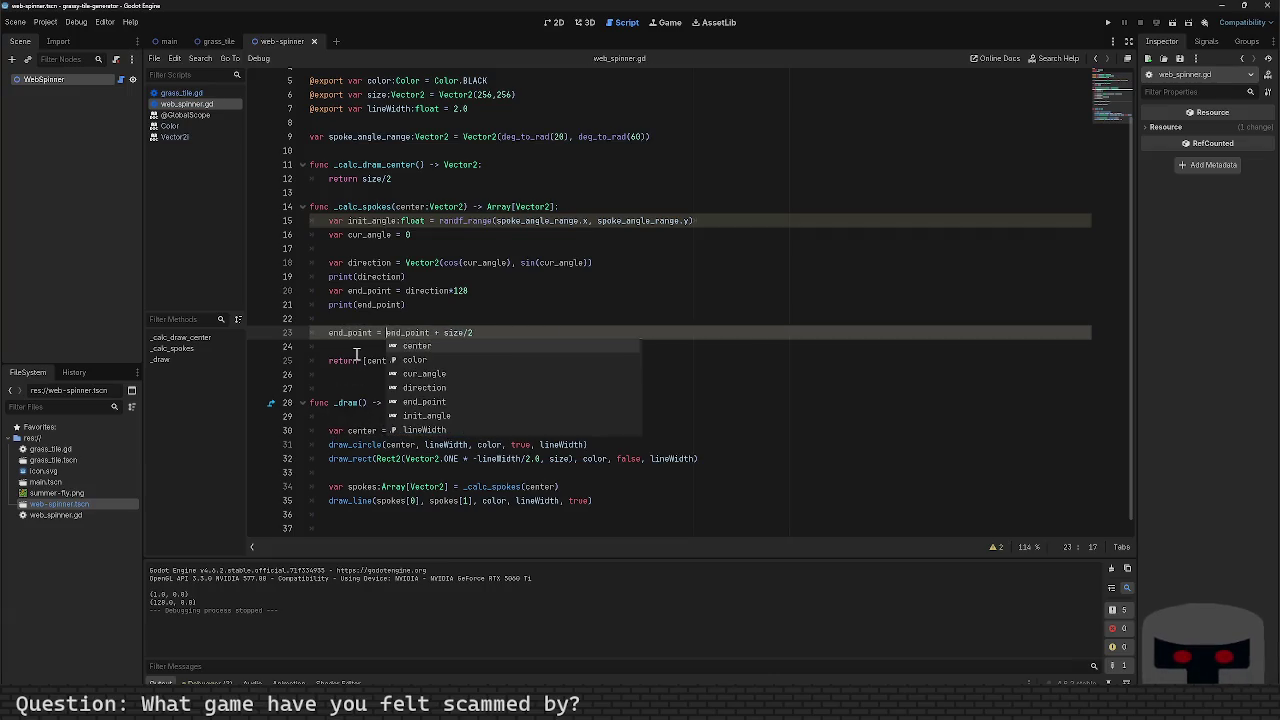
pyautogui.press('F6')
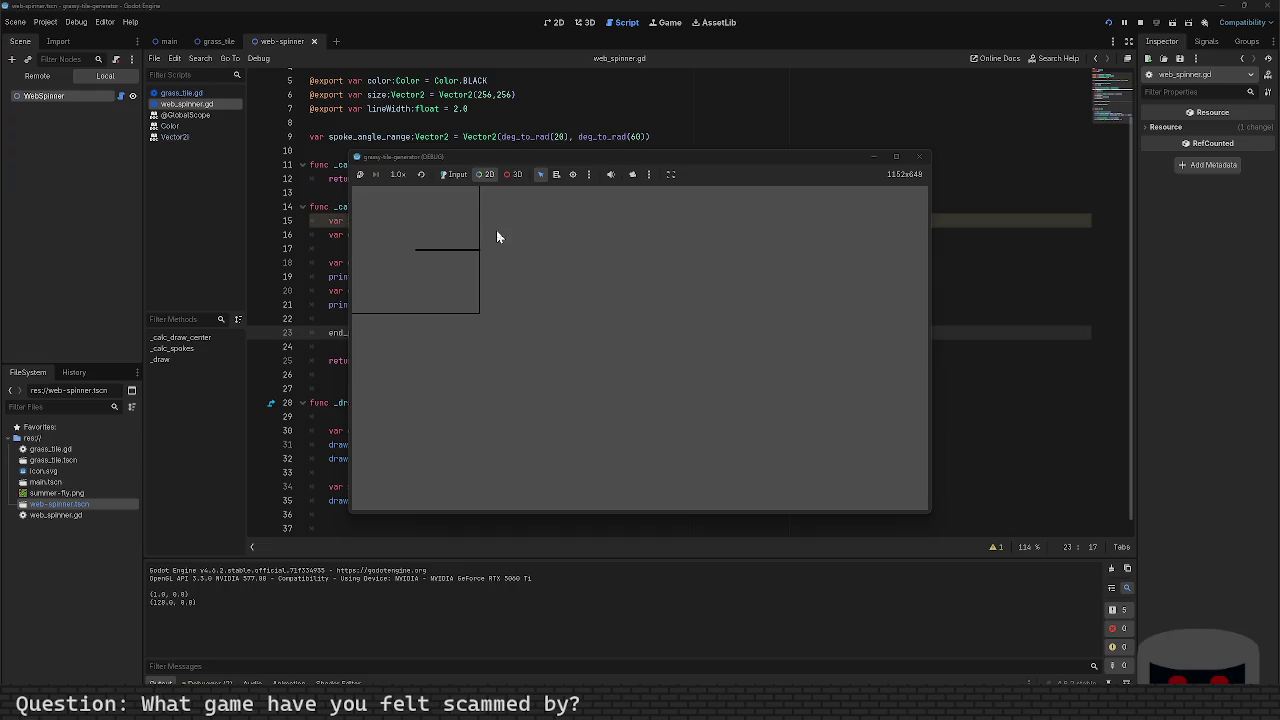
pyautogui.click(917, 157)
# Step: Start cur_angle from init_angle instead of 0 and test-run the scene
pyautogui.click(433, 235)
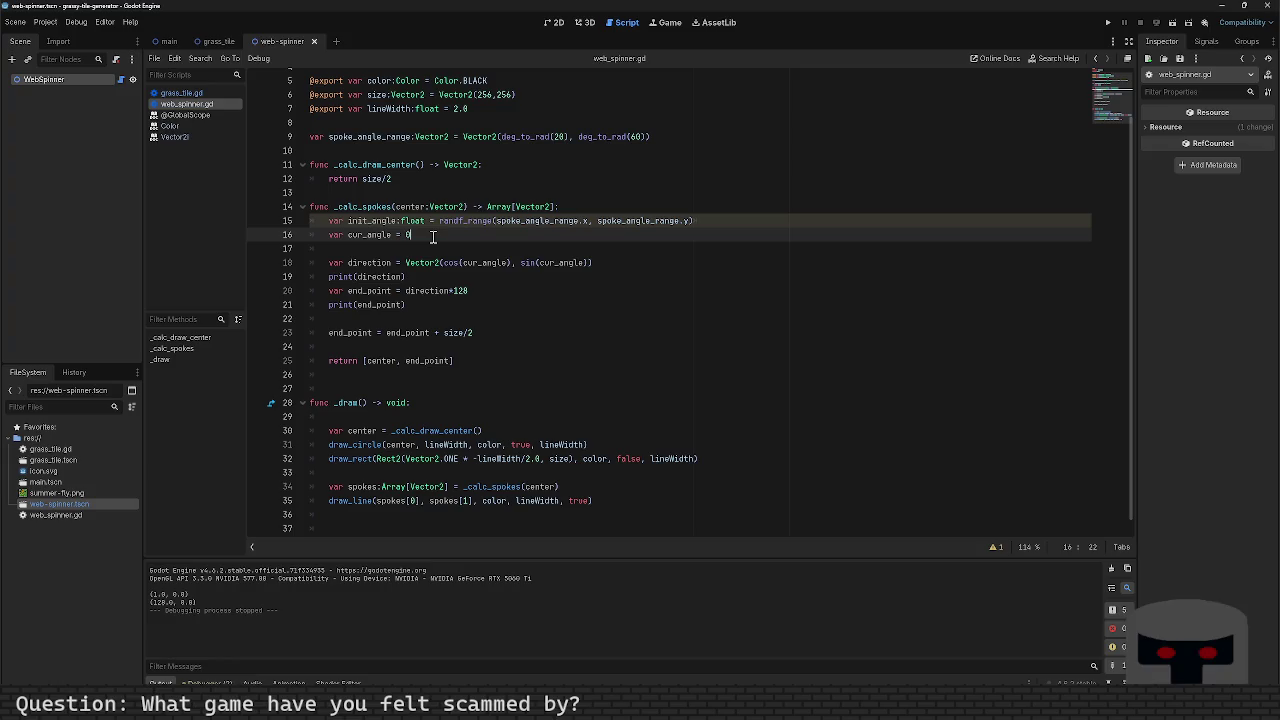
pyautogui.press('BackSpace')
pyautogui.write('init_angle')
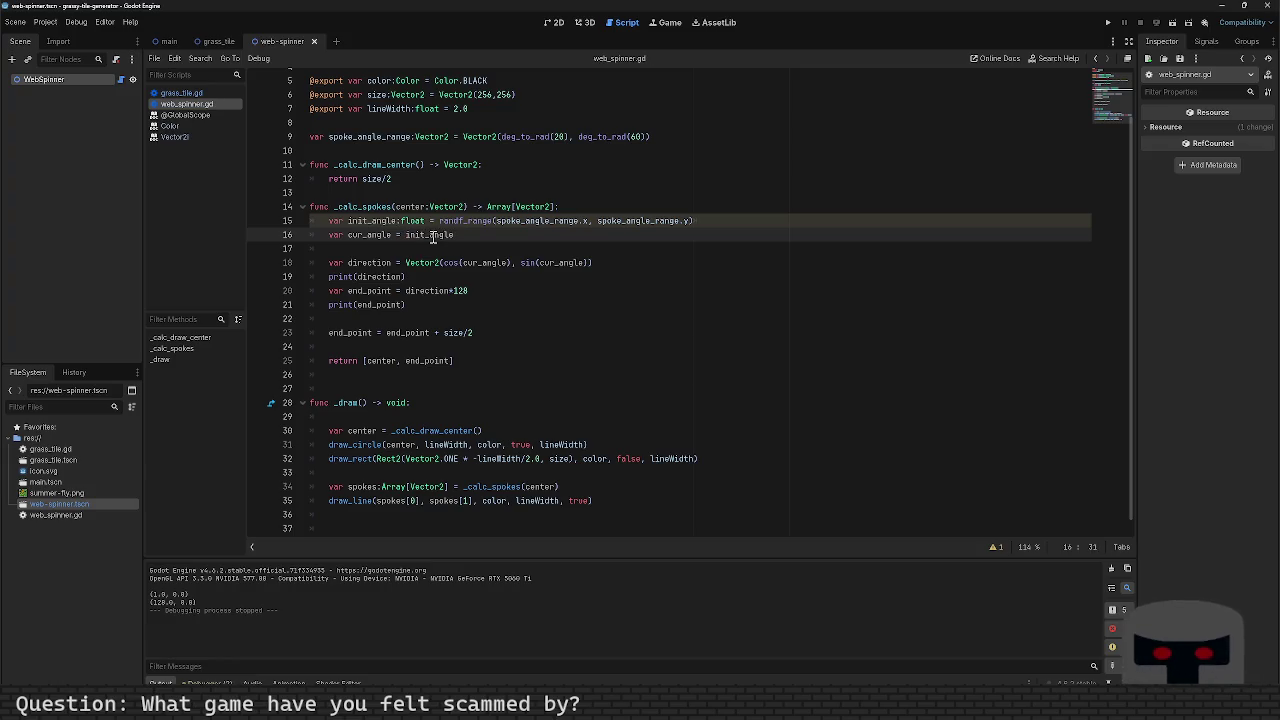
pyautogui.press('F6')
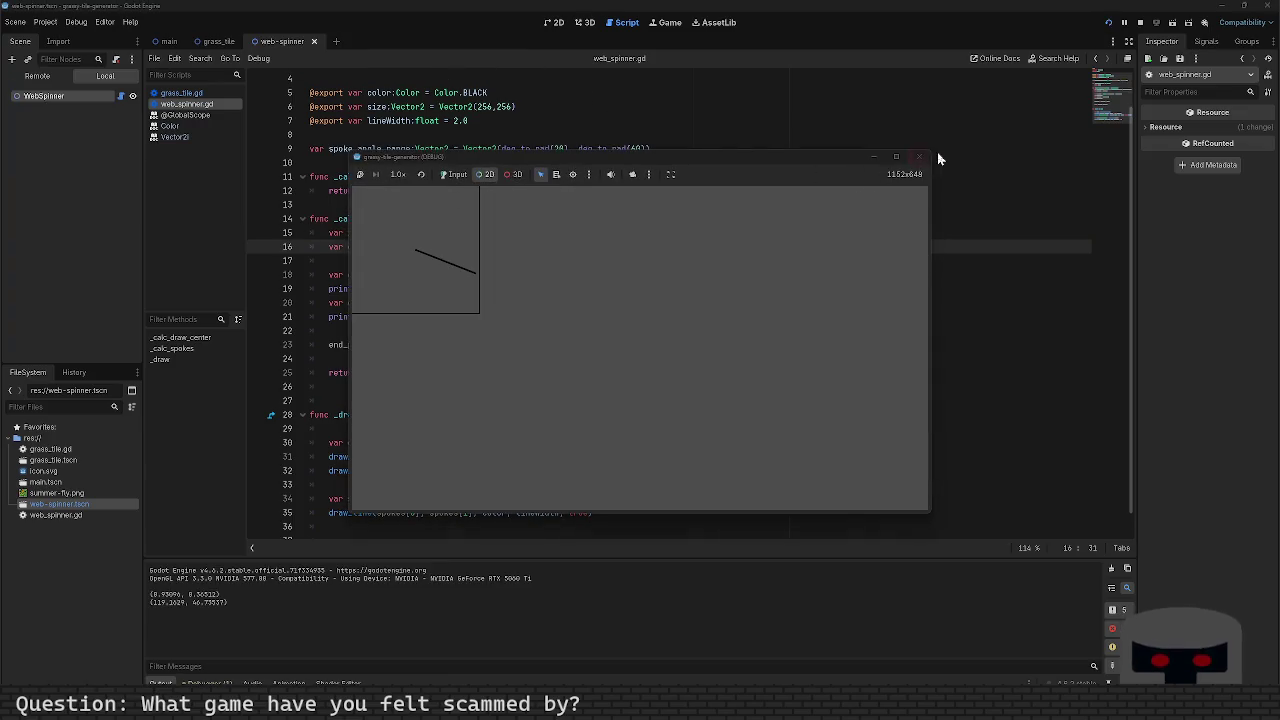
pyautogui.click(919, 157)
# Step: Replace the randf_range call on line 15 with randf()*2*PI for init_angle
pyautogui.click(868, 152)
pyautogui.click(400, 234)
pyautogui.click(420, 281)
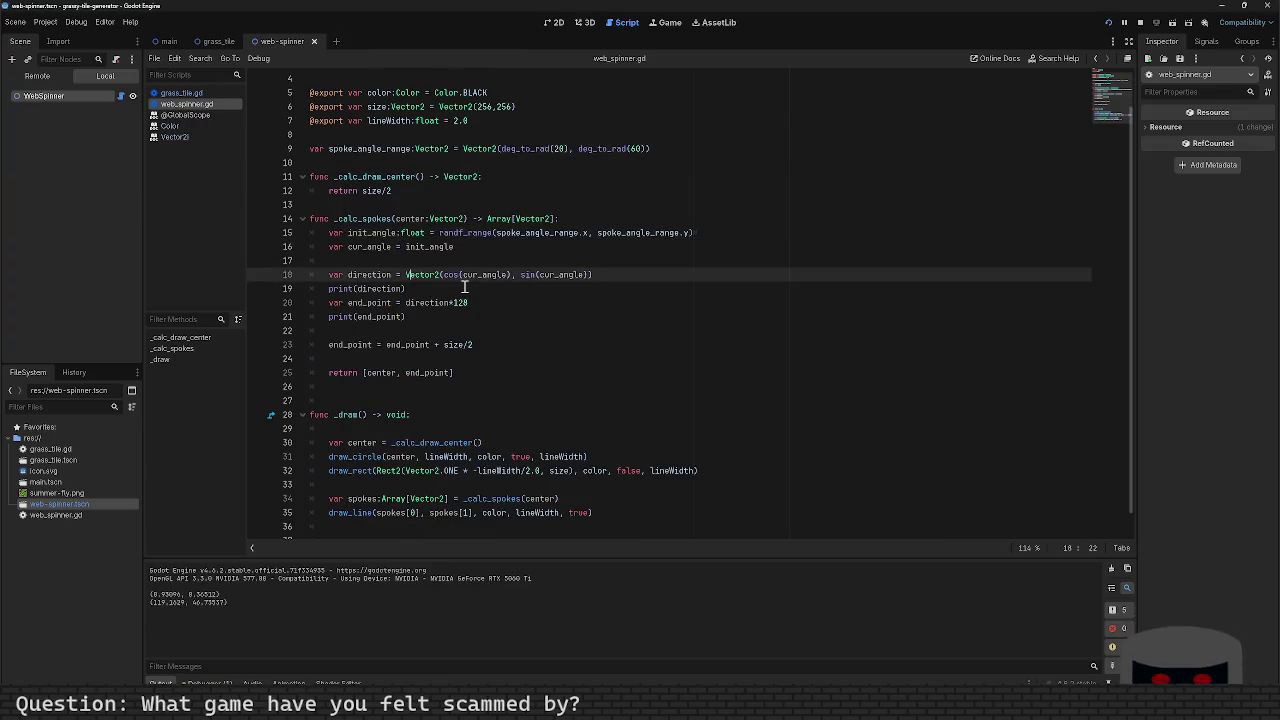
pyautogui.press('Up')
pyautogui.press('Up')
pyautogui.press('Up')
pyautogui.press('Right')
pyautogui.press('Right')
pyautogui.press('Right')
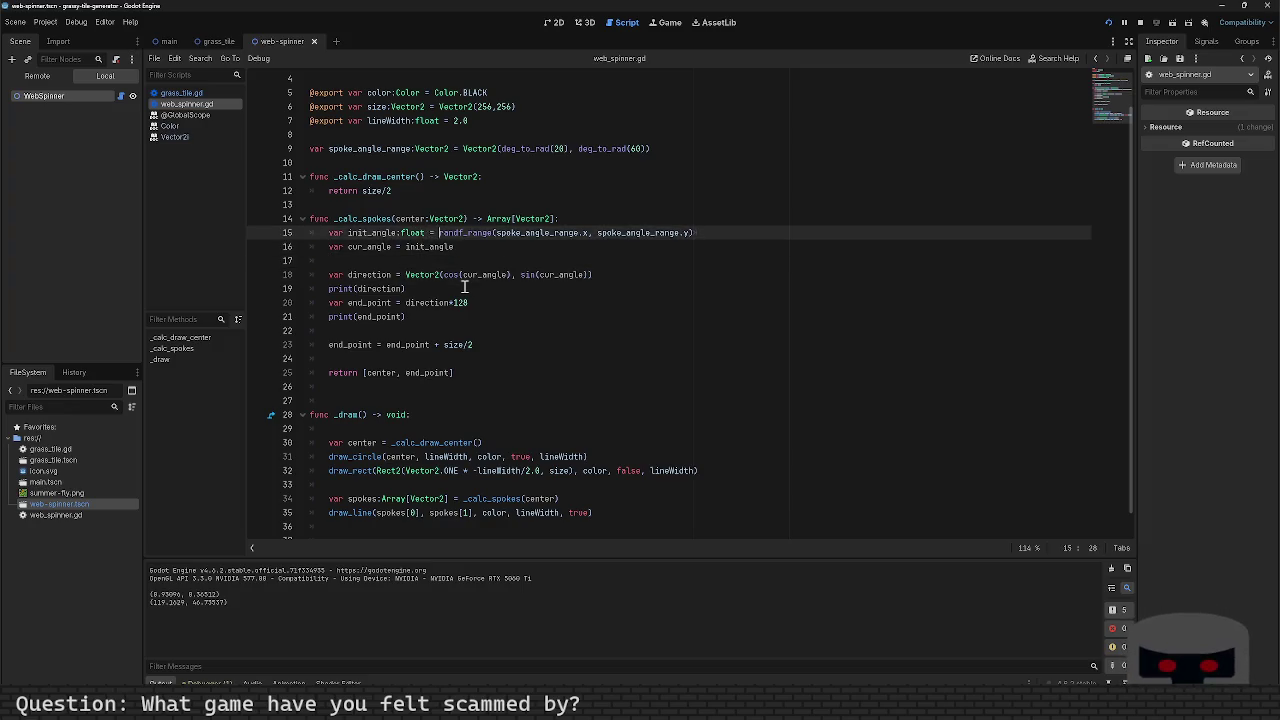
pyautogui.write('rang')
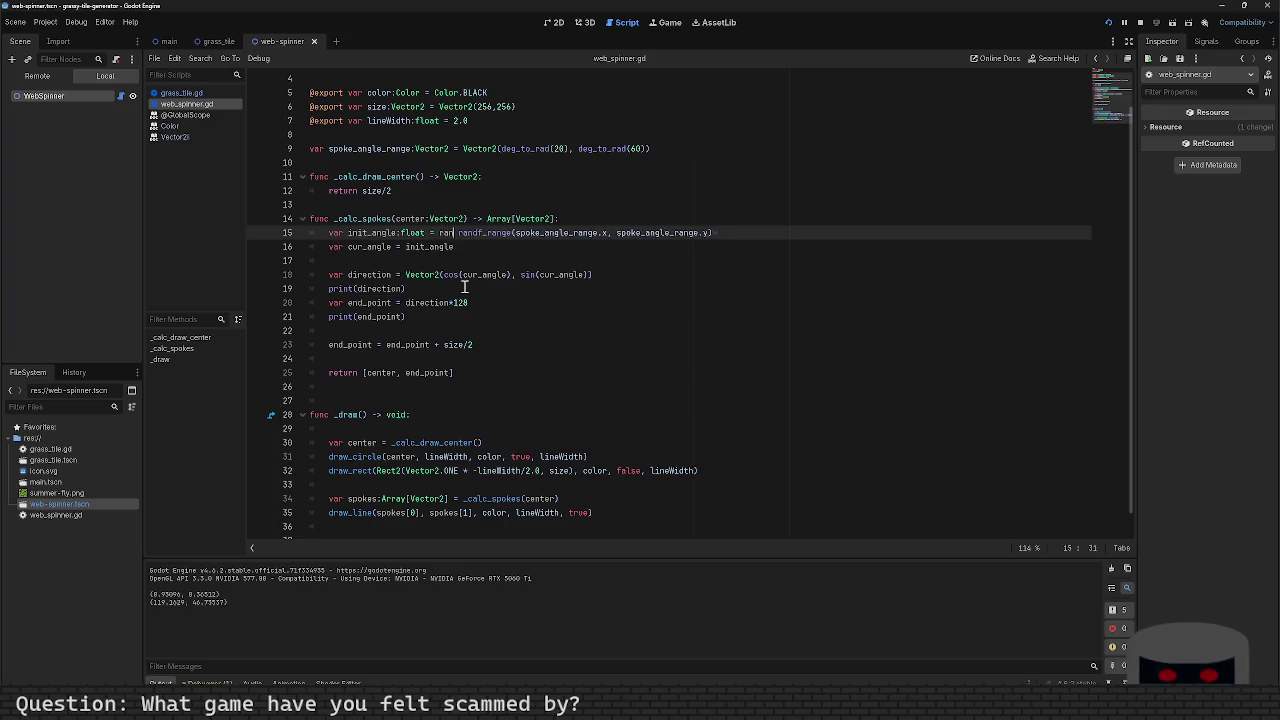
pyautogui.press('BackSpace')
pyautogui.write('df_')
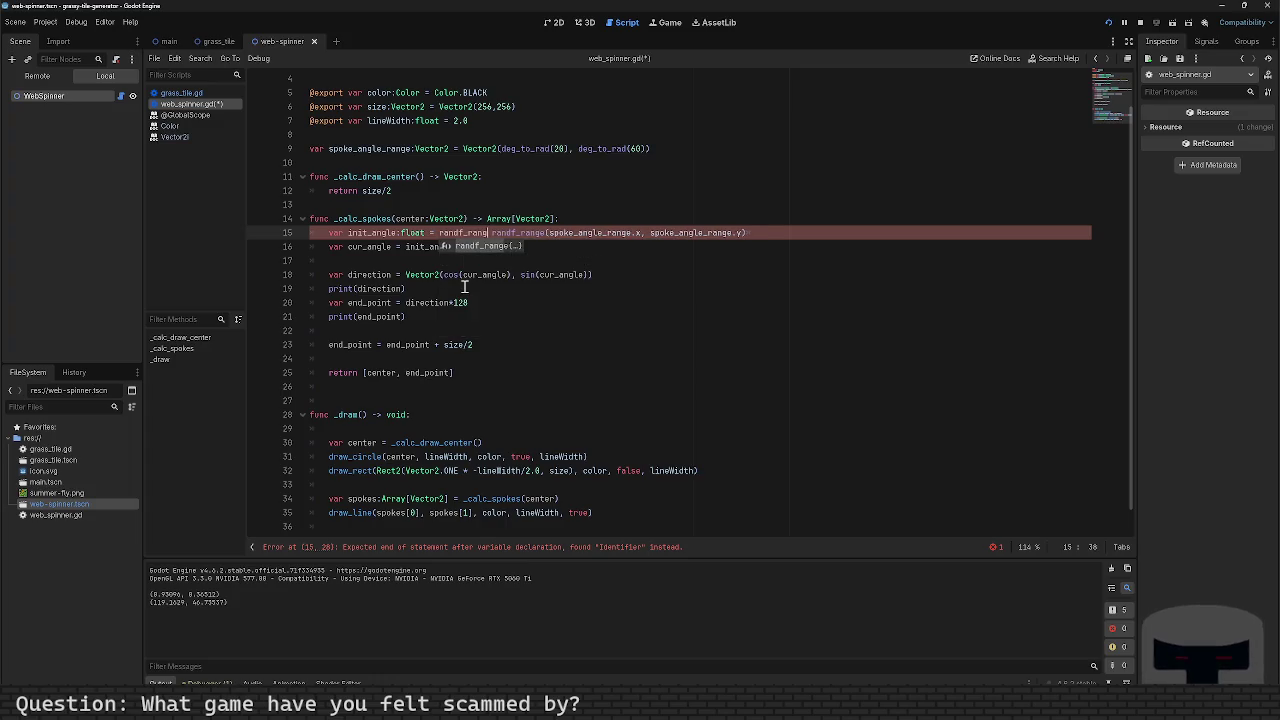
pyautogui.press('BackSpace')
pyautogui.write('f')
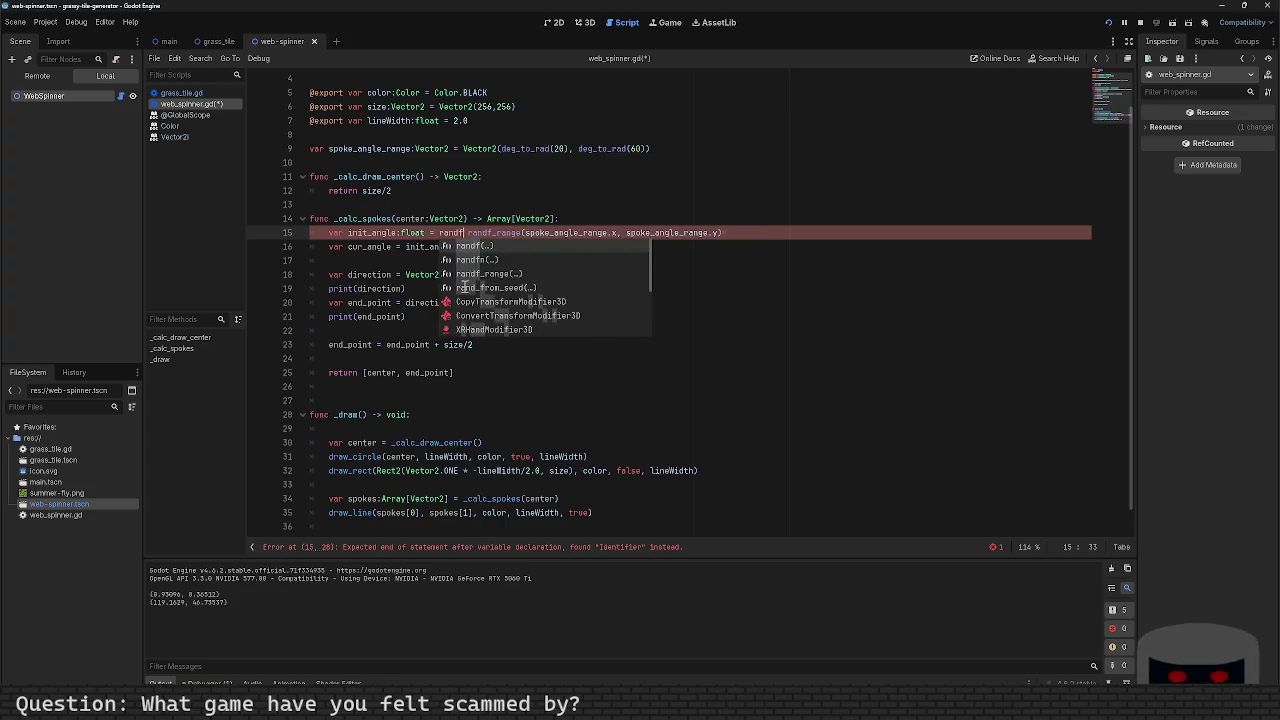
pyautogui.press('Return')
pyautogui.write('*')
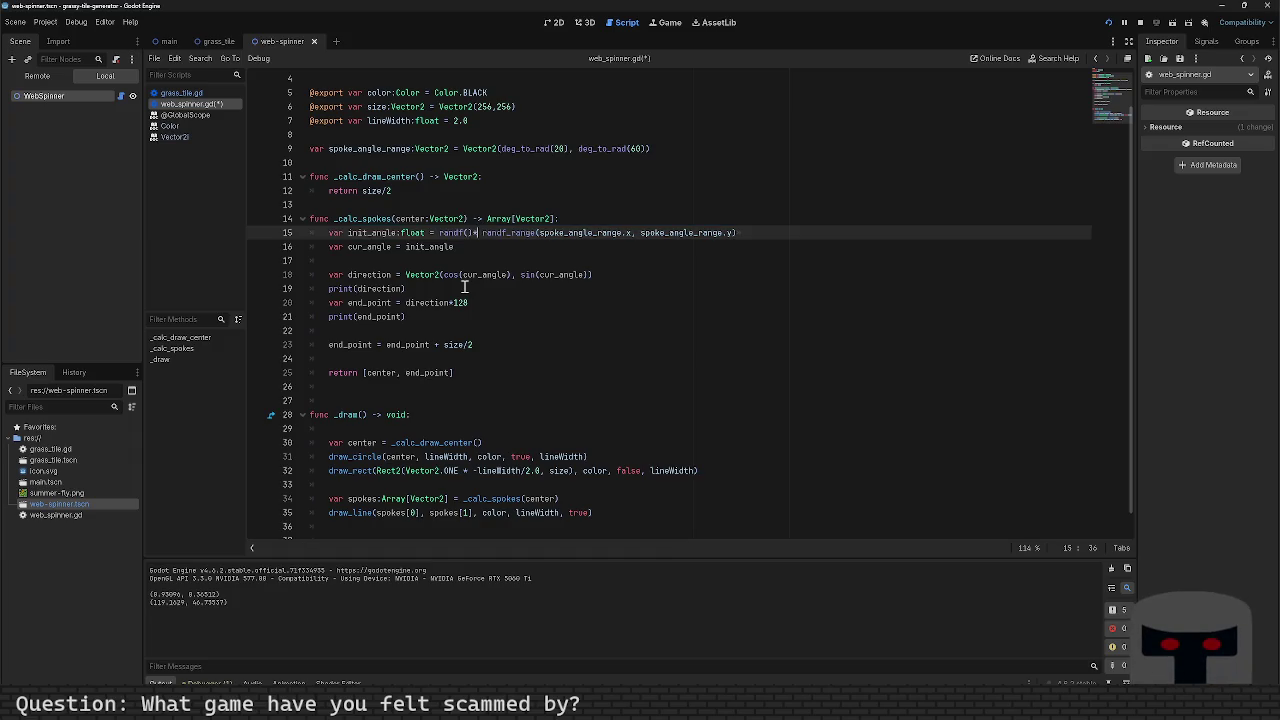
pyautogui.write('2*PI')
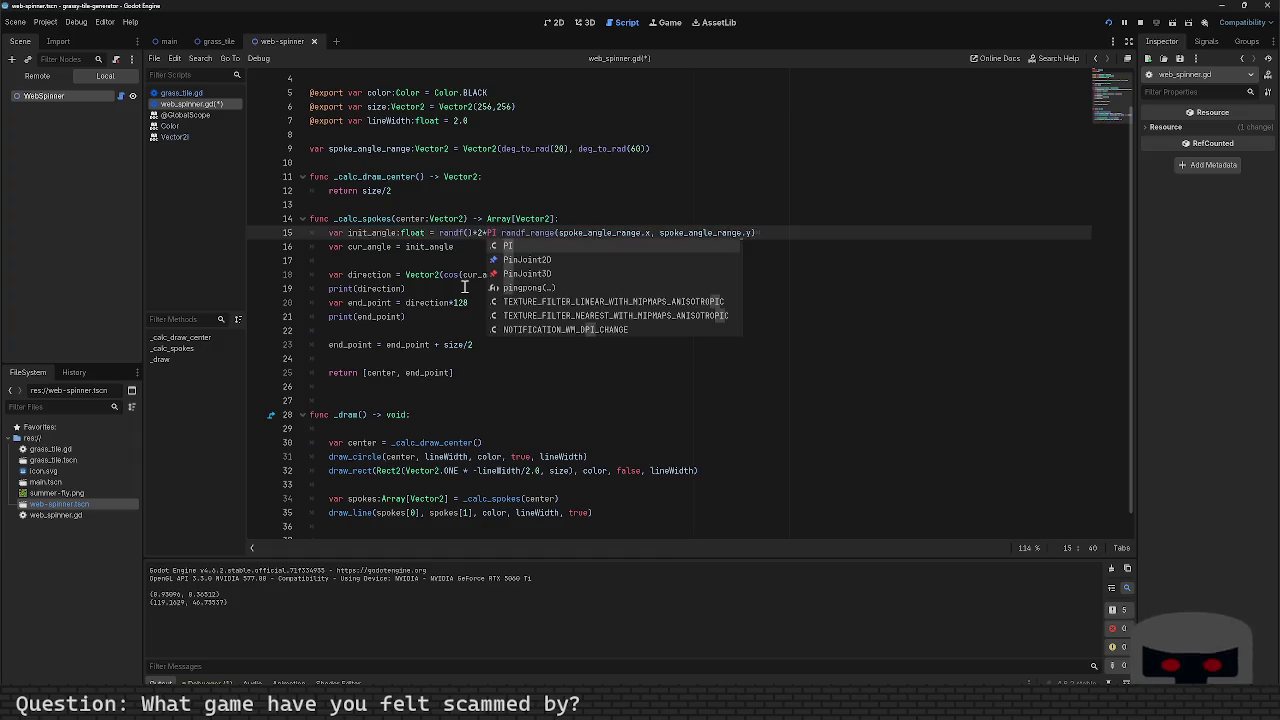
pyautogui.hotkey('shift', 'End')
pyautogui.hotkey('ctrl', 'c')
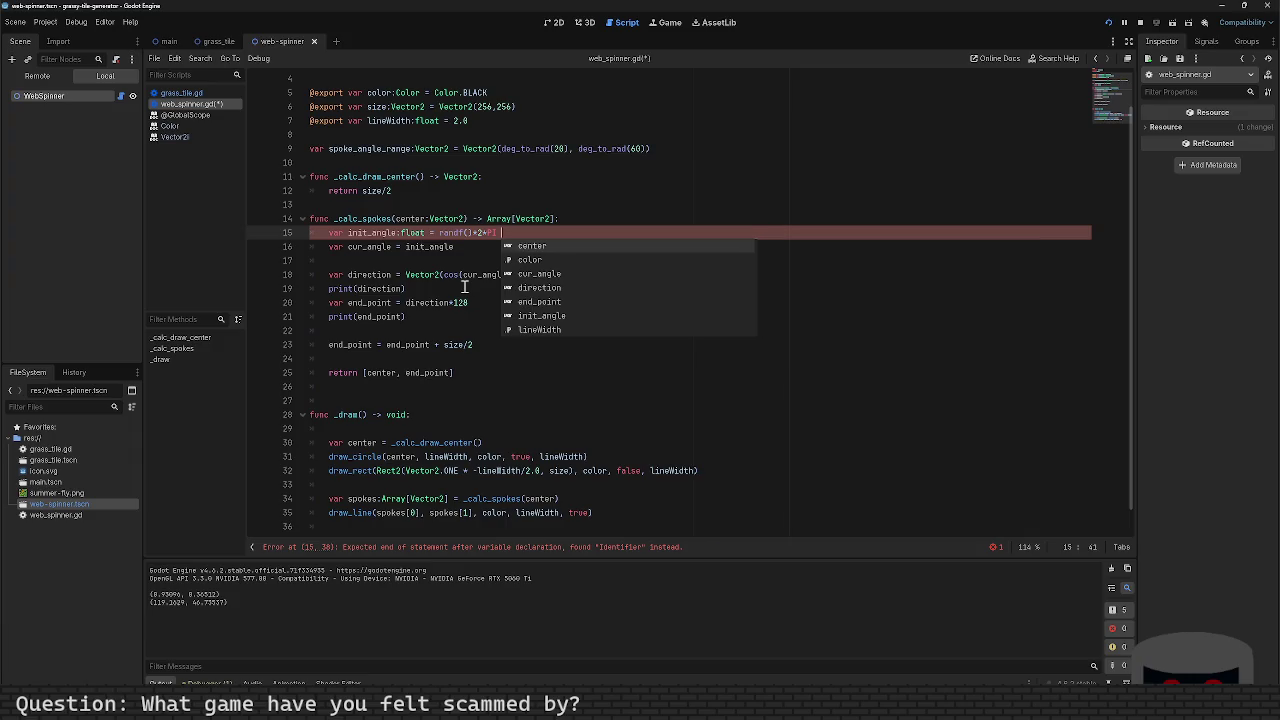
pyautogui.press('BackSpace')
pyautogui.press('Down')
pyautogui.press('Down')
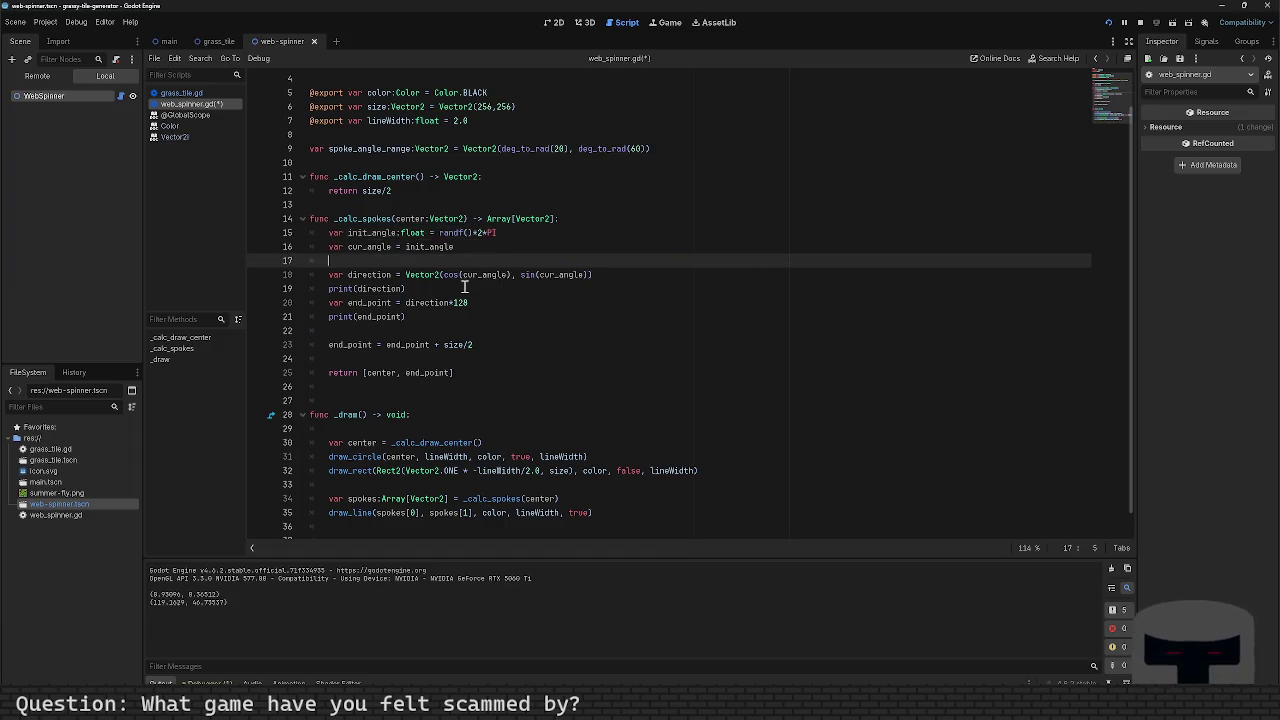
# Step: Paste the old randf_range call below cur_angle and comment it out
pyautogui.press('Return')
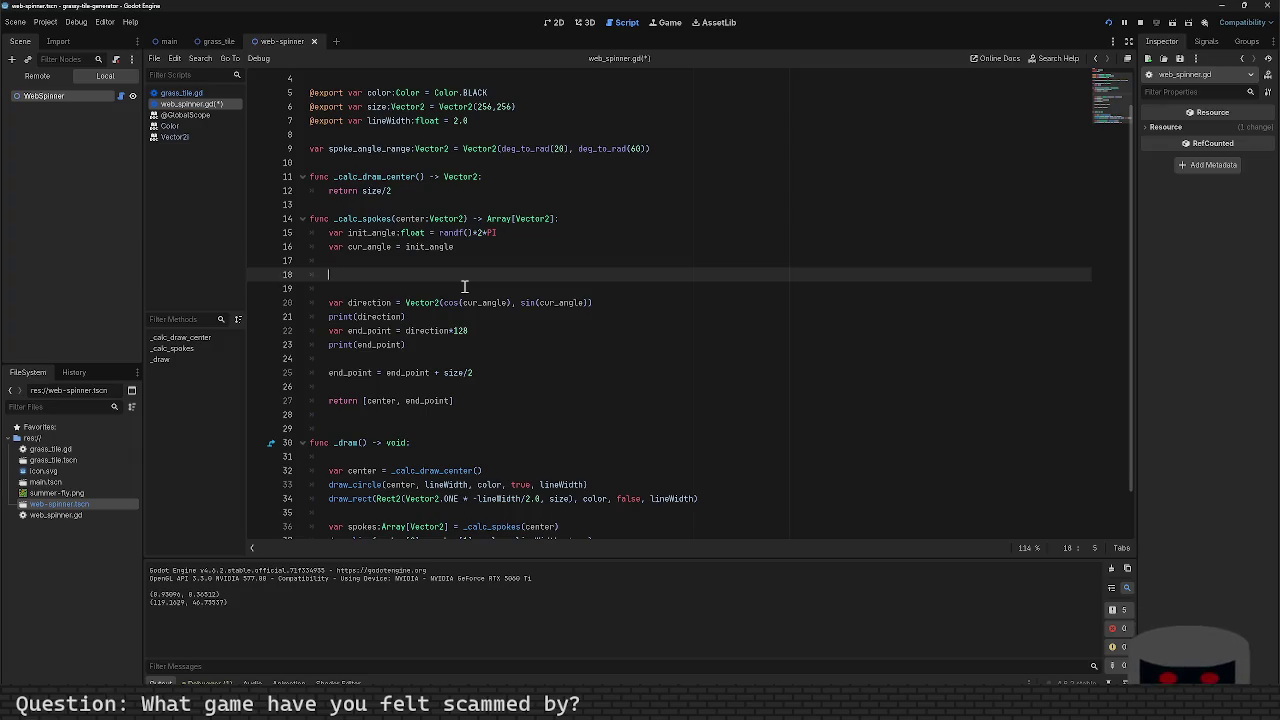
pyautogui.hotkey('ctrl', 'v')
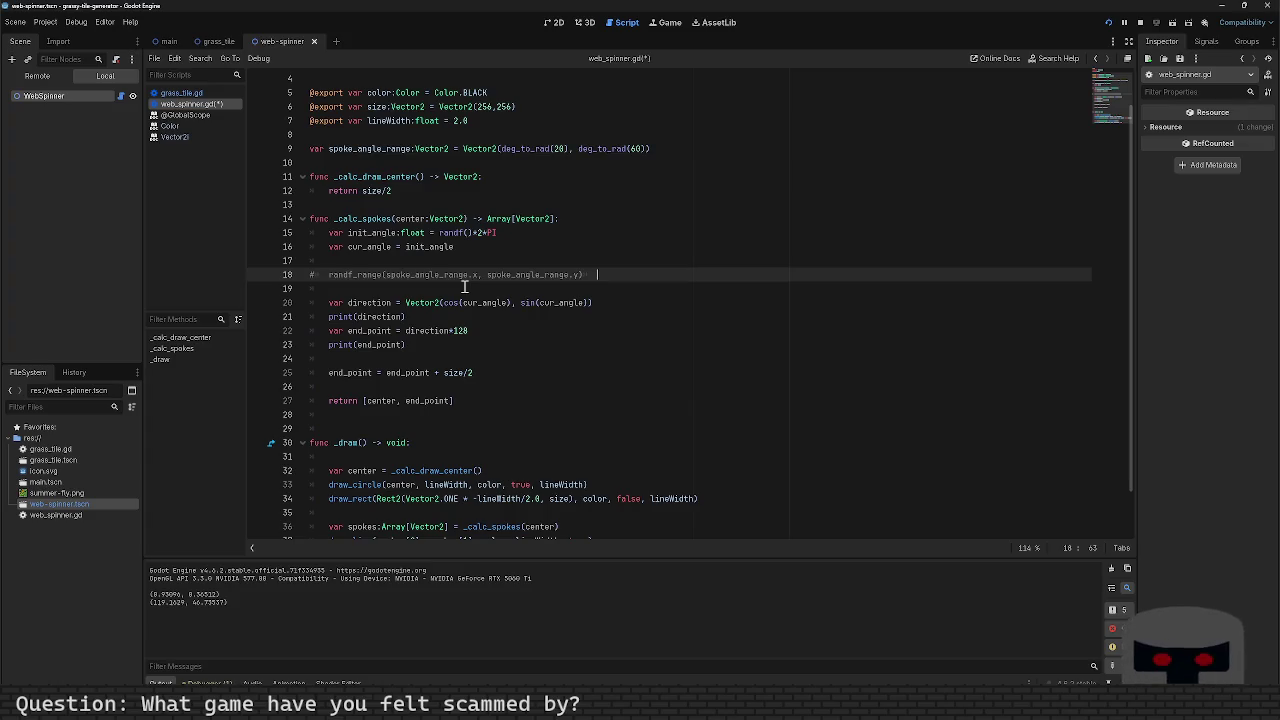
pyautogui.hotkey('ctrl', 'k')
pyautogui.press('Down')
pyautogui.press('Down')
pyautogui.press('Down')
pyautogui.press('Down')
pyautogui.press('Down')
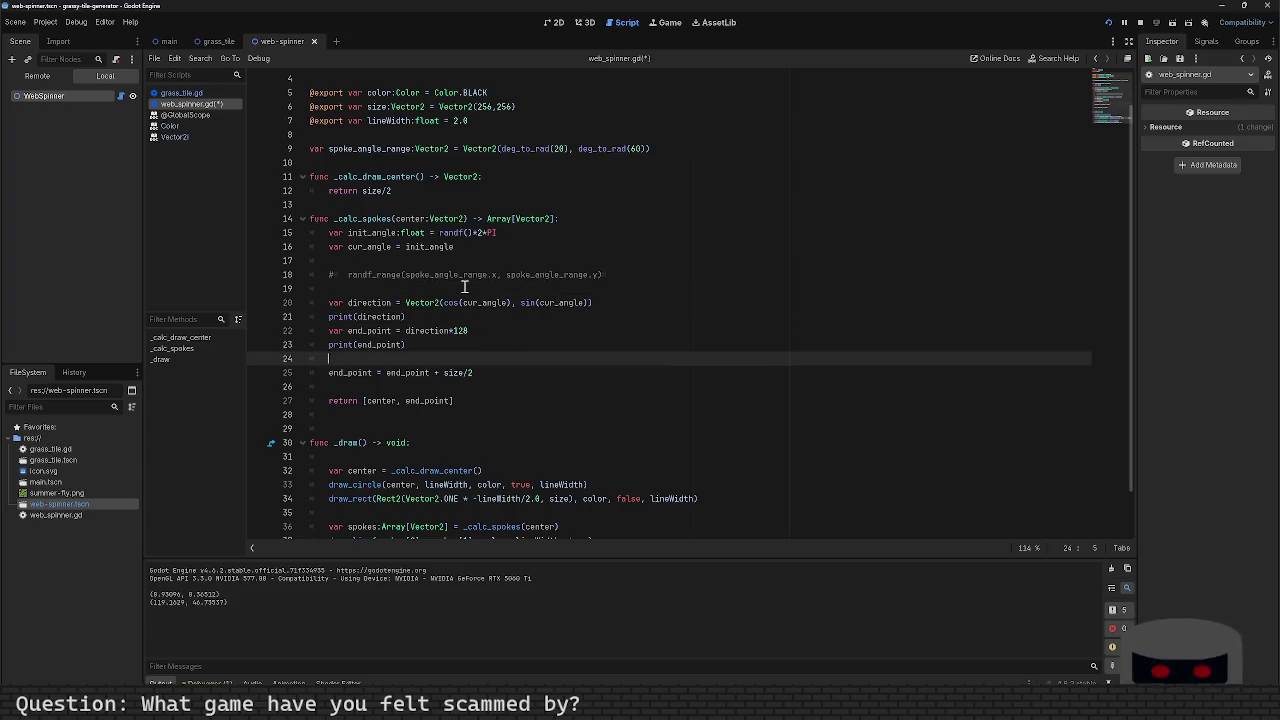
# Step: Delete the print(end_point) line and open a new blank line below cur_angle
pyautogui.hotkey('shift', 'End')
pyautogui.press('BackSpace')
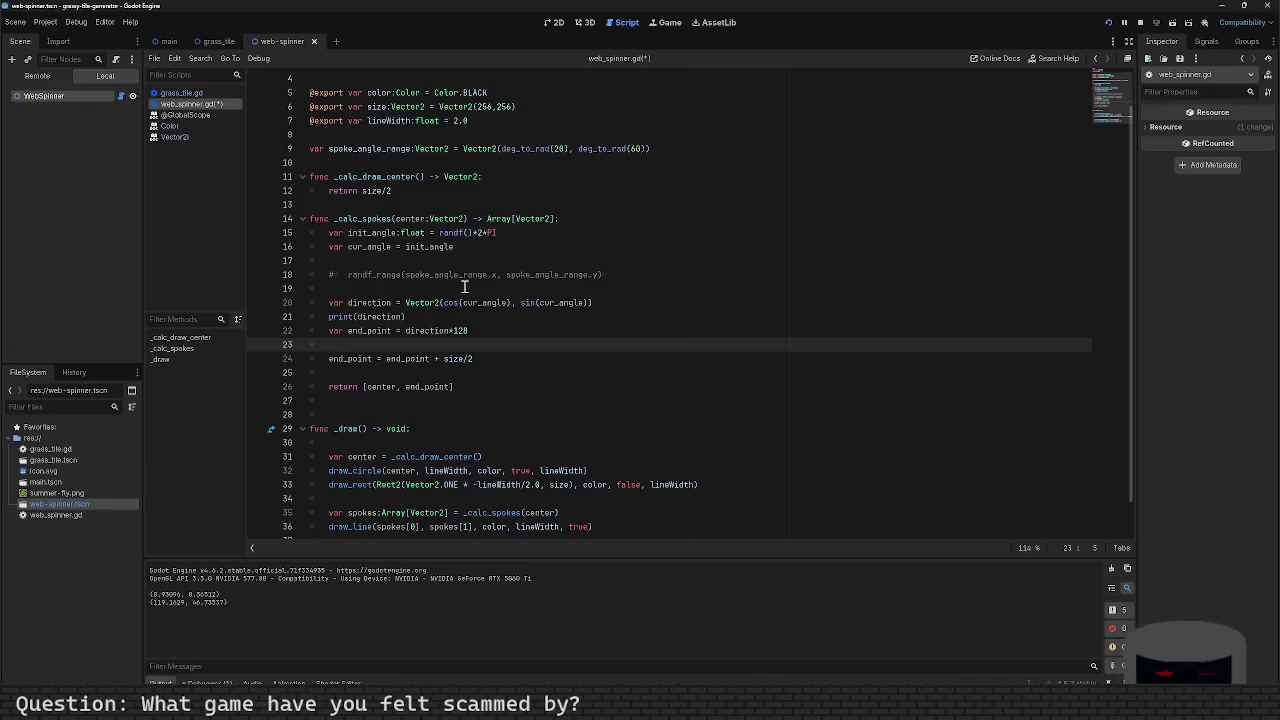
pyautogui.press('BackSpace')
pyautogui.press('BackSpace')
pyautogui.hotkey('ctrl', 'z')
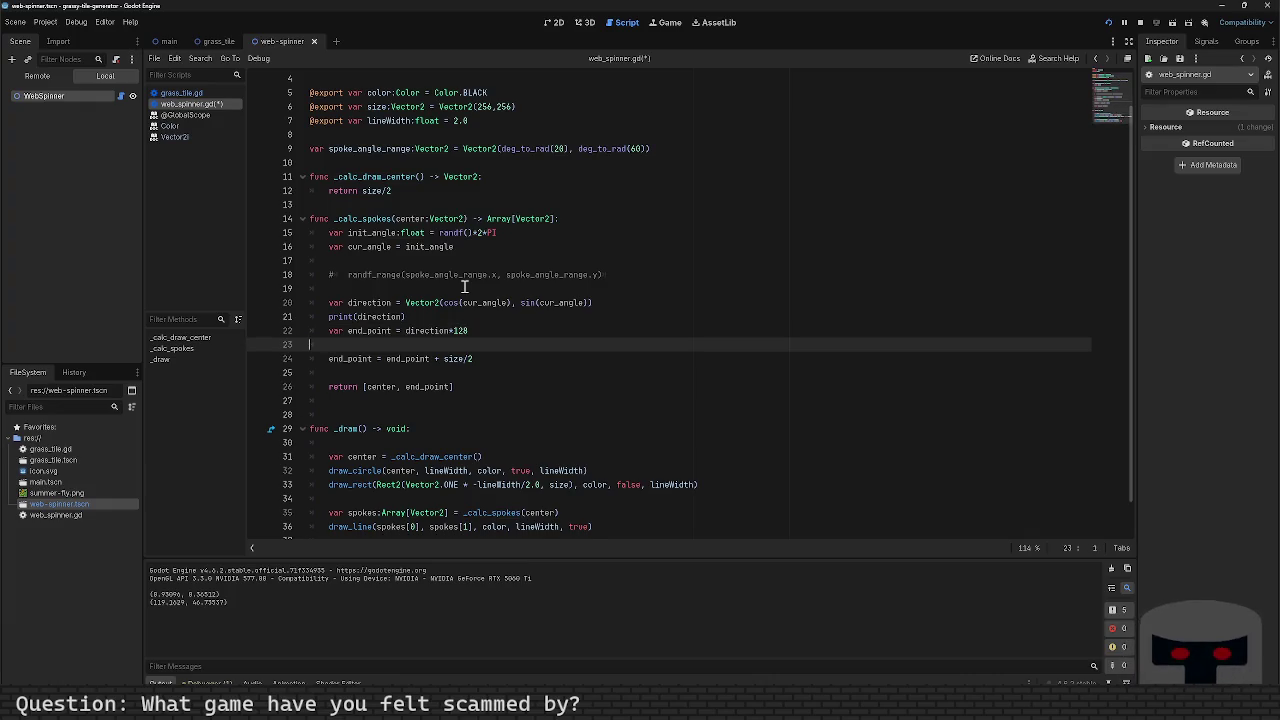
pyautogui.press('Down')
pyautogui.press('Down')
pyautogui.press('Down')
pyautogui.press('Up')
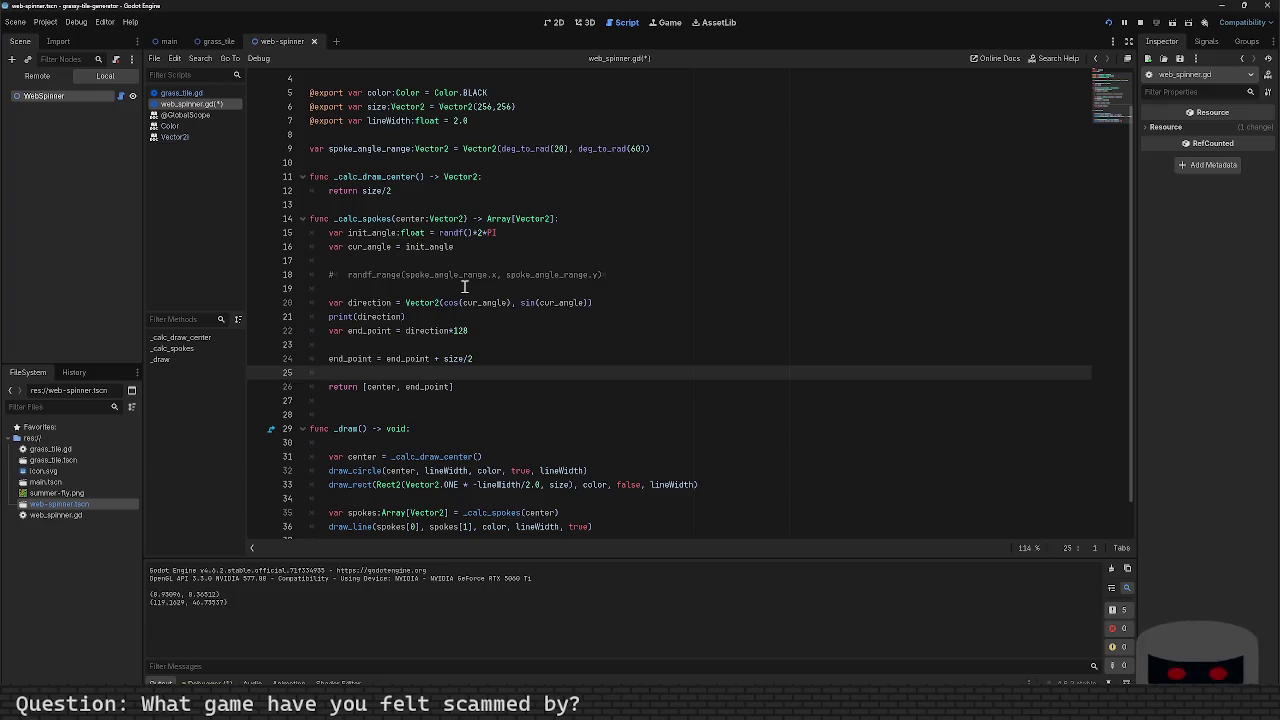
pyautogui.press('Up')
pyautogui.press('Up')
pyautogui.press('Up')
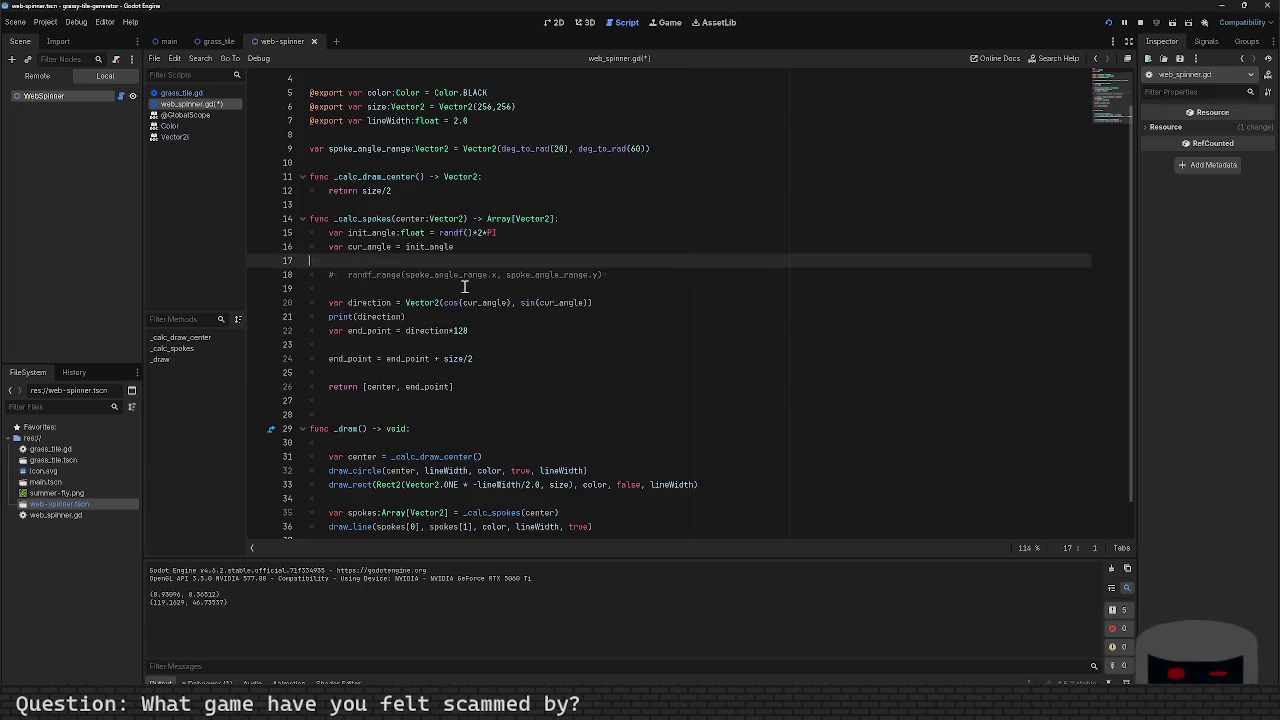
pyautogui.press('Left')
pyautogui.press('Return')
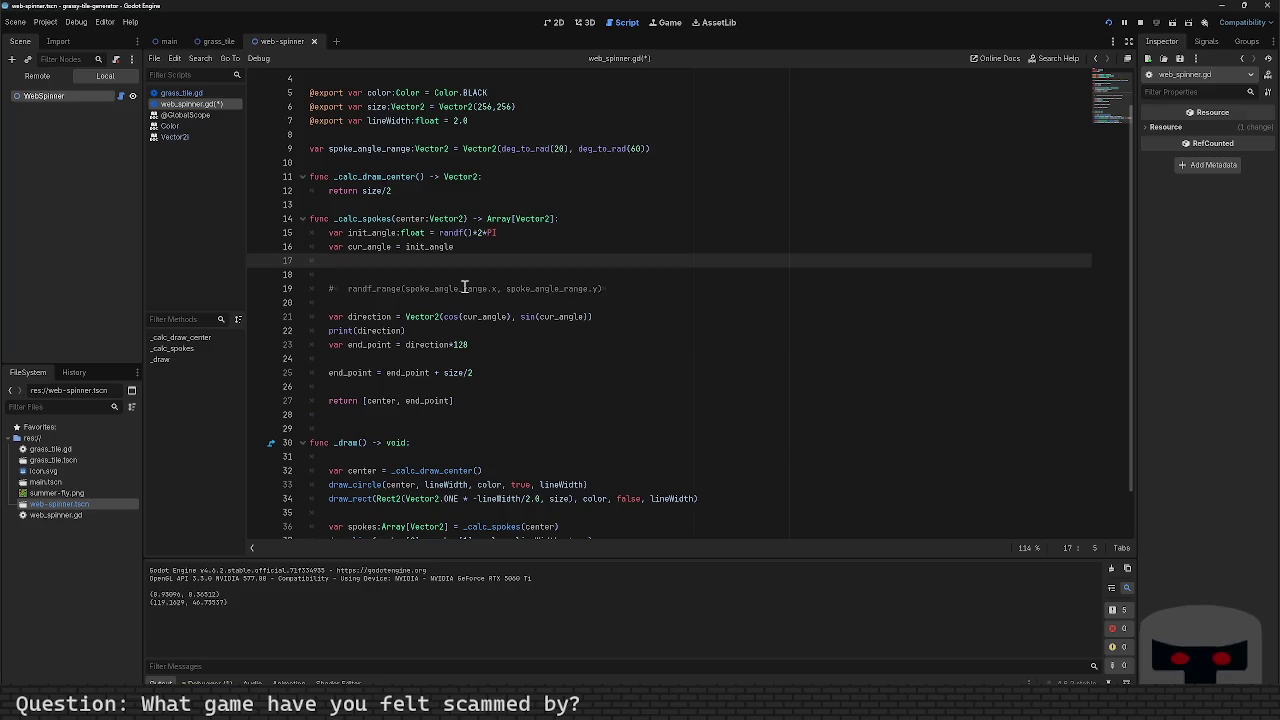
# Step: Declare var end_points:Array[Vector2] = [] on line 17 and save web_spinner.gd
pyautogui.write('points:')
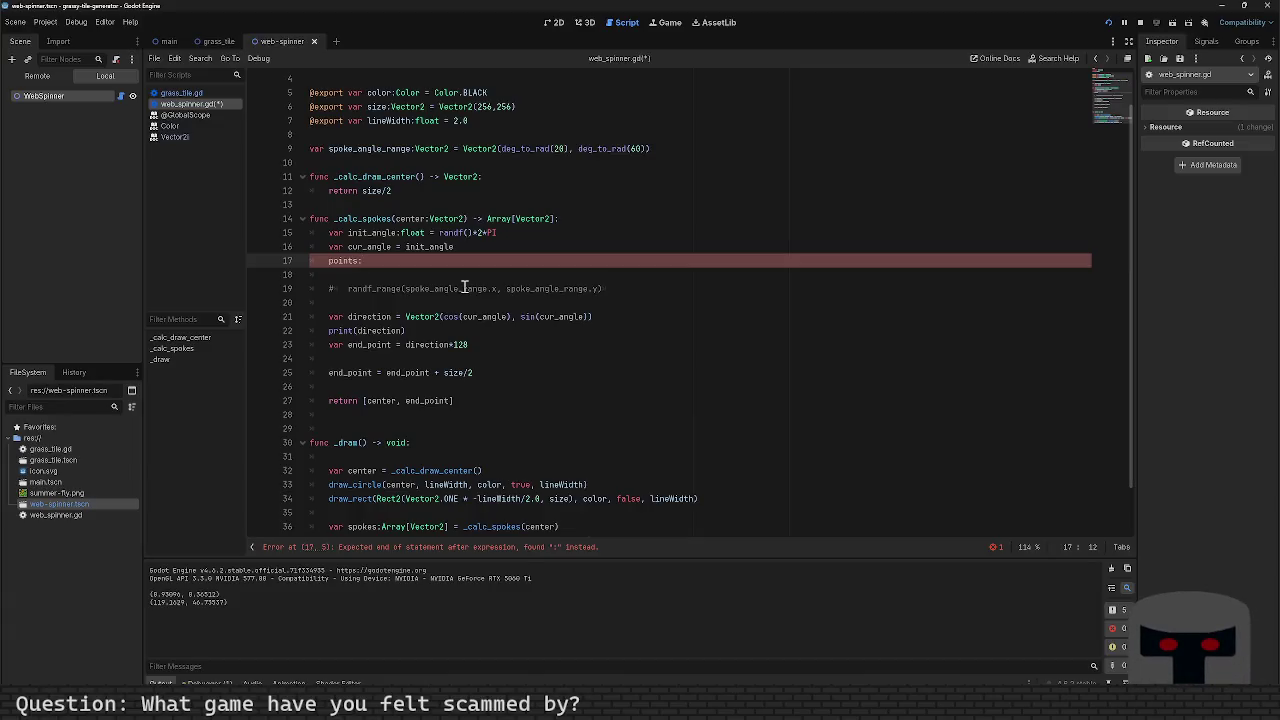
pyautogui.press('BackSpace')
pyautogui.press('BackSpace')
pyautogui.press('BackSpace')
pyautogui.press('Tab')
pyautogui.write('var end_points:Array')
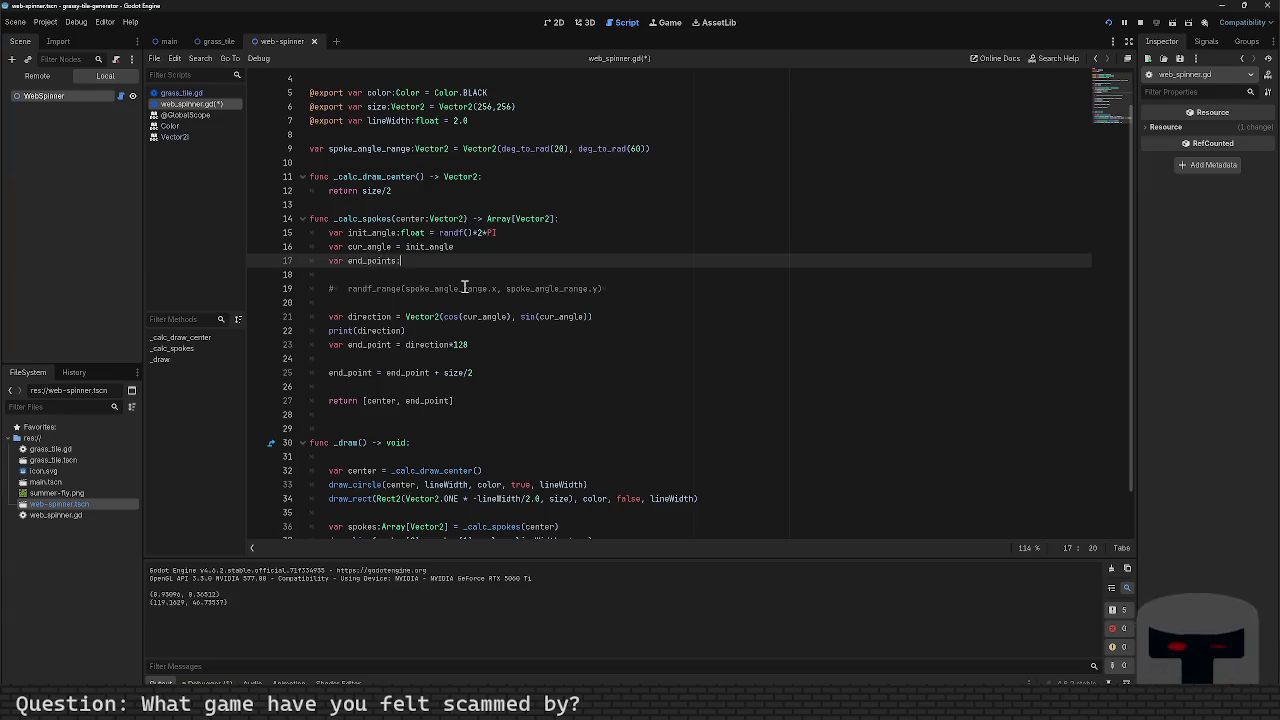
pyautogui.write('[V')
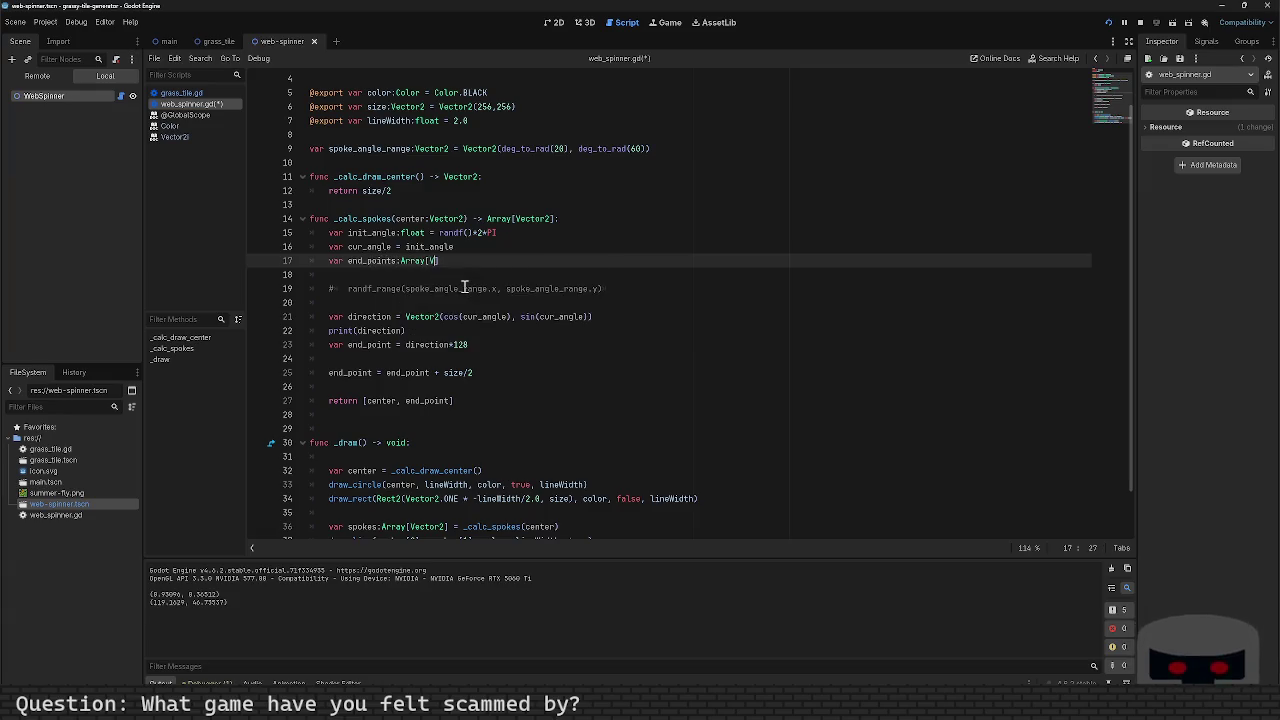
pyautogui.write('ector2] = []')
pyautogui.hotkey('ctrl', 's')
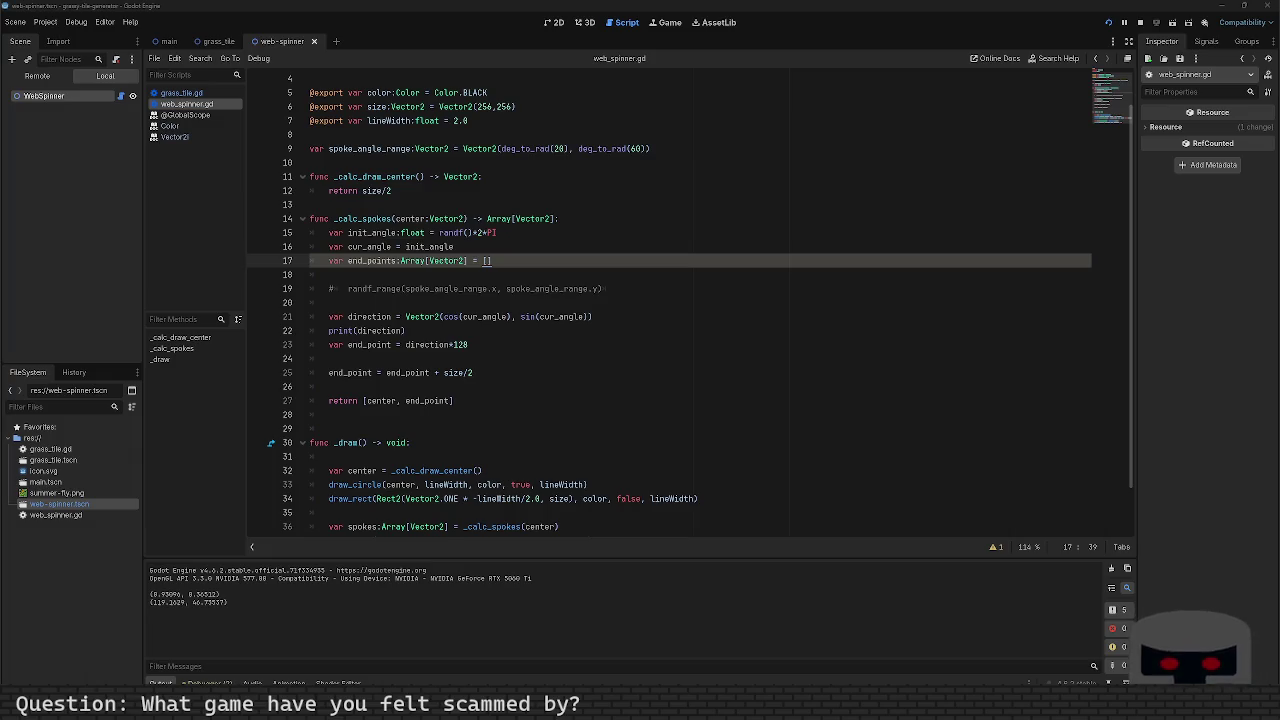
pyautogui.hotkey('alt', 'Tab')
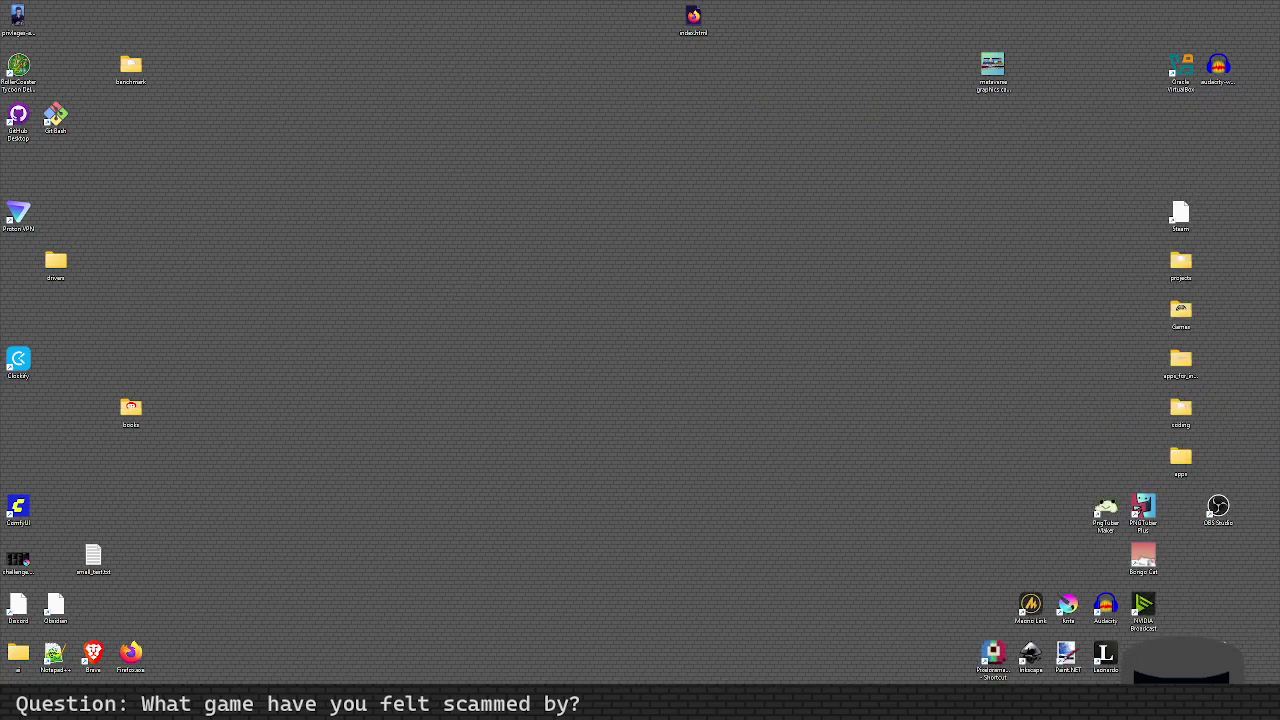
# Step: Check the spider web reference and Area2D docs, then place the reference beside the Godot code
pyautogui.press('super+d')
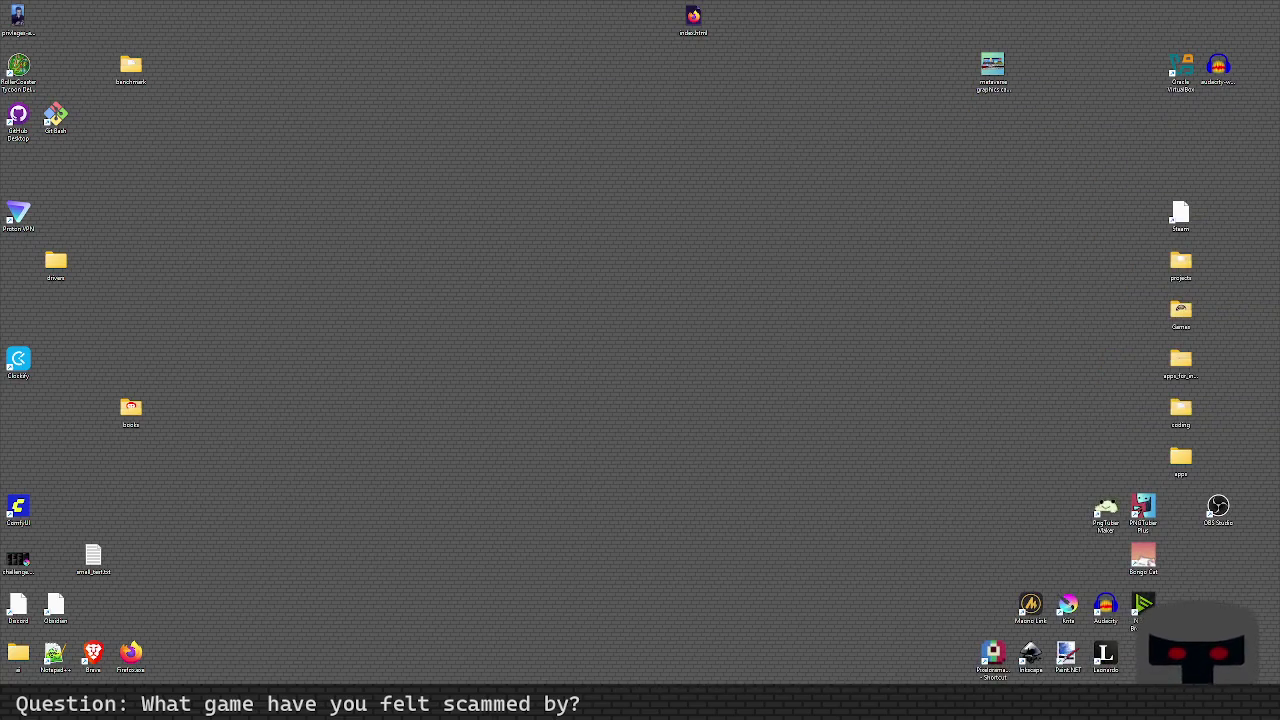
pyautogui.hotkey('alt', 'Tab')
pyautogui.press('super+d')
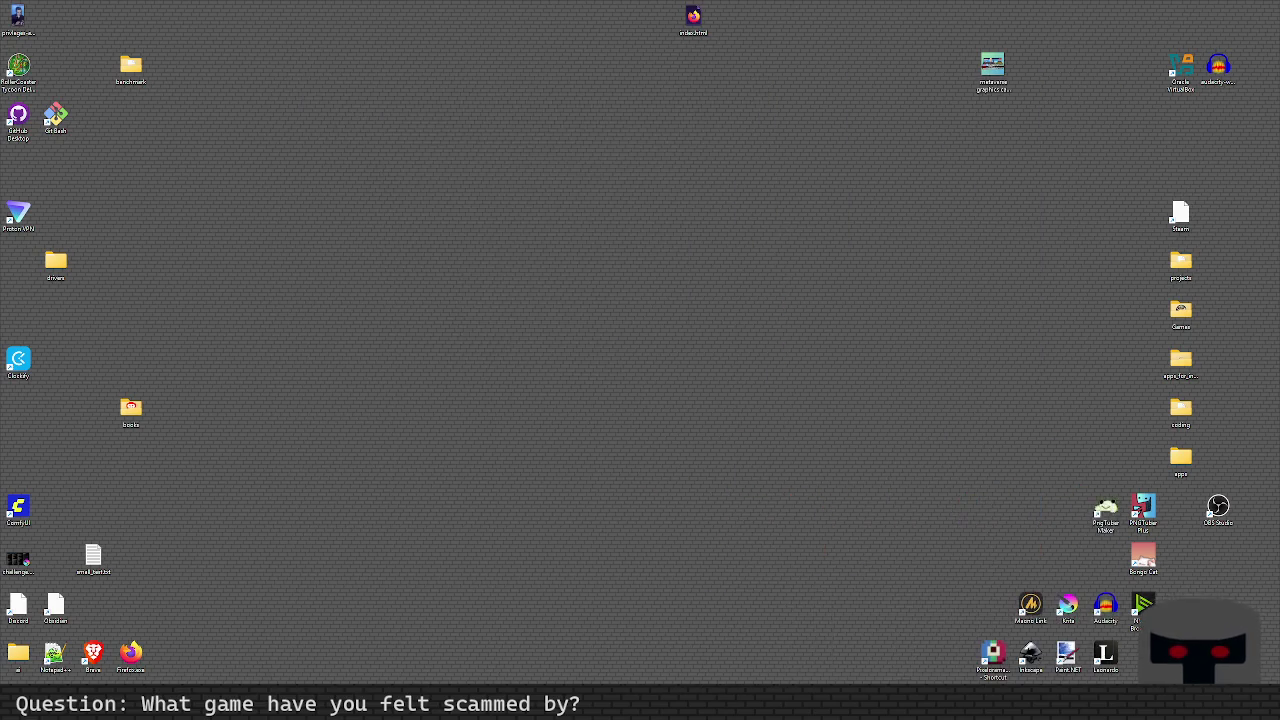
pyautogui.hotkey('alt', 'Tab')
pyautogui.press('super+d')
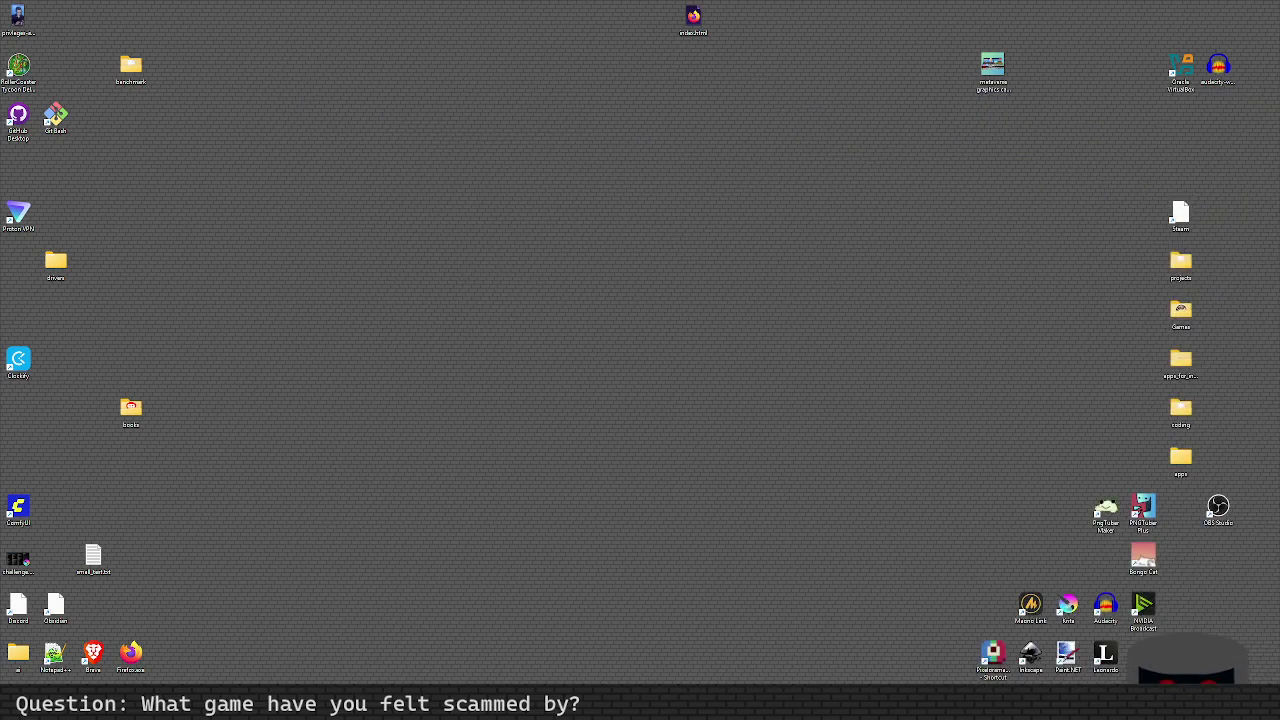
pyautogui.hotkey('alt', 'Tab')
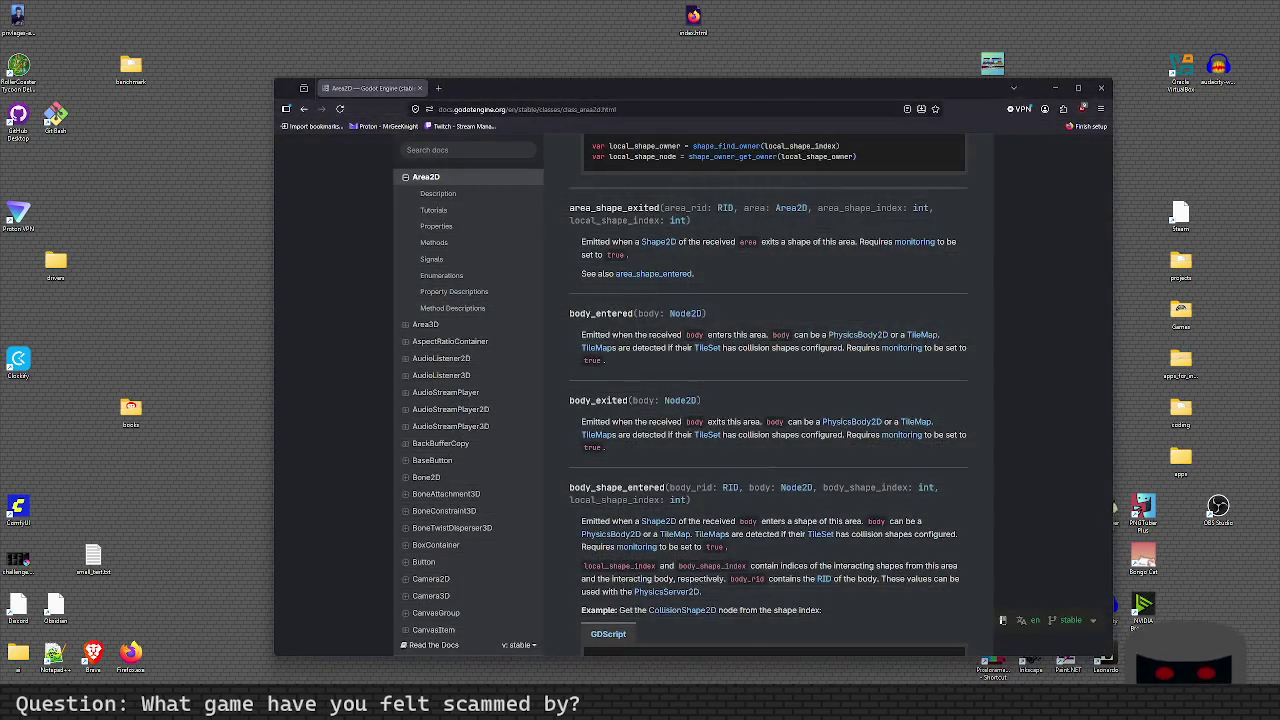
pyautogui.press('super+d')
pyautogui.hotkey('alt', 'Tab')
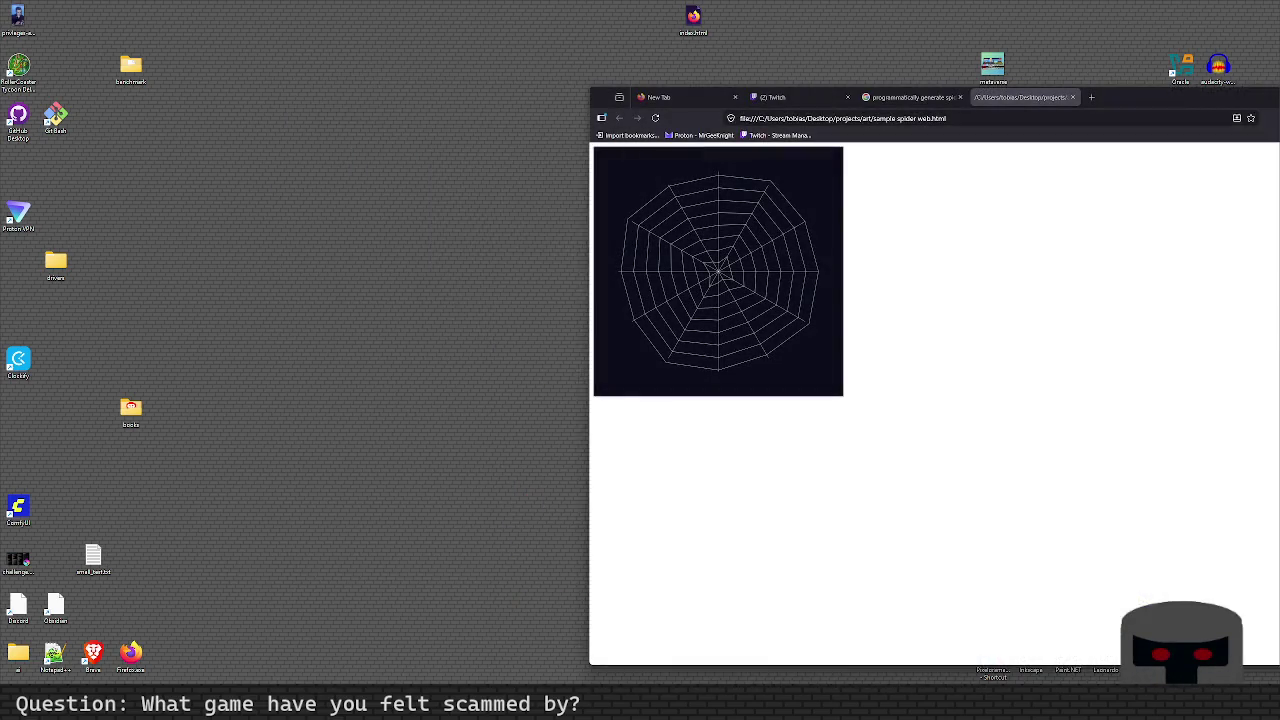
pyautogui.hotkey('alt', 'Tab')
pyautogui.moveTo(1121, 103)
pyautogui.mouseDown()
pyautogui.moveTo(733, 77)
pyautogui.moveTo(559, 95)
pyautogui.mouseUp()
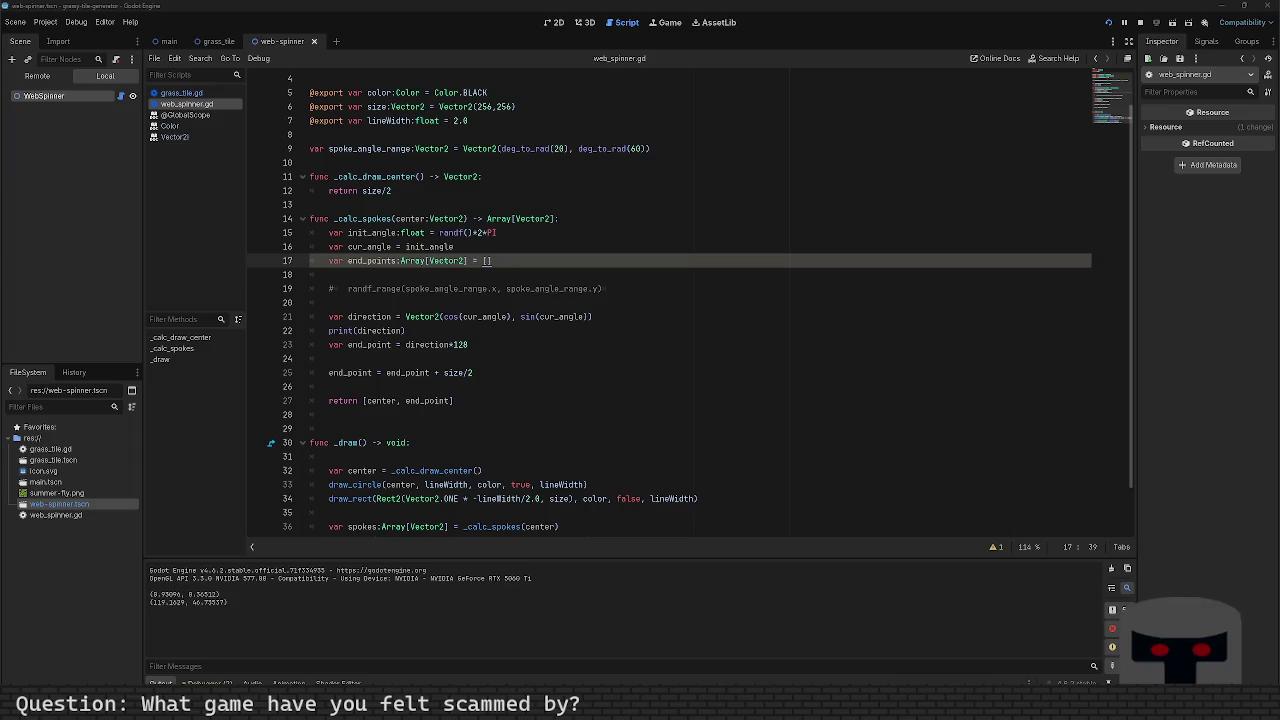
pyautogui.click(559, 262)
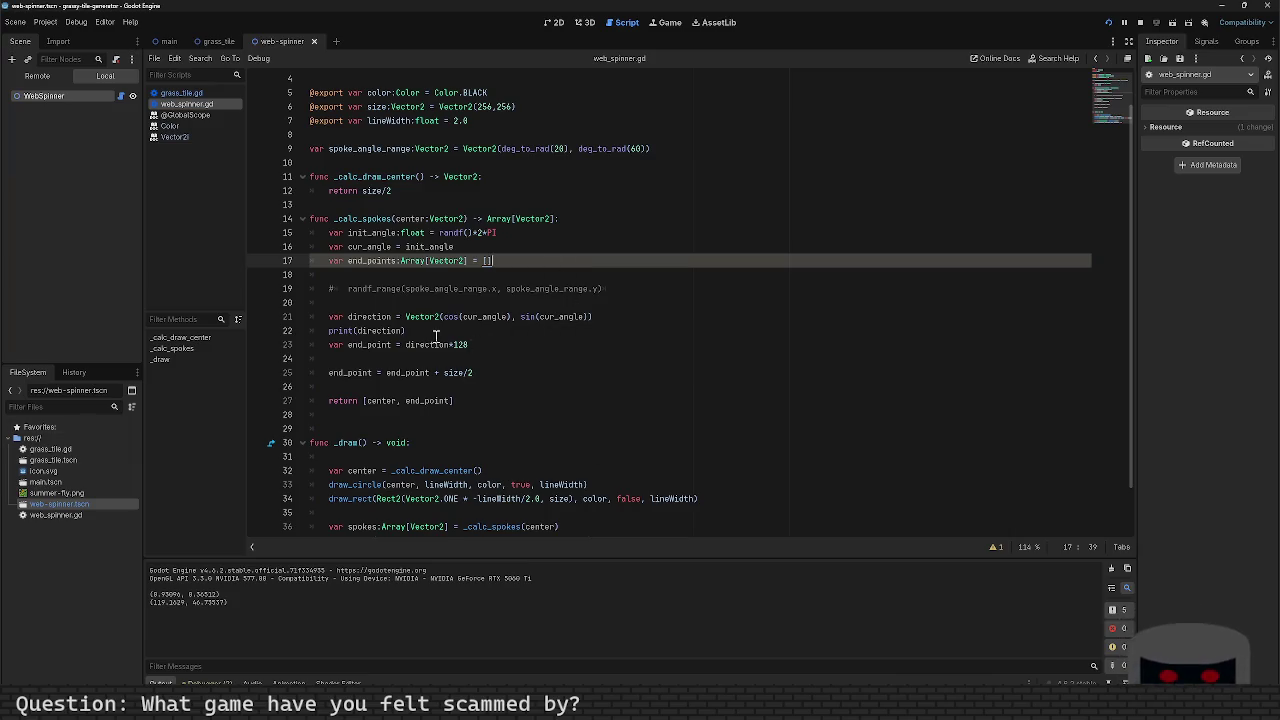
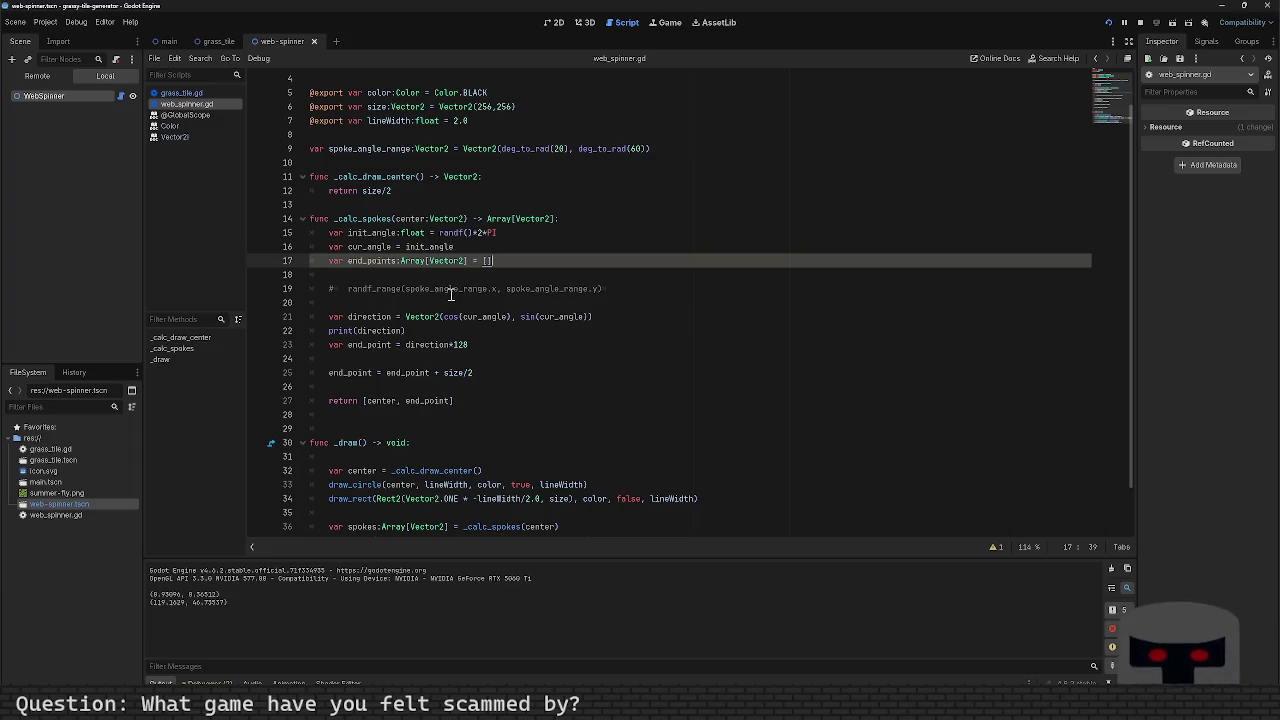
# Step: Remove the stray blank lines in _calc_spokes, keep one blank line before the return, and save
pyautogui.scroll(-2, 504, 334)
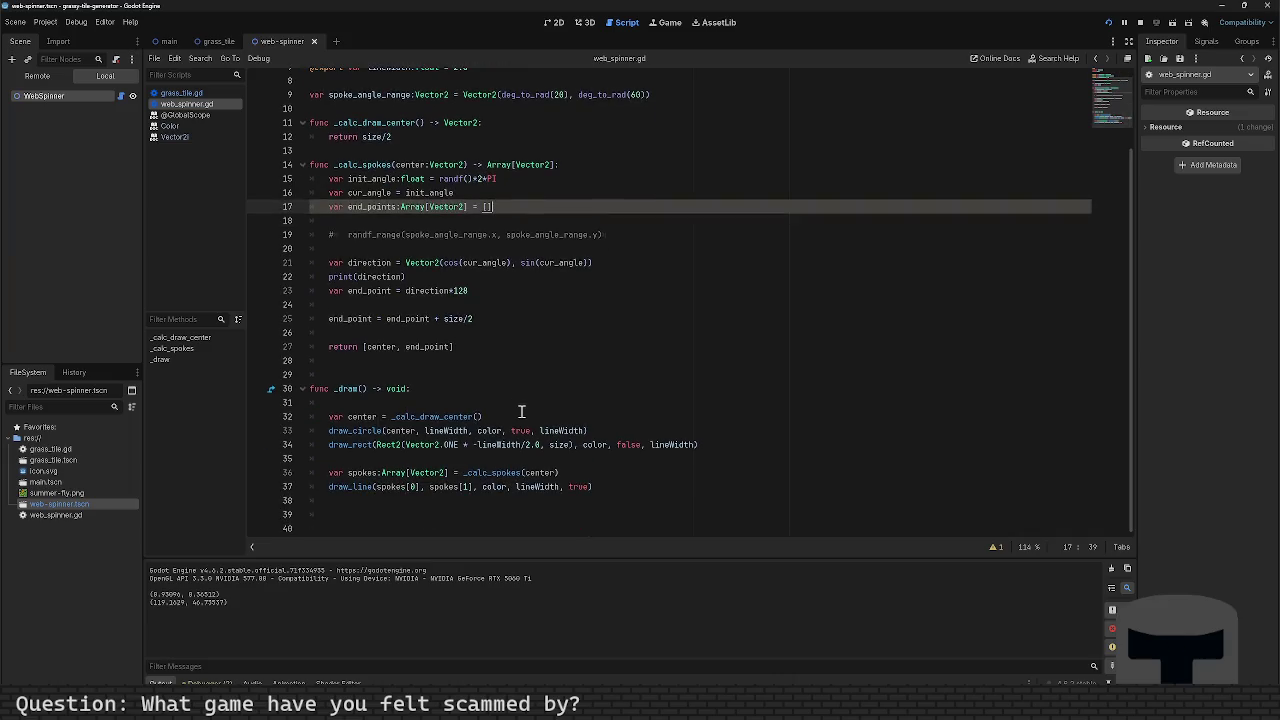
pyautogui.click(508, 366)
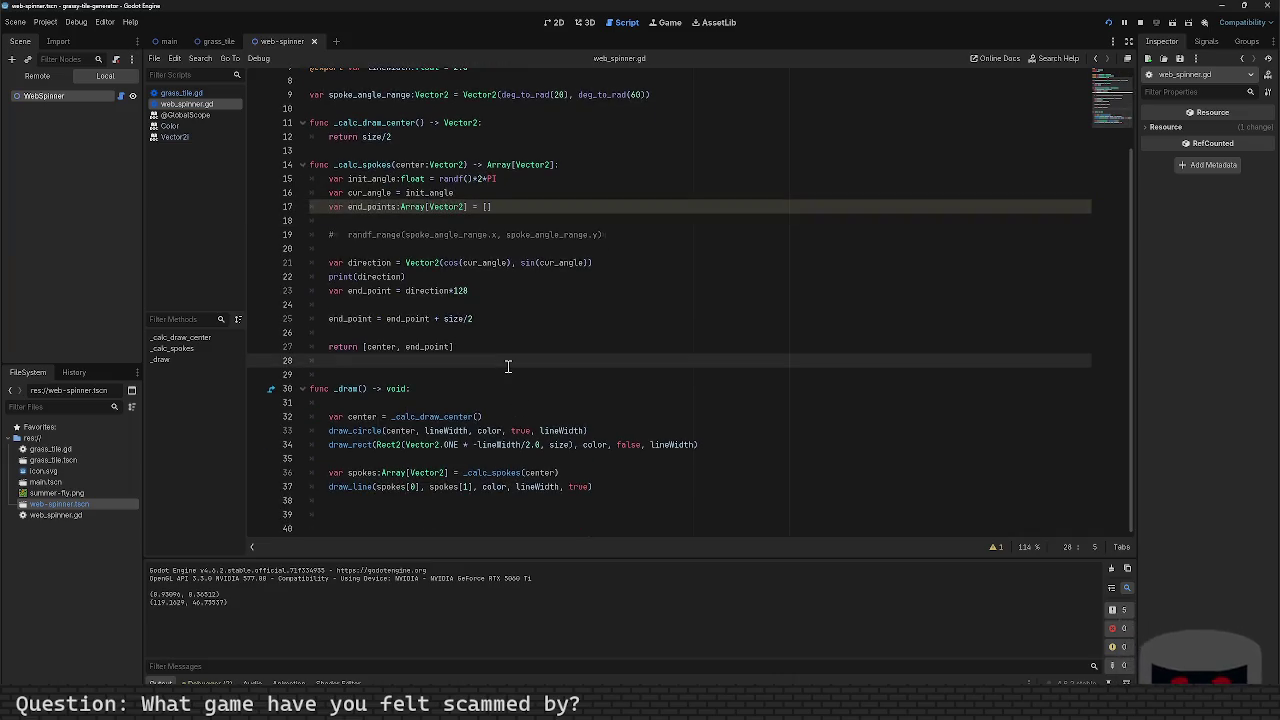
pyautogui.press('Up')
pyautogui.press('Up')
pyautogui.press('BackSpace')
pyautogui.press('BackSpace')
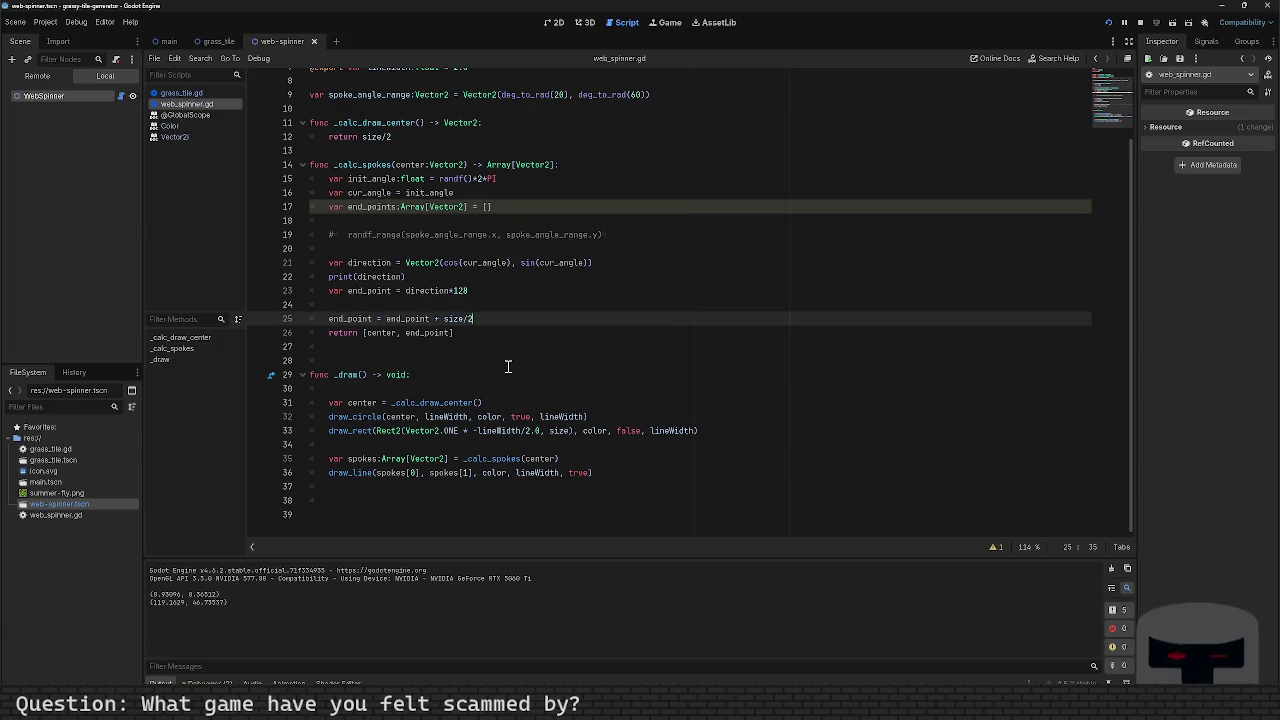
pyautogui.press('Up')
pyautogui.press('BackSpace')
pyautogui.press('BackSpace')
pyautogui.press('Up')
pyautogui.press('Up')
pyautogui.press('Up')
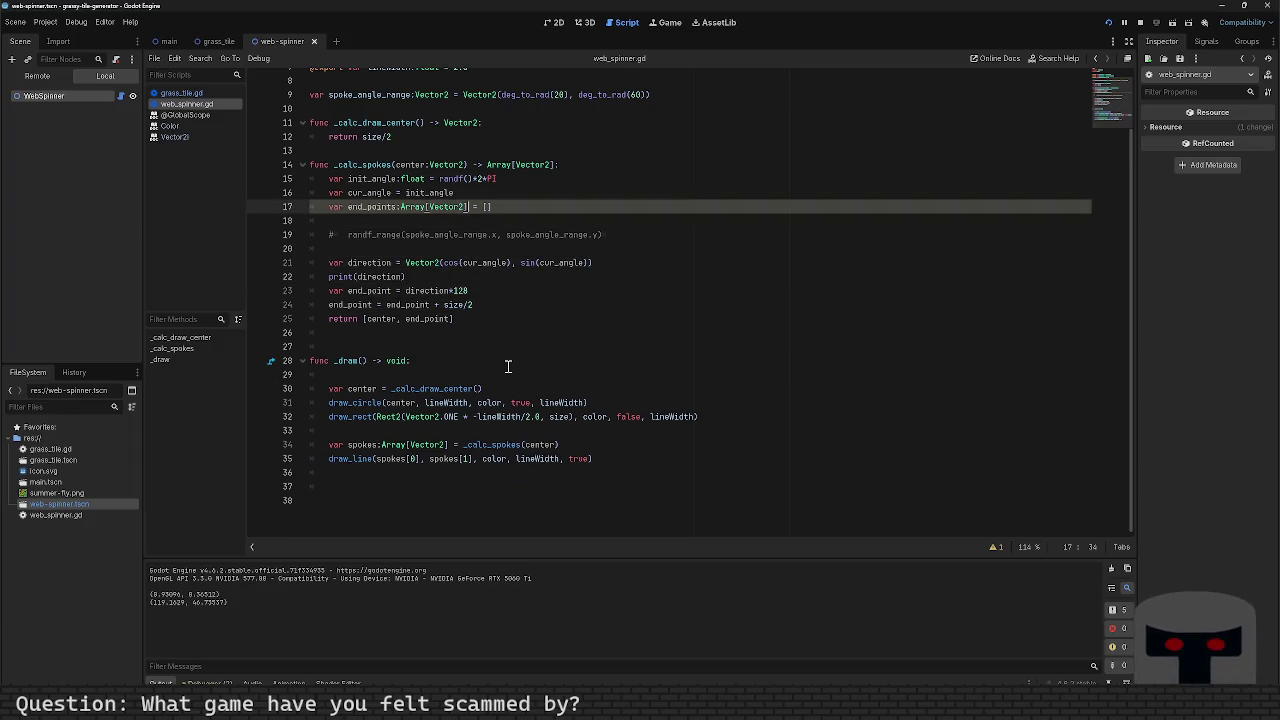
pyautogui.press('Down')
pyautogui.press('Down')
pyautogui.press('Down')
pyautogui.press('Down')
pyautogui.press('Down')
pyautogui.press('Down')
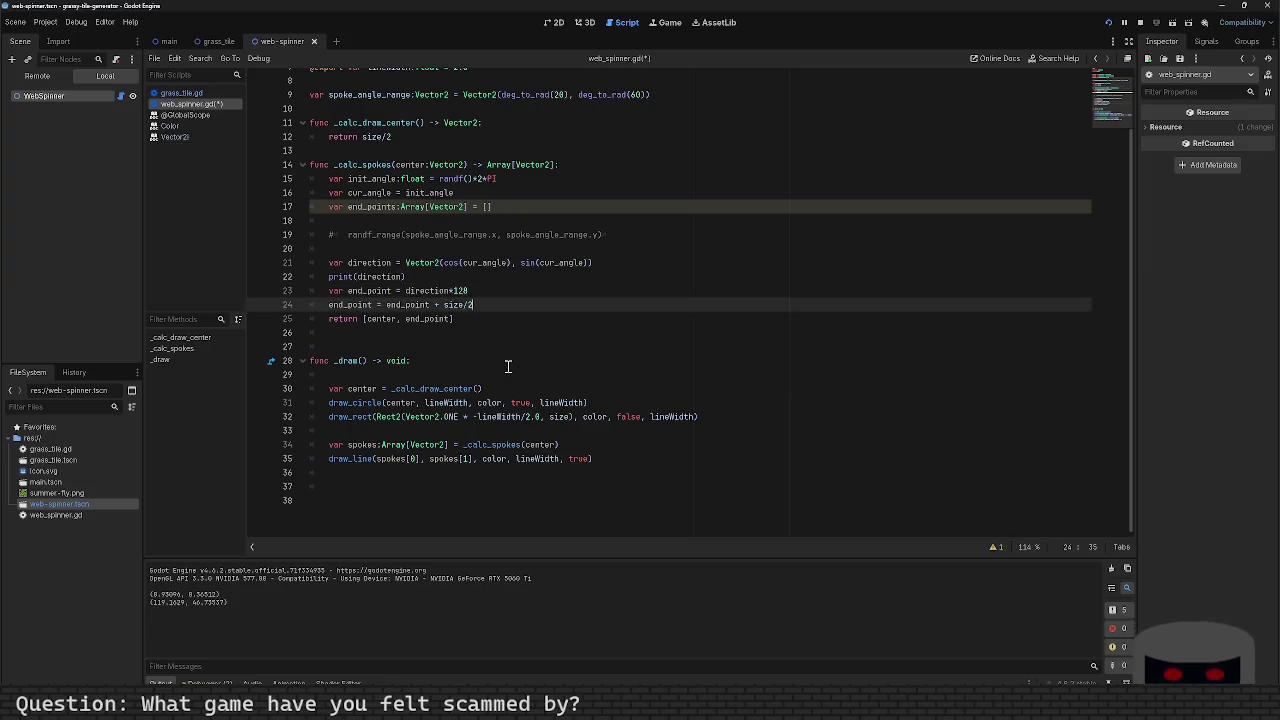
pyautogui.press('Return')
pyautogui.hotkey('ctrl', 's')
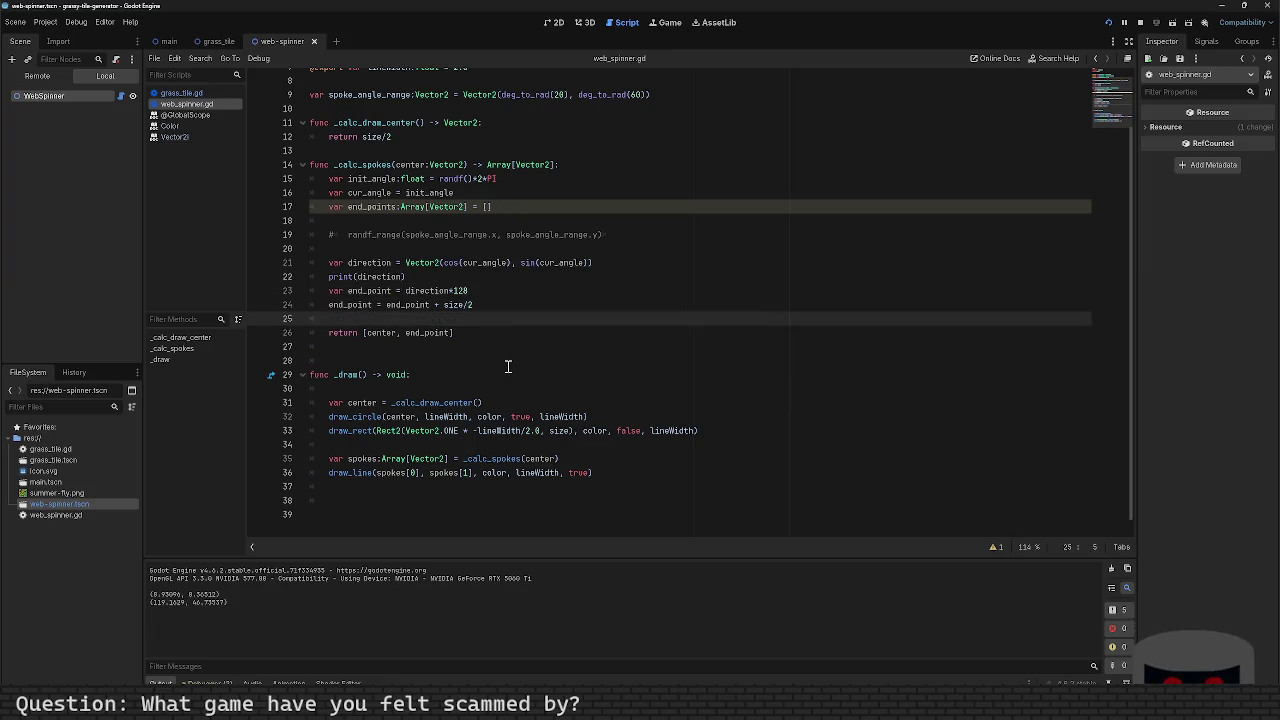
# Step: Append the comment 'TODO: Cacculate distance to edge' to the end_point line
pyautogui.press('Up')
pyautogui.press('Up')
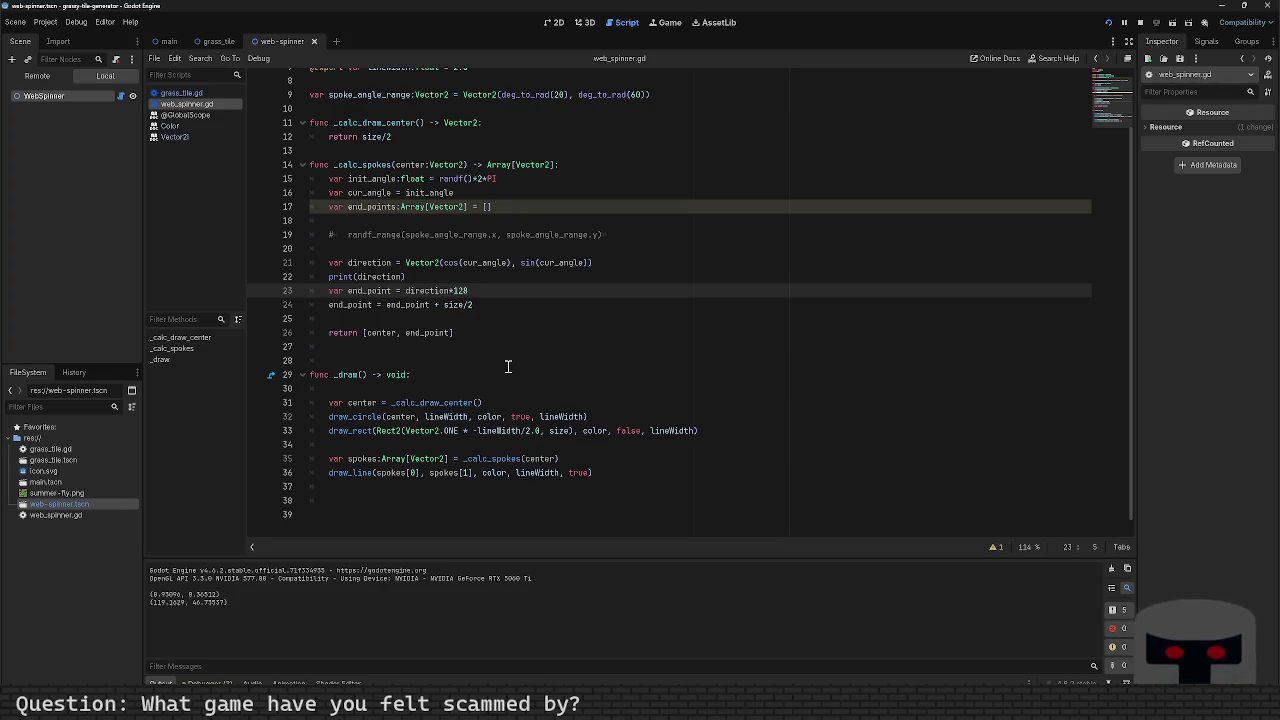
pyautogui.press('Down')
pyautogui.press('Down')
pyautogui.press('Down')
pyautogui.press('Up')
pyautogui.press('Up')
pyautogui.press('Up')
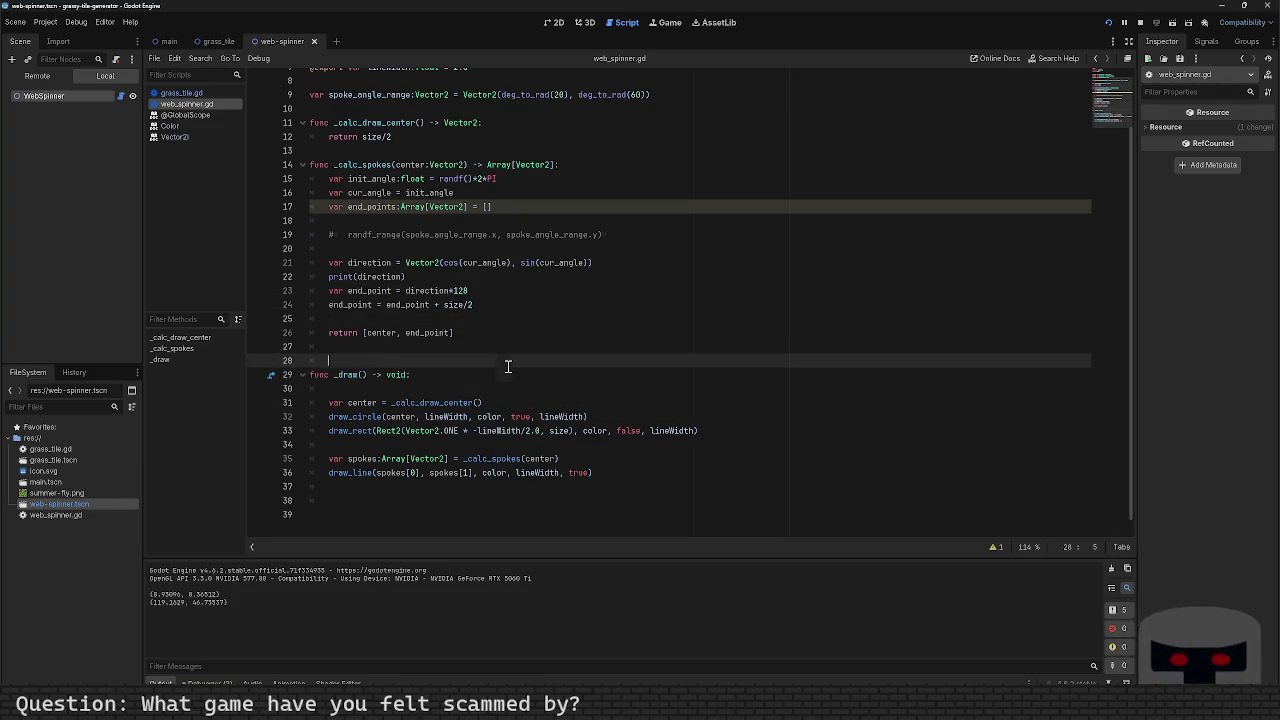
pyautogui.press('Up')
pyautogui.press('Up')
pyautogui.press('Up')
pyautogui.press('Up')
pyautogui.press('Up')
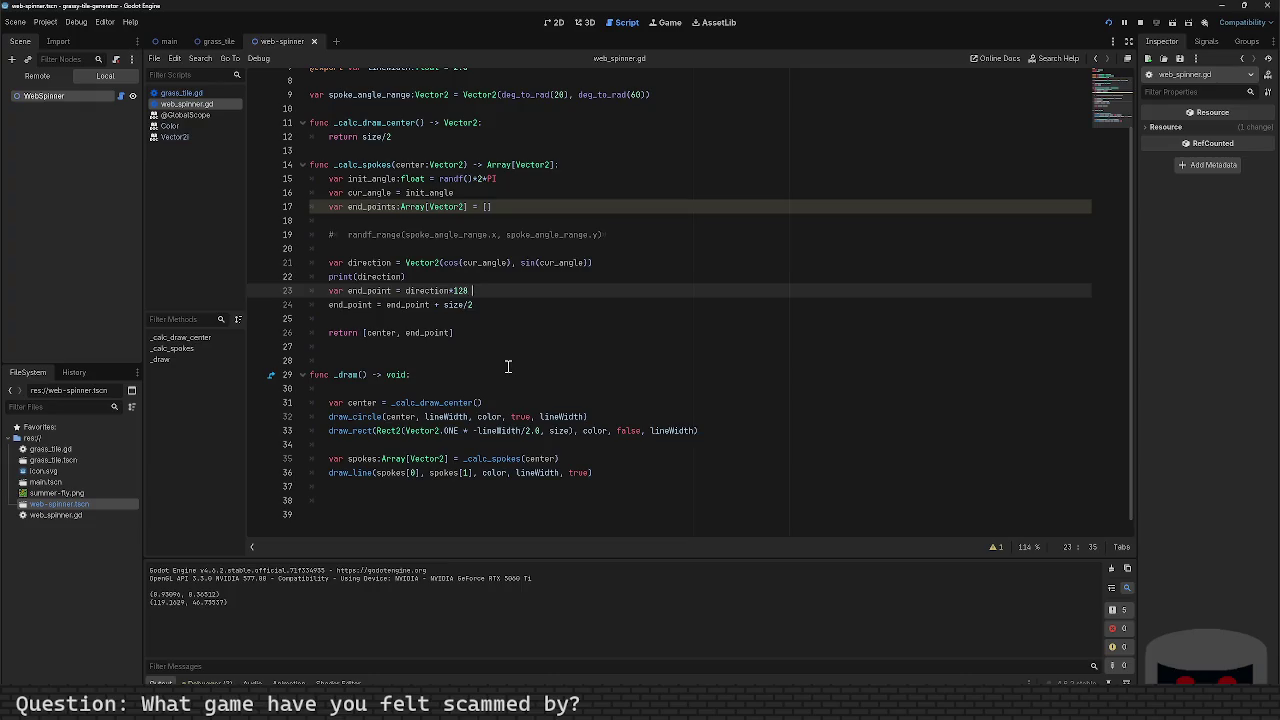
pyautogui.write('#TODO: ')
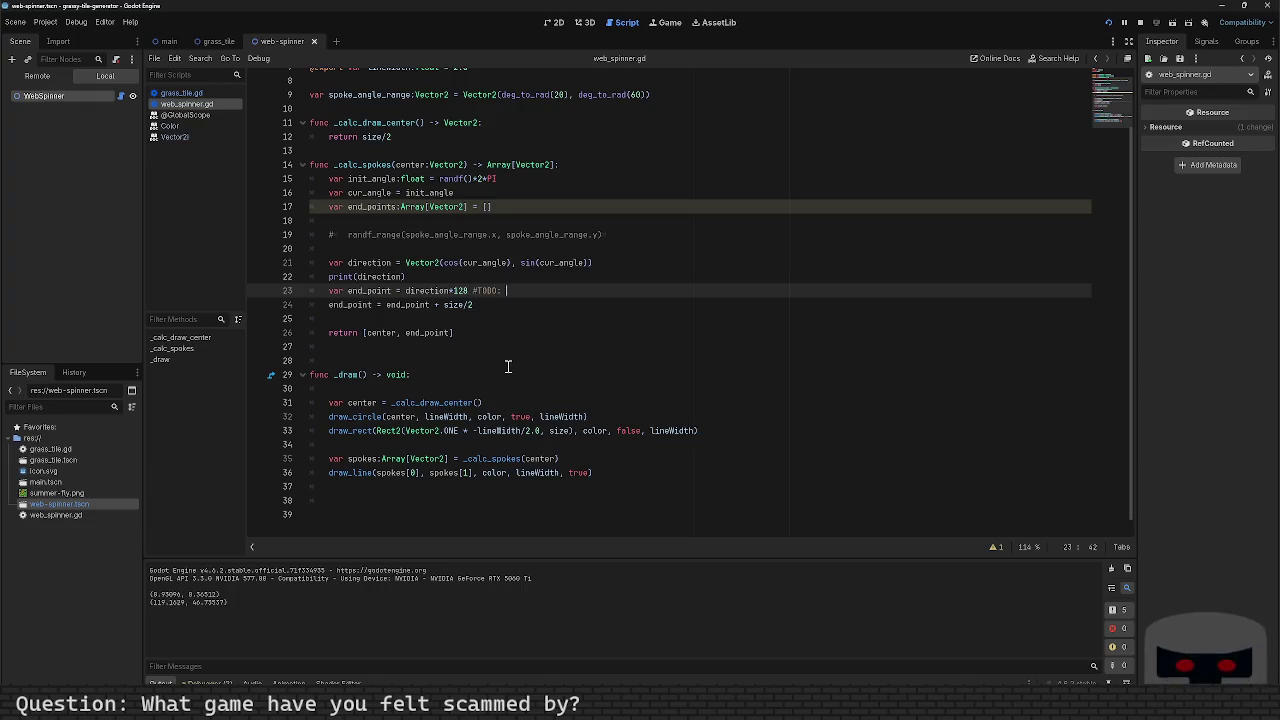
pyautogui.write('Ca')
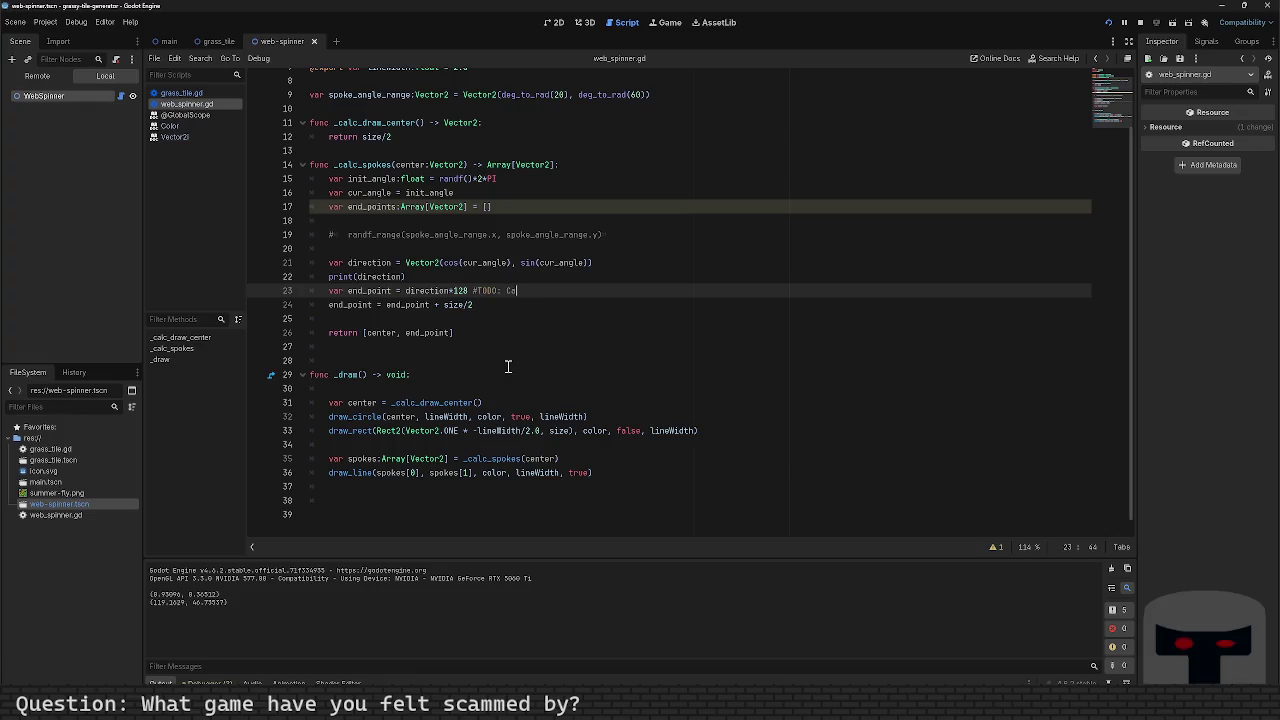
pyautogui.write('cculate dis')
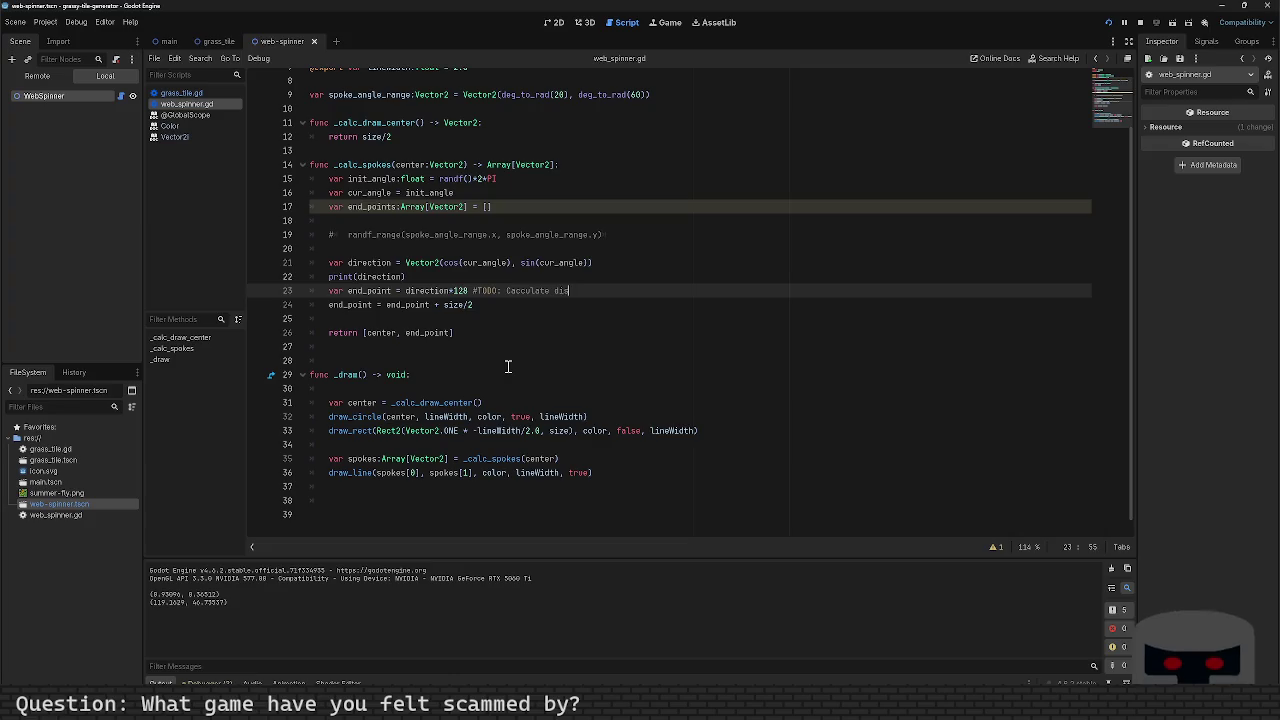
pyautogui.write('tance to edge')
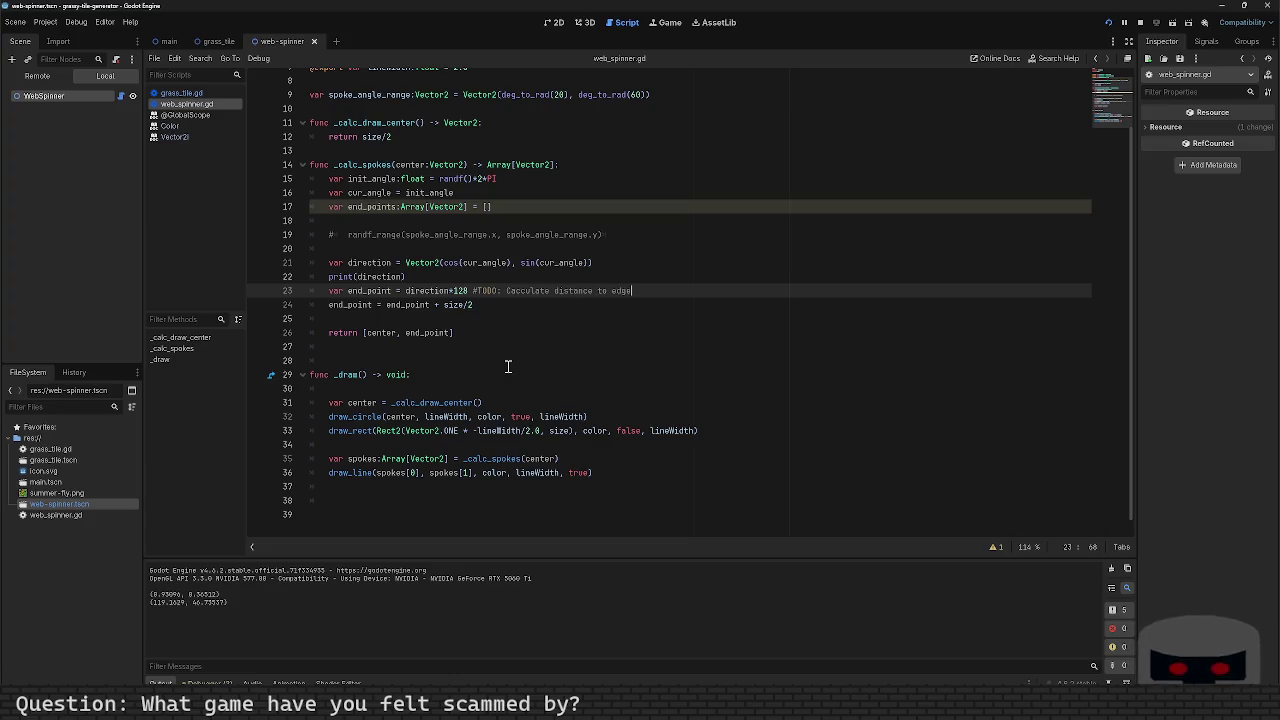
pyautogui.press('Down')
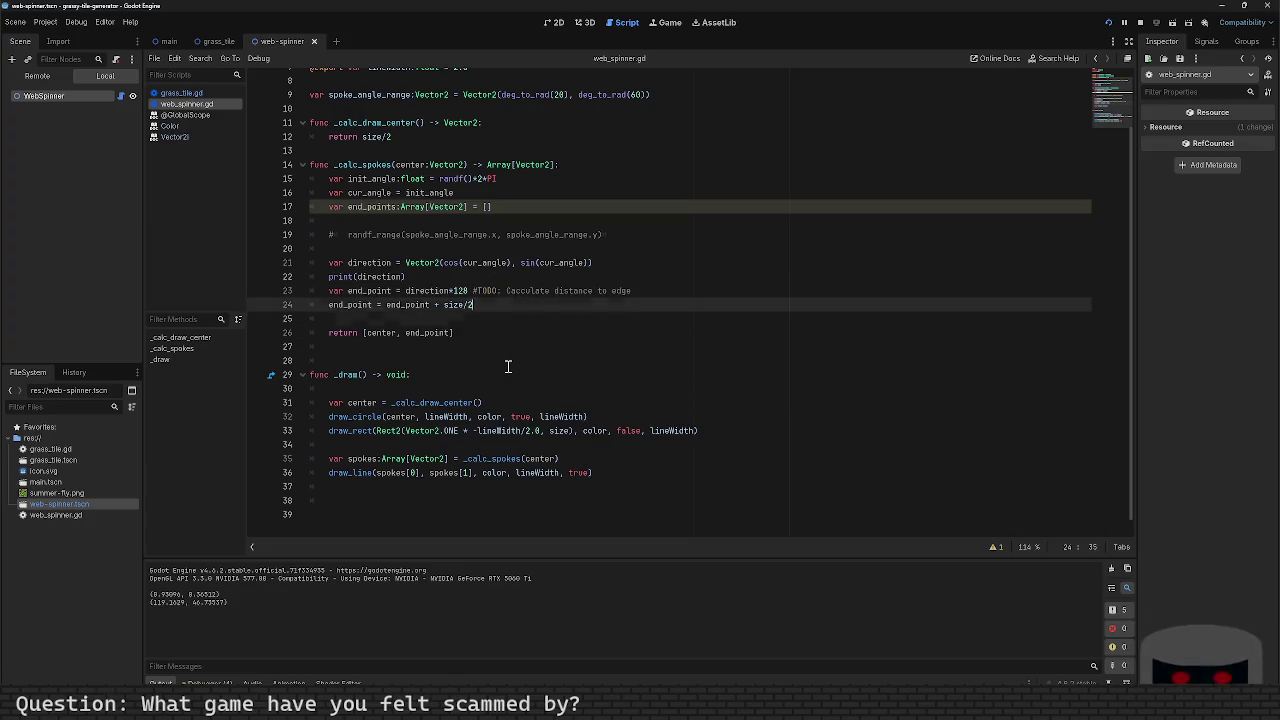
# Step: Delete the print(direction) line and add blank lines for the next spoke's code
pyautogui.press('Up')
pyautogui.press('Up')
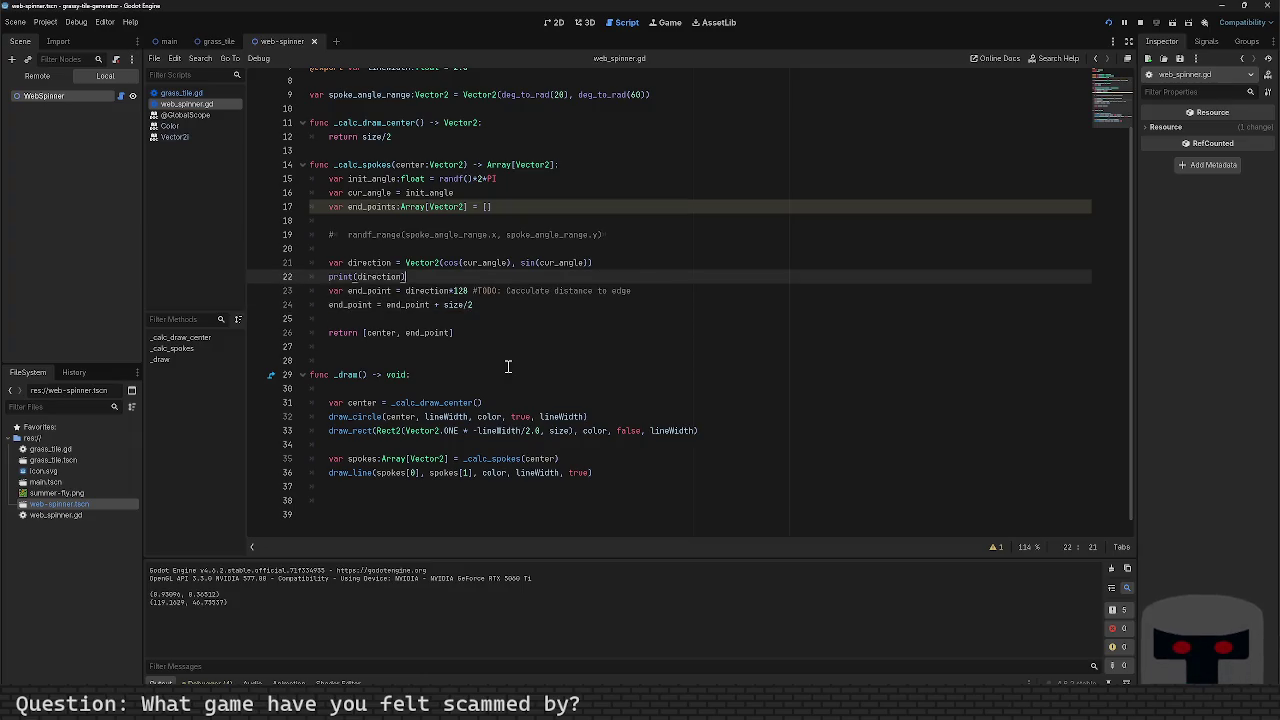
pyautogui.hotkey('shift', 'Home')
pyautogui.press('BackSpace')
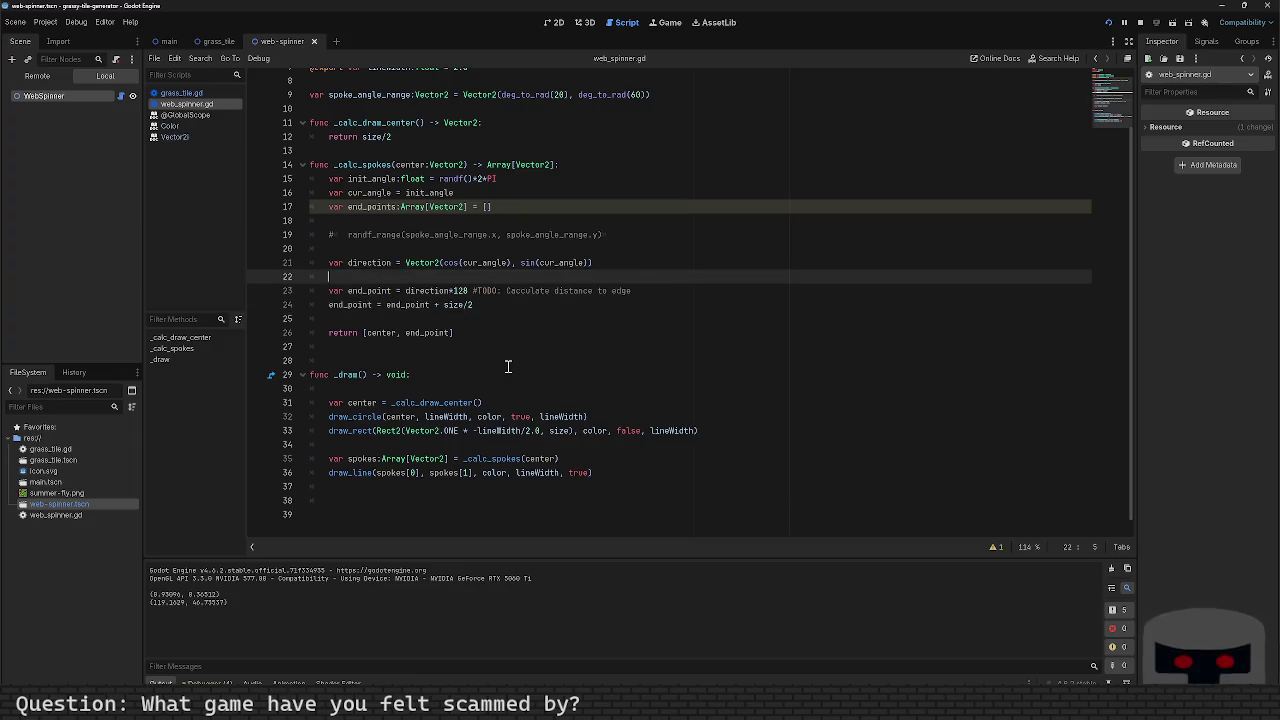
pyautogui.press('BackSpace')
pyautogui.press('BackSpace')
pyautogui.press('Down')
pyautogui.press('Down')
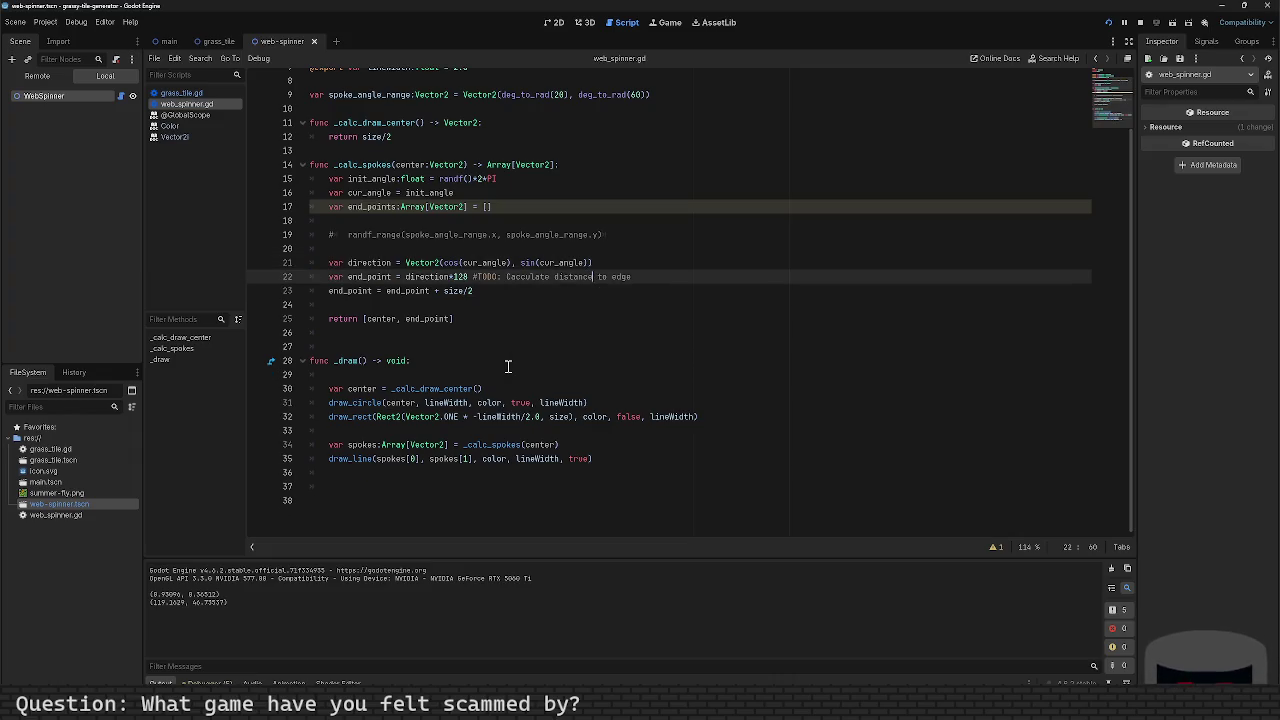
pyautogui.press('Return')
pyautogui.press('Return')
pyautogui.press('Return')
# Step: Add cur_angle = randf_range(spoke_angle_range.x, spoke_angle_range.y), moving the expression out of its comment, and save
pyautogui.press('Up')
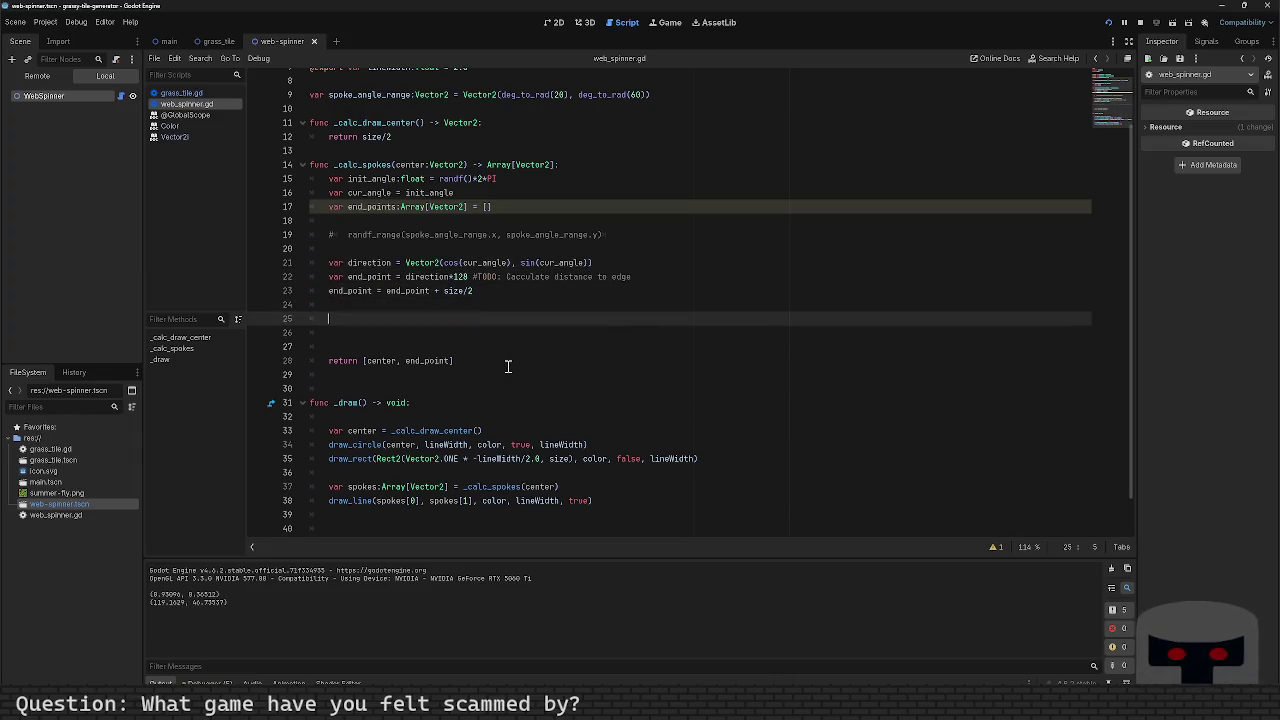
pyautogui.press('Up')
pyautogui.press('Up')
pyautogui.press('Up')
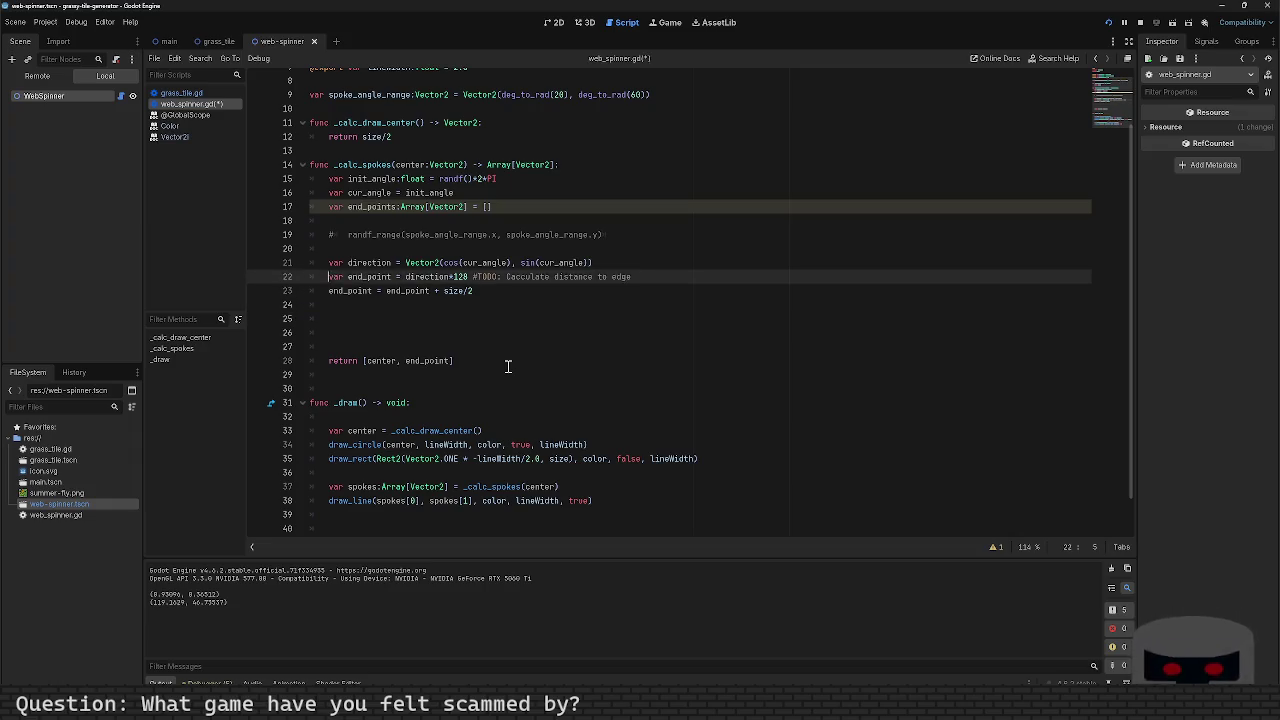
pyautogui.press('Right')
pyautogui.hotkey('shift', 'End')
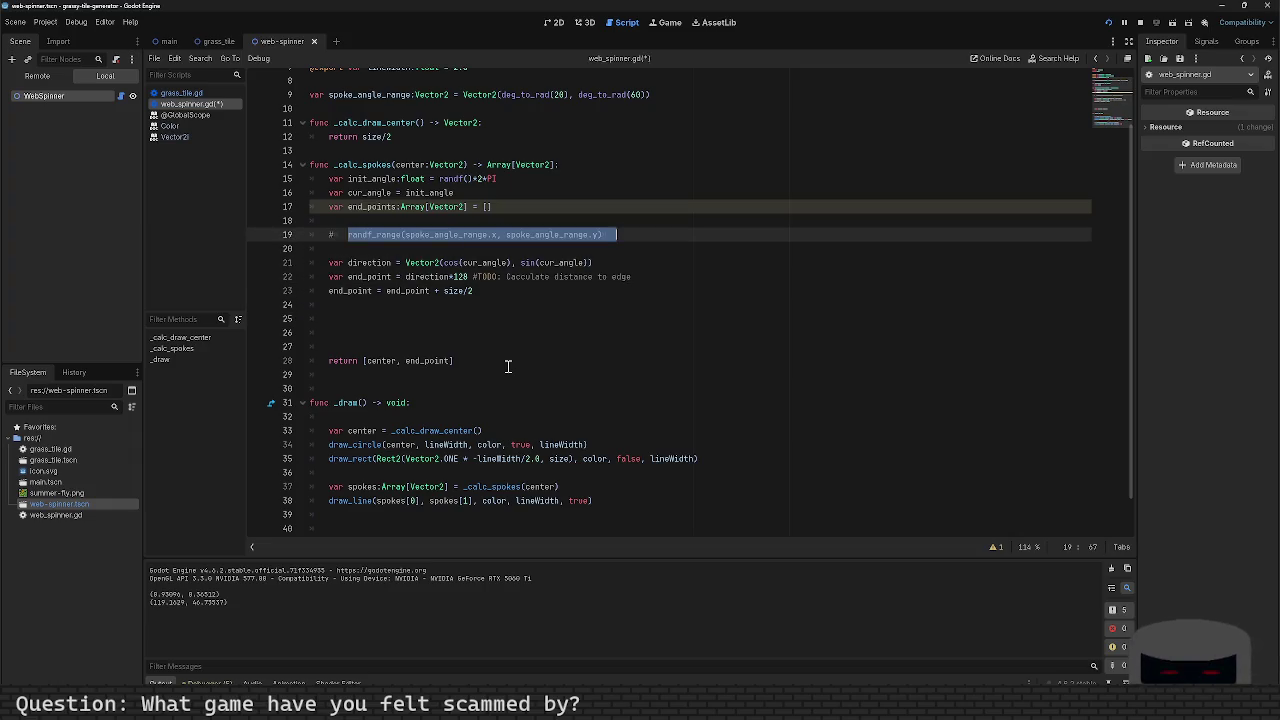
pyautogui.hotkey('ctrl', 'x')
pyautogui.press('Down')
pyautogui.press('Down')
pyautogui.press('Down')
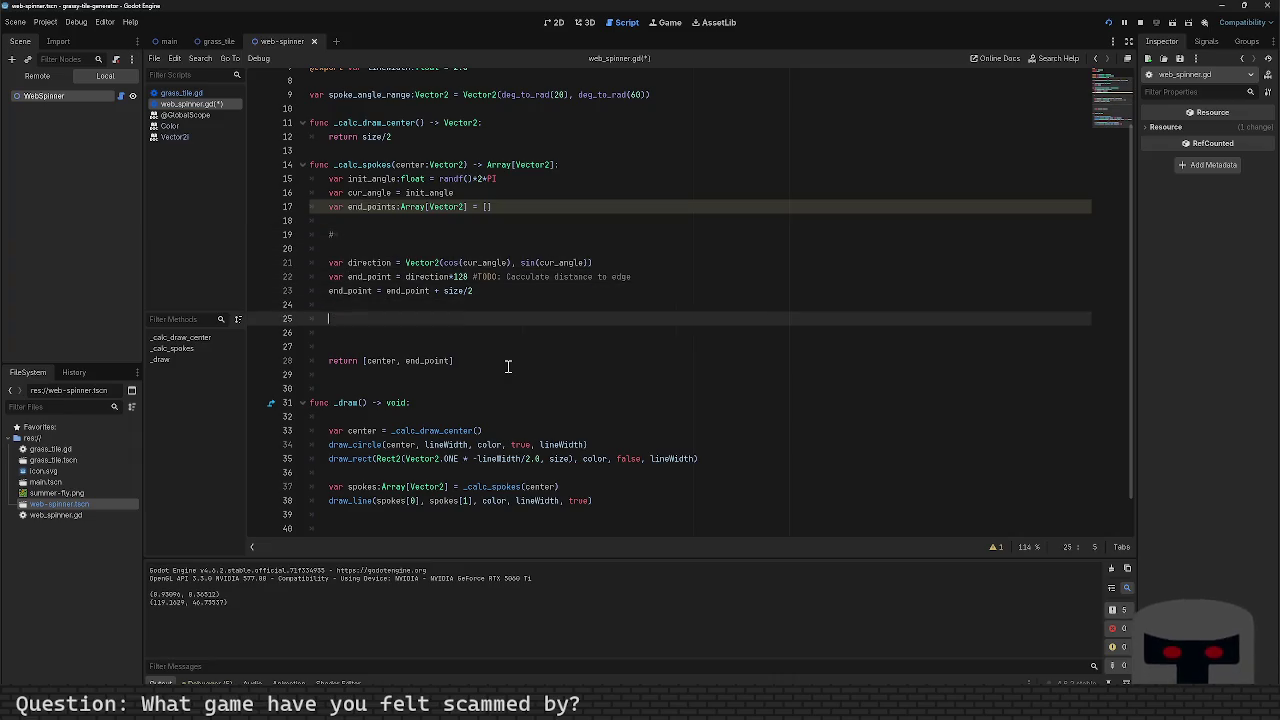
pyautogui.write('cur_angle =')
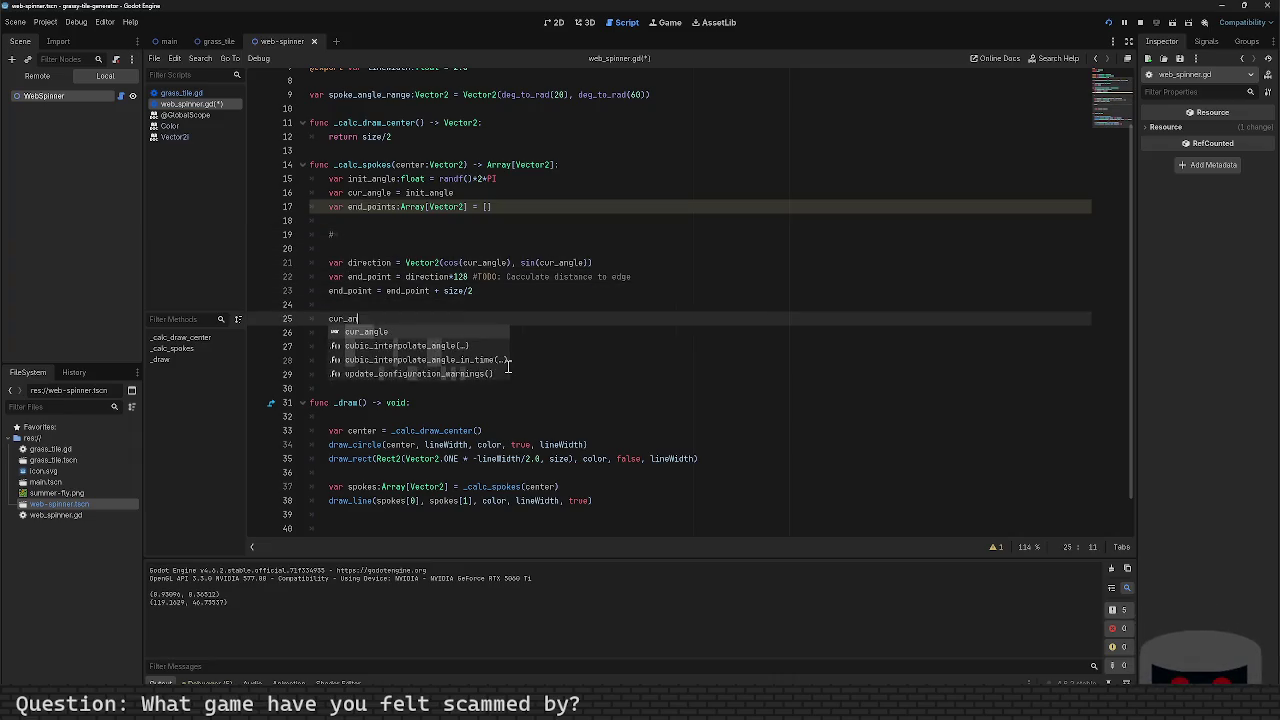
pyautogui.hotkey('ctrl', 'v')
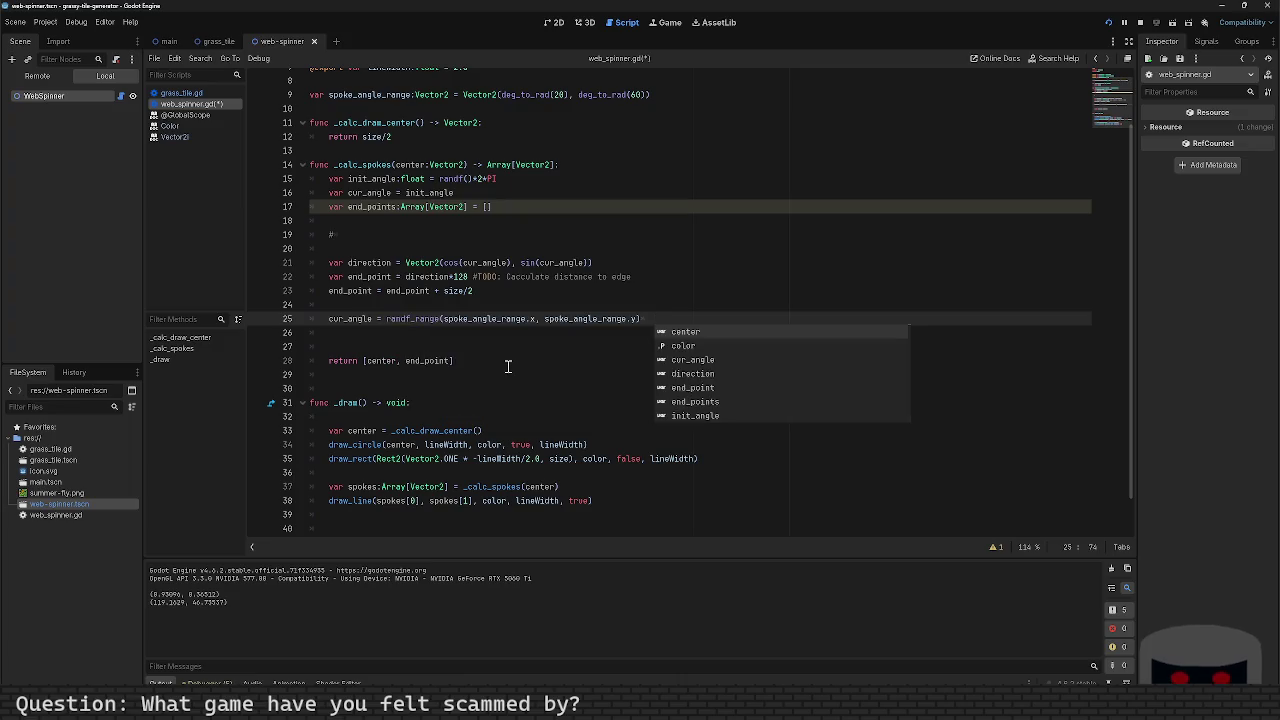
pyautogui.press('BackSpace')
pyautogui.hotkey('ctrl', 's')
# Step: Copy the direction, end_point and size/2 offset lines and paste them below cur_angle
pyautogui.press('Home')
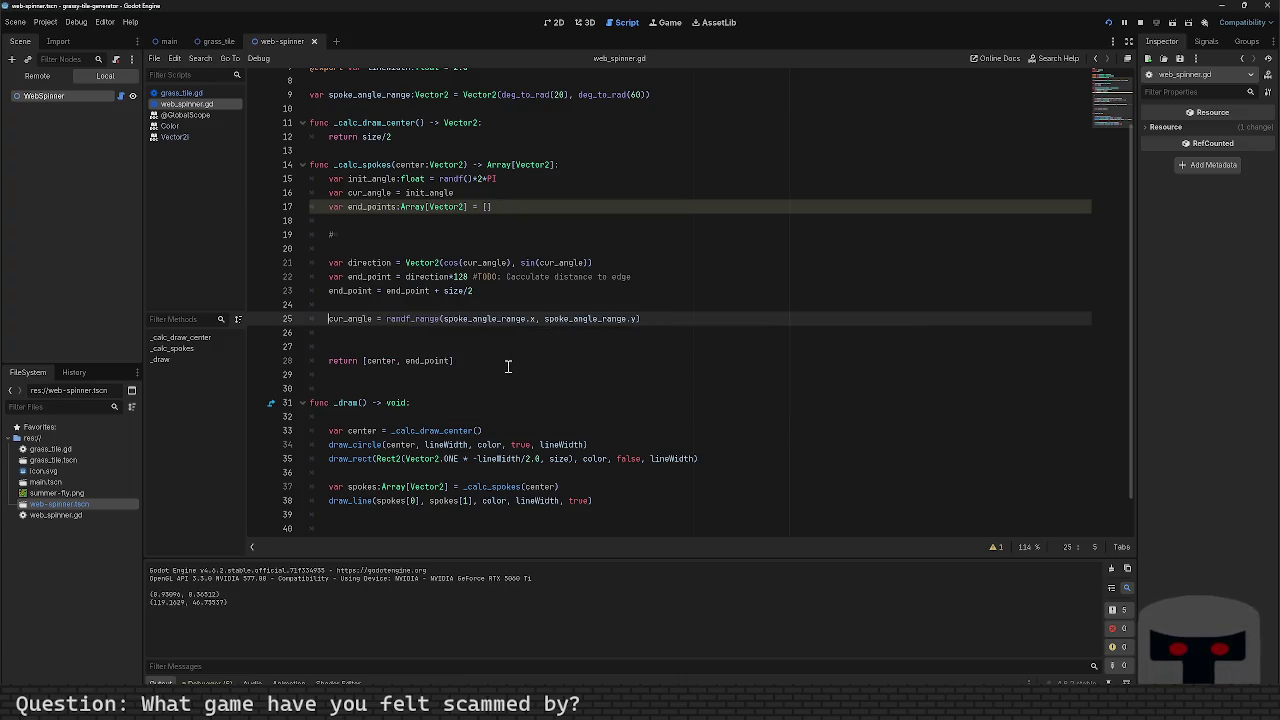
pyautogui.press('Down')
pyautogui.press('Up')
pyautogui.press('Up')
pyautogui.press('Up')
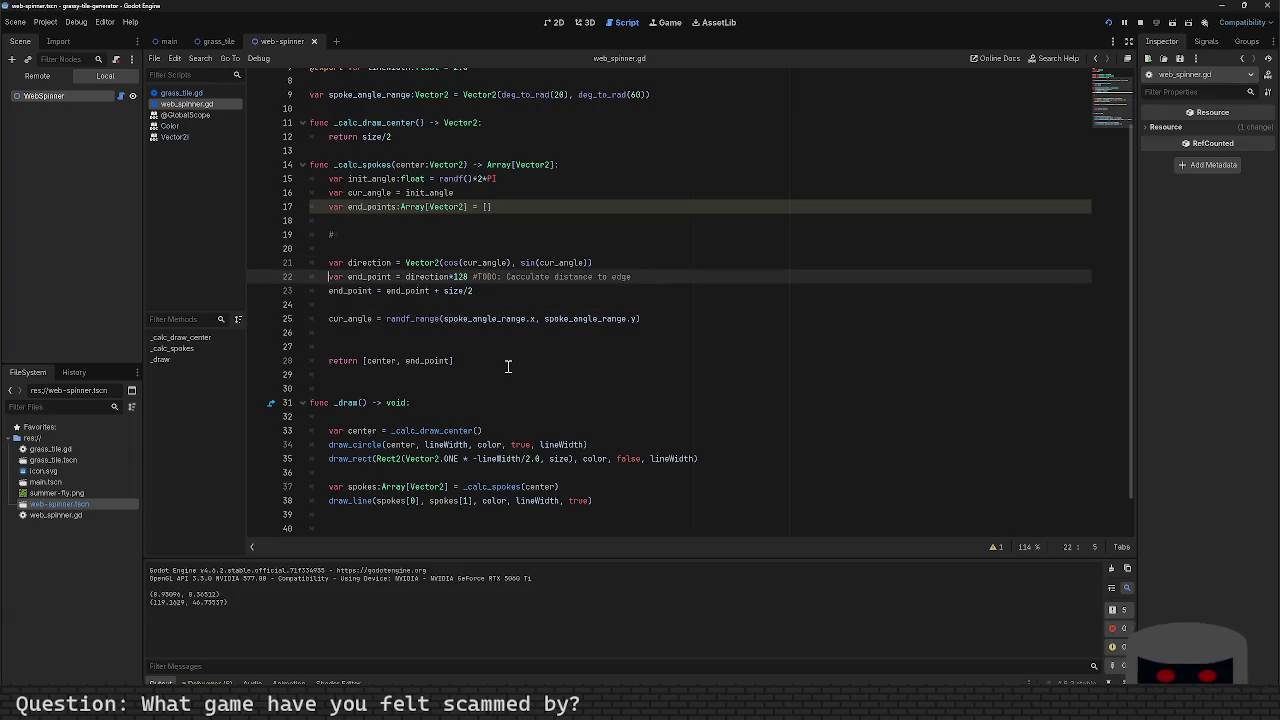
pyautogui.hotkey('shift', 'Down')
pyautogui.hotkey('shift', 'End')
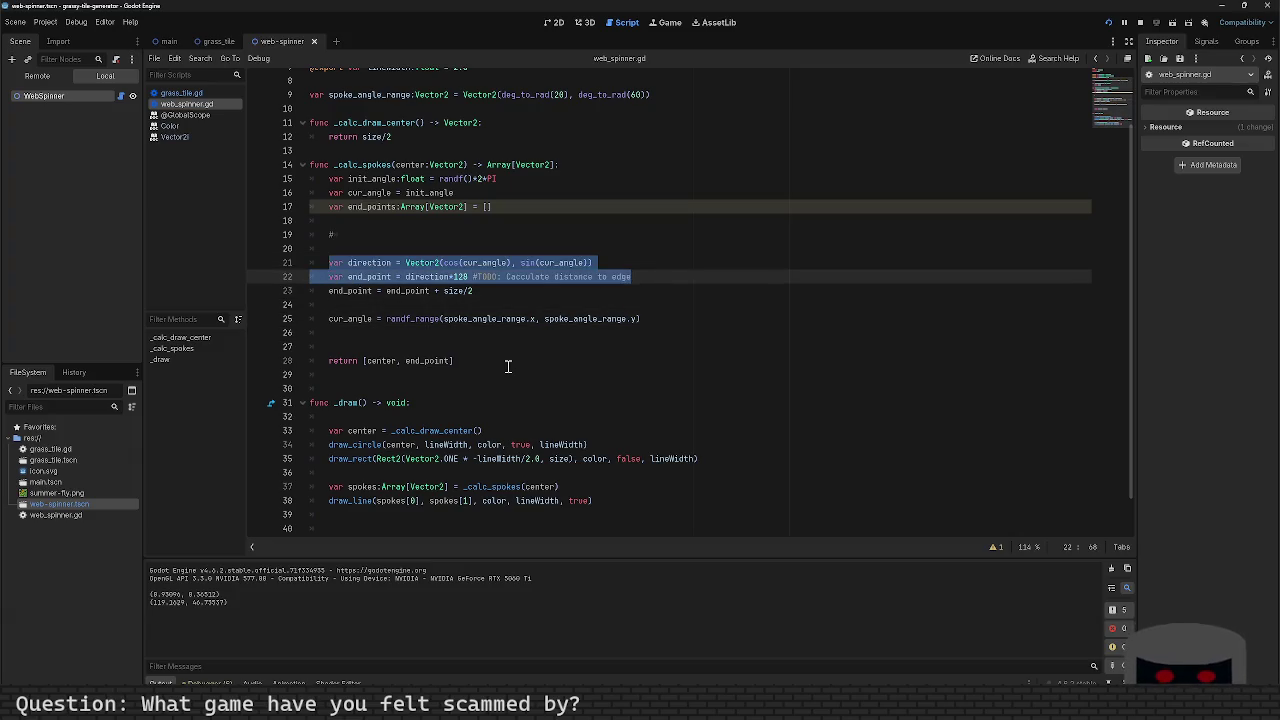
pyautogui.hotkey('shift', 'Down')
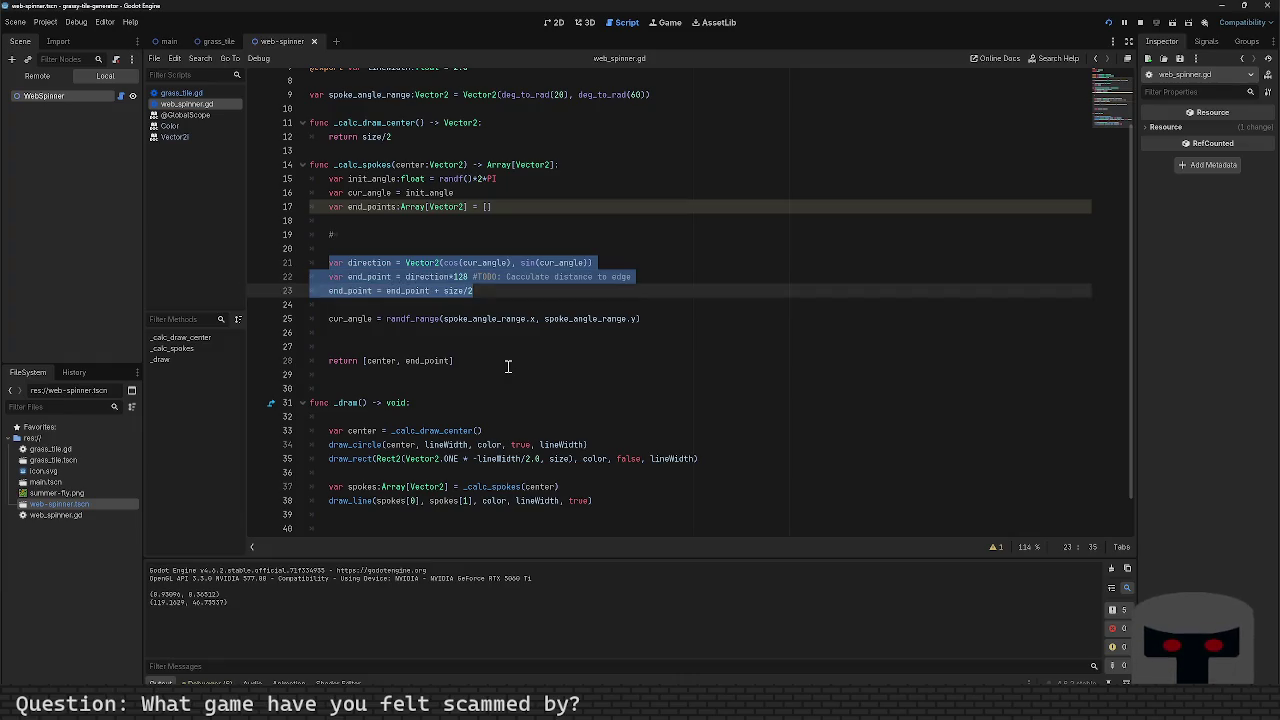
pyautogui.hotkey('ctrl', 'c')
pyautogui.press('Down')
pyautogui.press('Down')
pyautogui.press('End')
pyautogui.press('Return')
pyautogui.hotkey('ctrl', 'v')
pyautogui.press('Return')
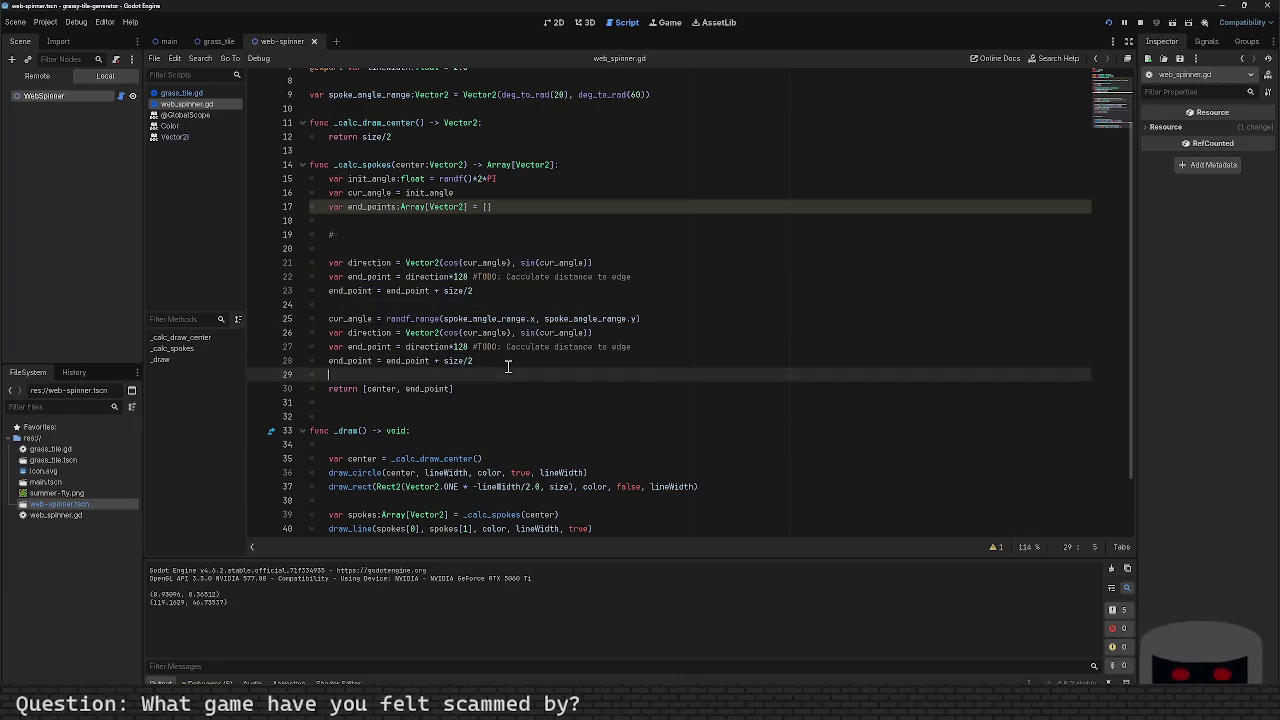
# Step: Add blank lines between the first end point and the duplicated spoke block
pyautogui.press('Down')
pyautogui.press('Up')
pyautogui.press('Up')
pyautogui.press('Up')
pyautogui.press('Return')
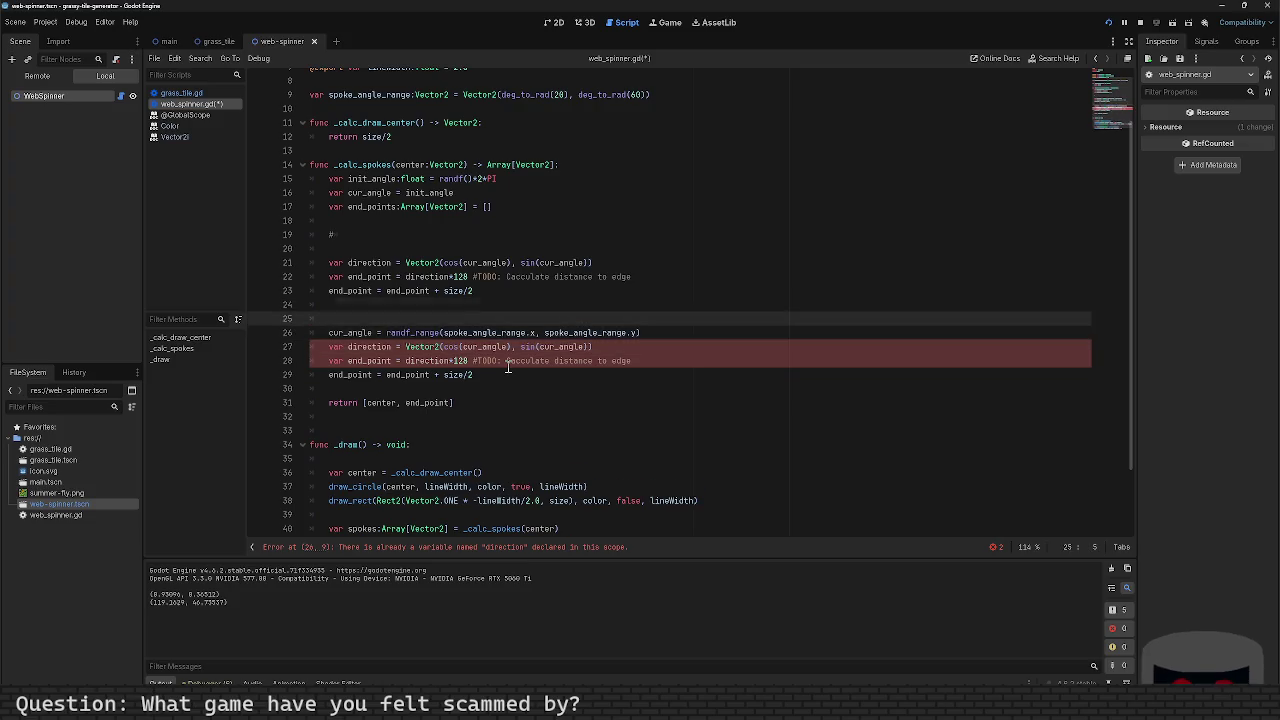
pyautogui.press('Return')
pyautogui.press('Up')
pyautogui.press('Up')
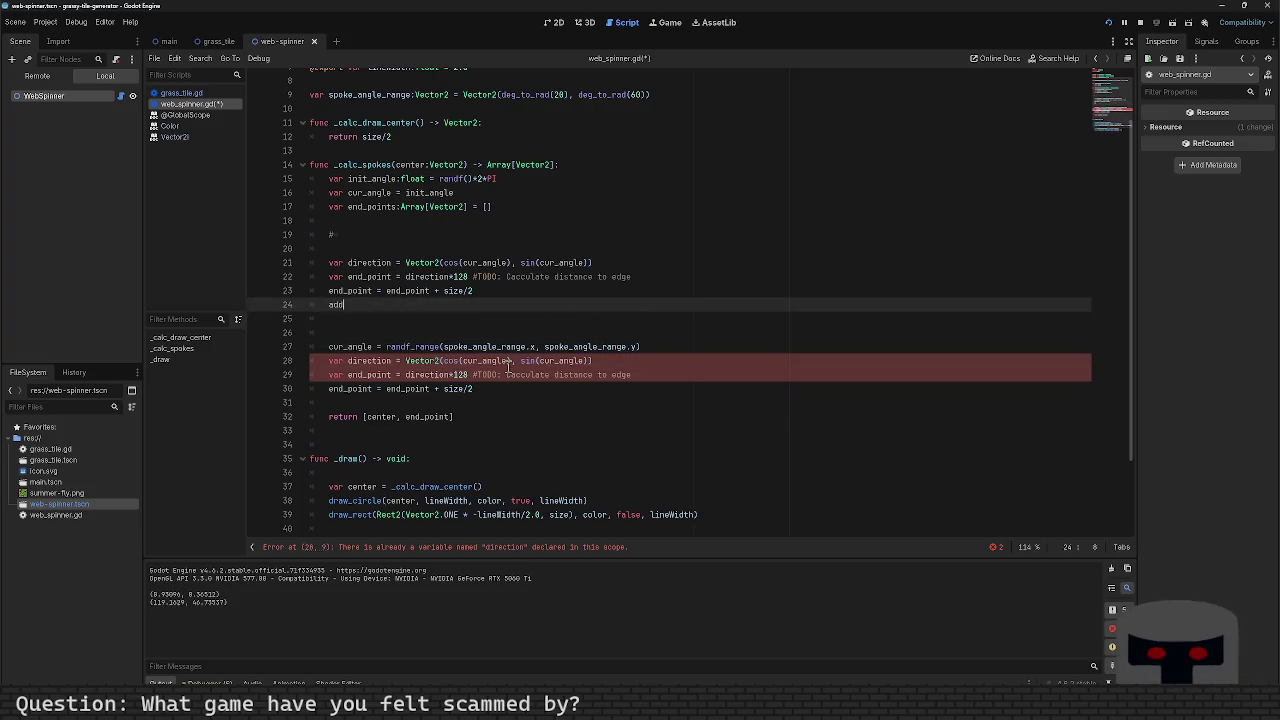
# Step: Add end_points.append(end_point) after both end point calculations and save
pyautogui.write('_')
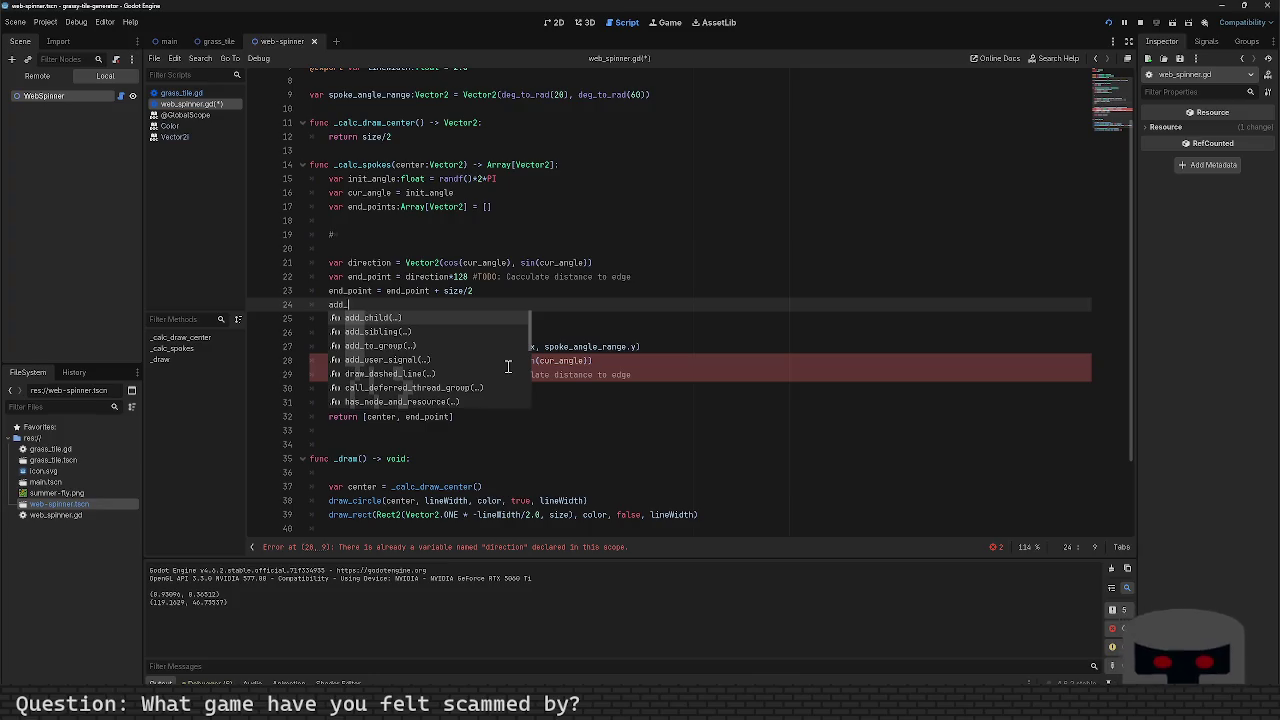
pyautogui.press('BackSpace')
pyautogui.press('BackSpace')
pyautogui.press('BackSpace')
pyautogui.write('nd_')
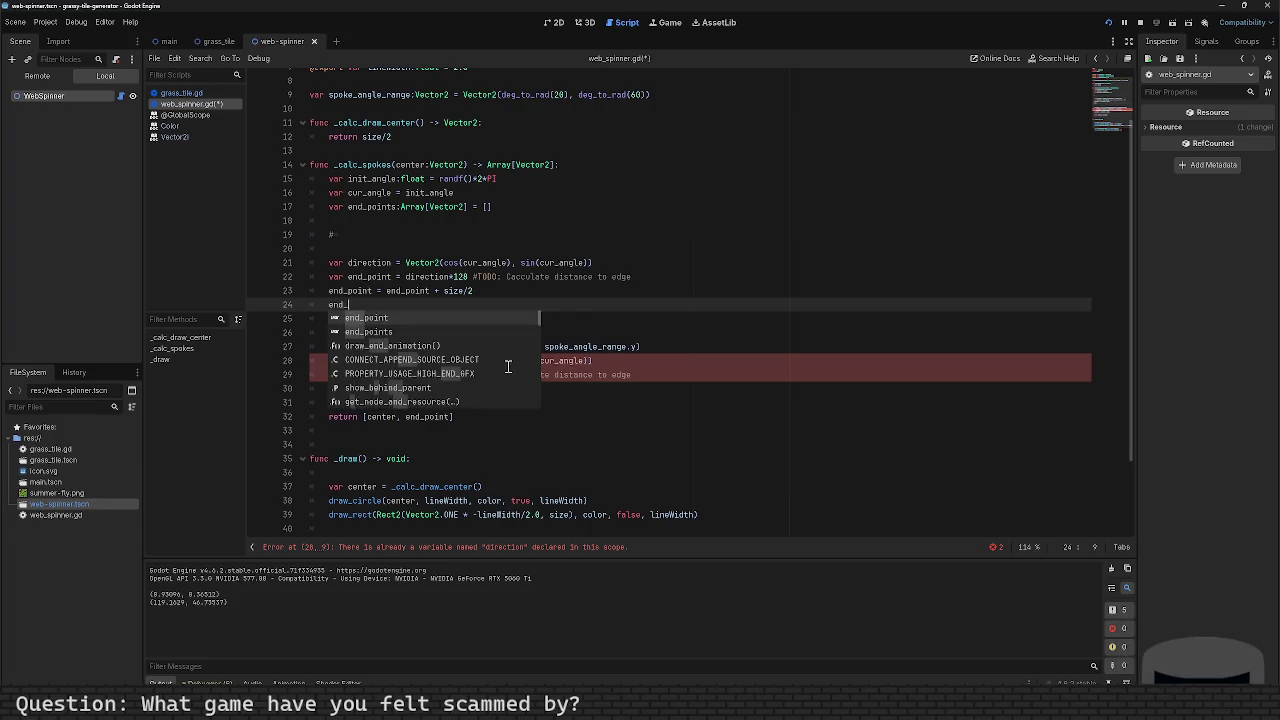
pyautogui.write('points.app')
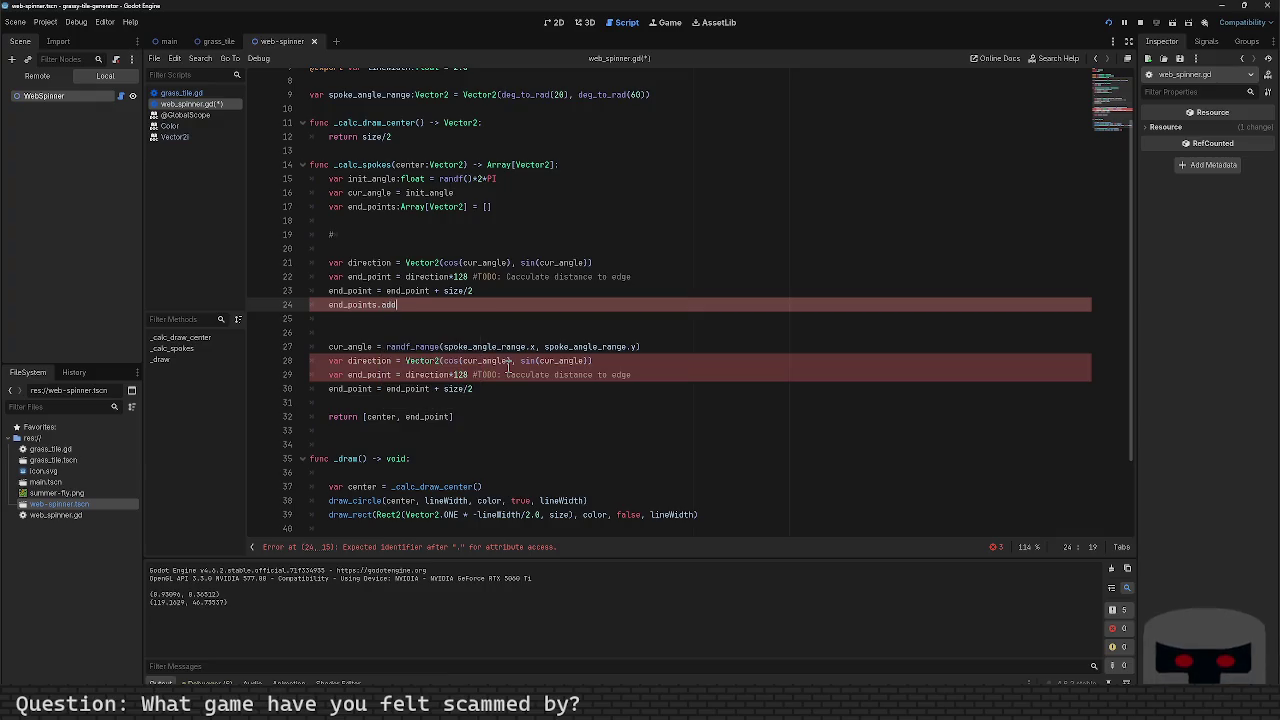
pyautogui.write('end(')
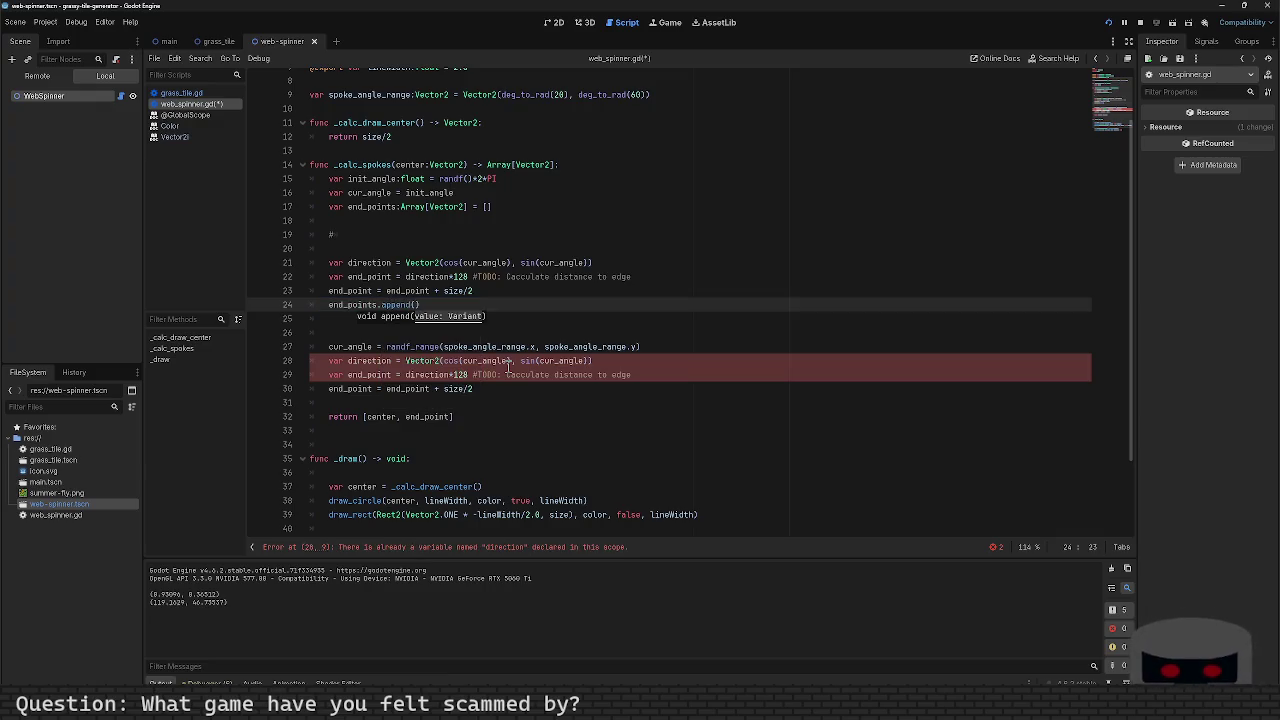
pyautogui.write('end_point)')
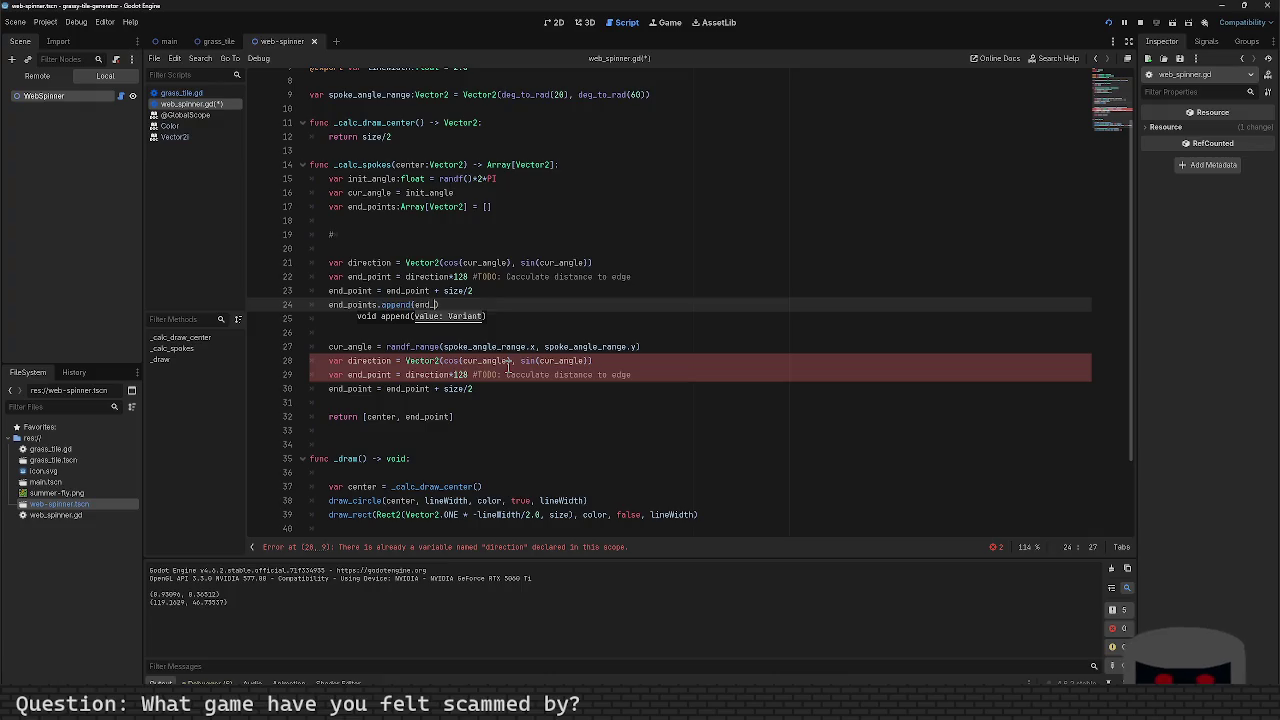
pyautogui.hotkey('ctrl', 's')
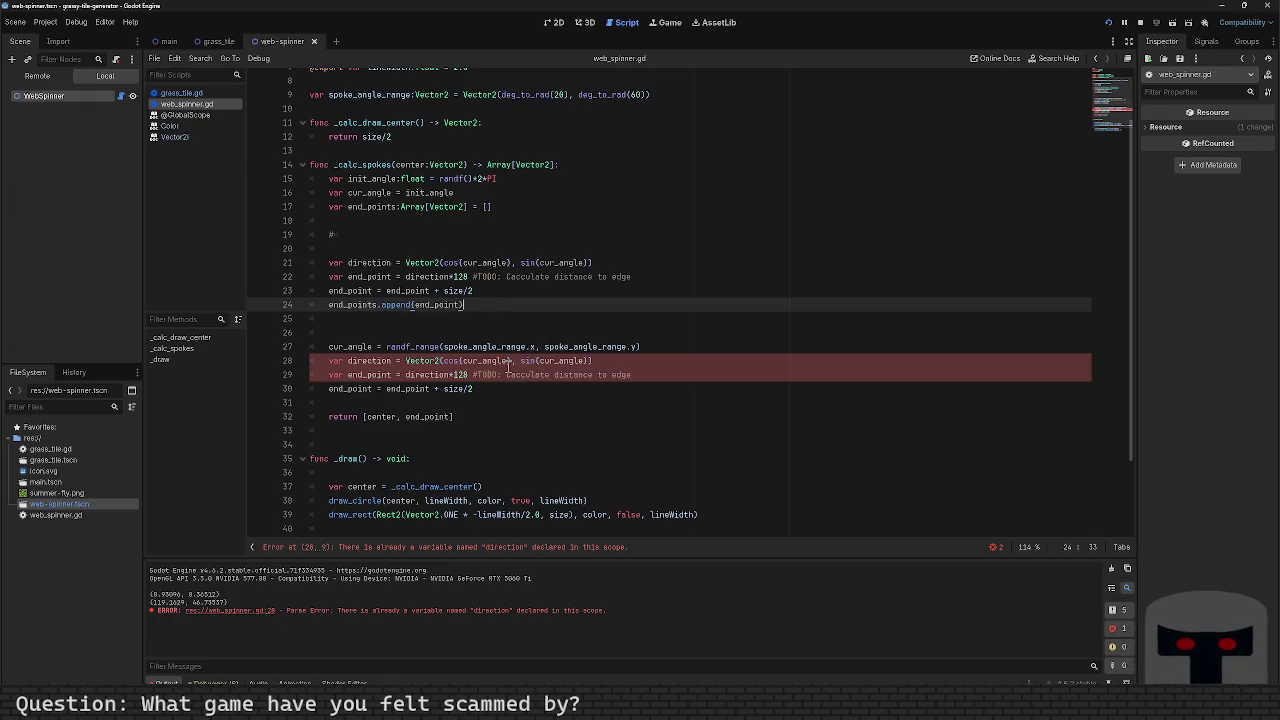
pyautogui.press('Down')
pyautogui.press('Down')
pyautogui.press('Down')
pyautogui.press('Home')
pyautogui.press('Down')
pyautogui.press('Down')
pyautogui.press('End')
pyautogui.press('Return')
pyautogui.hotkey('ctrl', 'v')
pyautogui.hotkey('ctrl', 's')
# Step: Wrap the draw_line call in _draw inside 'for end_point in spokes:'
pyautogui.press('Down')
pyautogui.press('Down')
pyautogui.press('Down')
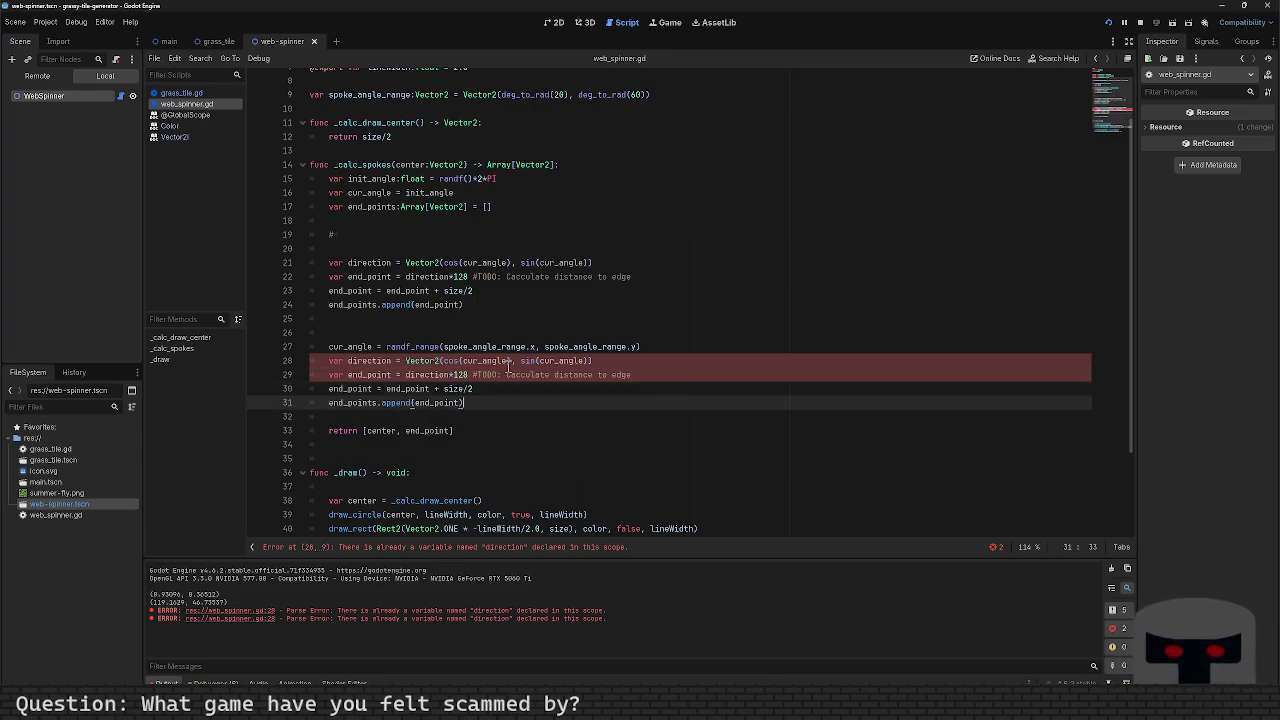
pyautogui.press('Down')
pyautogui.press('Down')
pyautogui.press('Down')
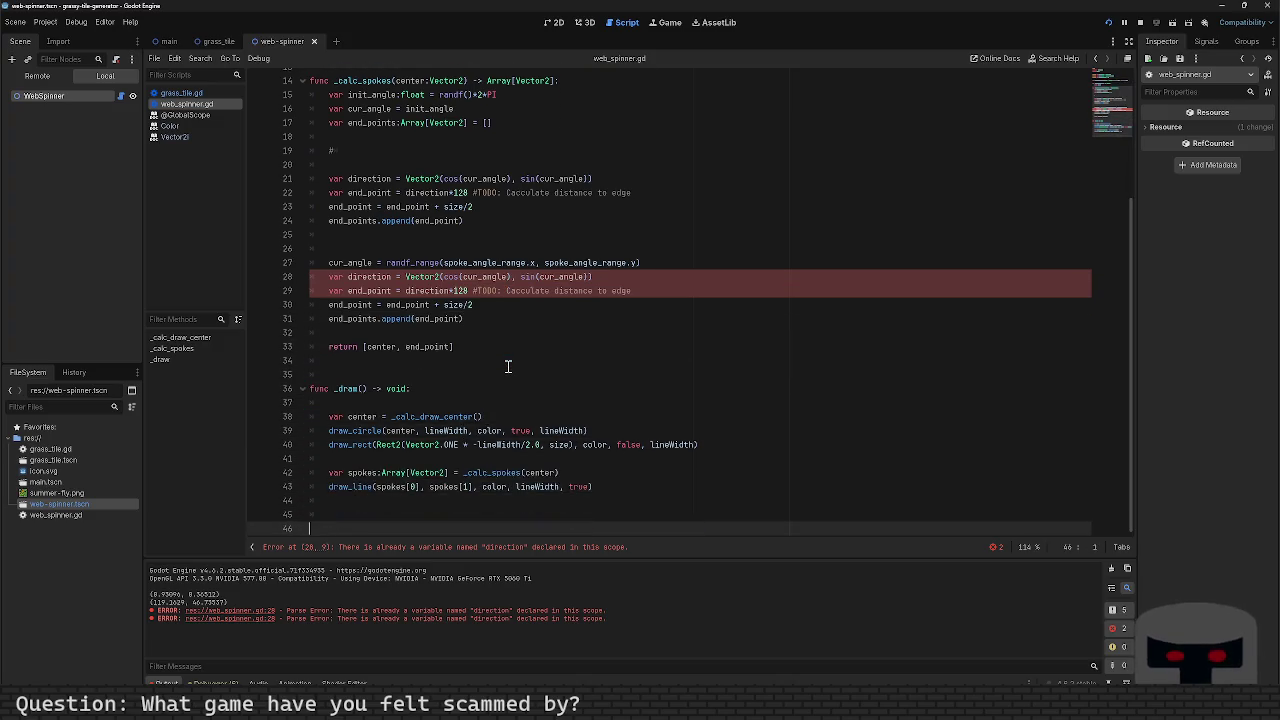
pyautogui.press('Up')
pyautogui.press('Up')
pyautogui.press('Up')
pyautogui.press('Return')
pyautogui.write('for end_point in spo')
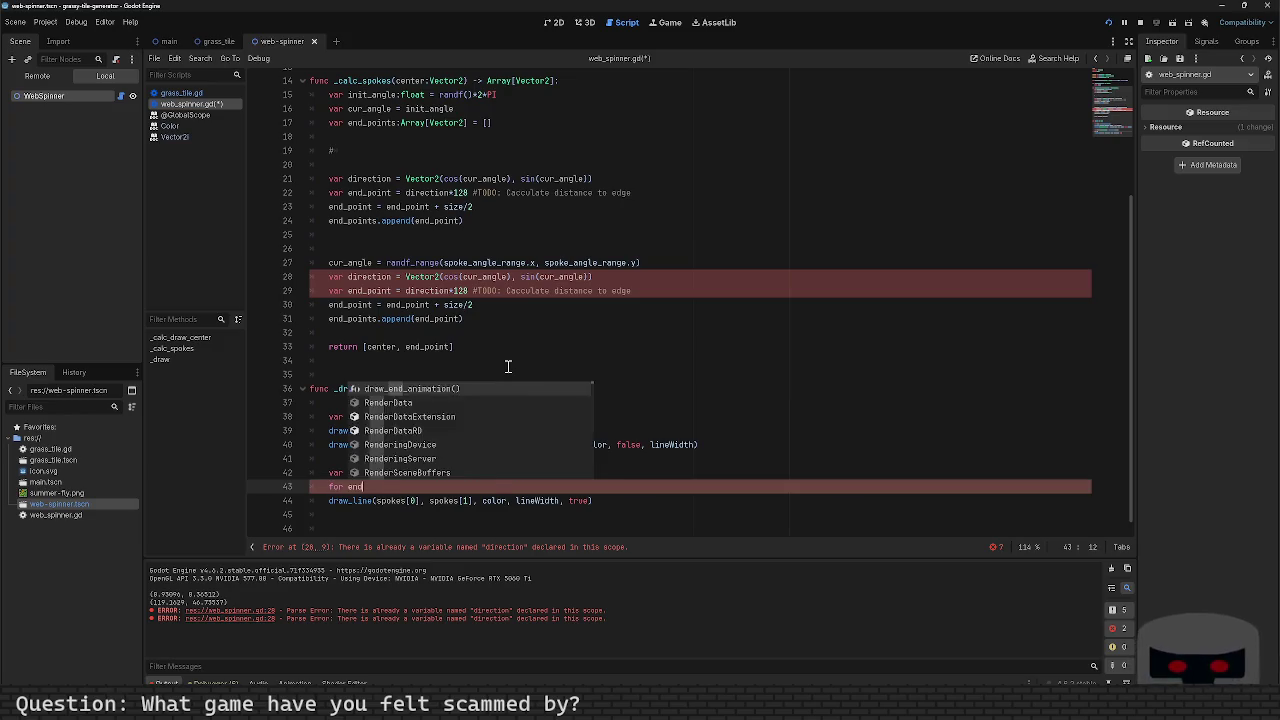
pyautogui.write('kes')
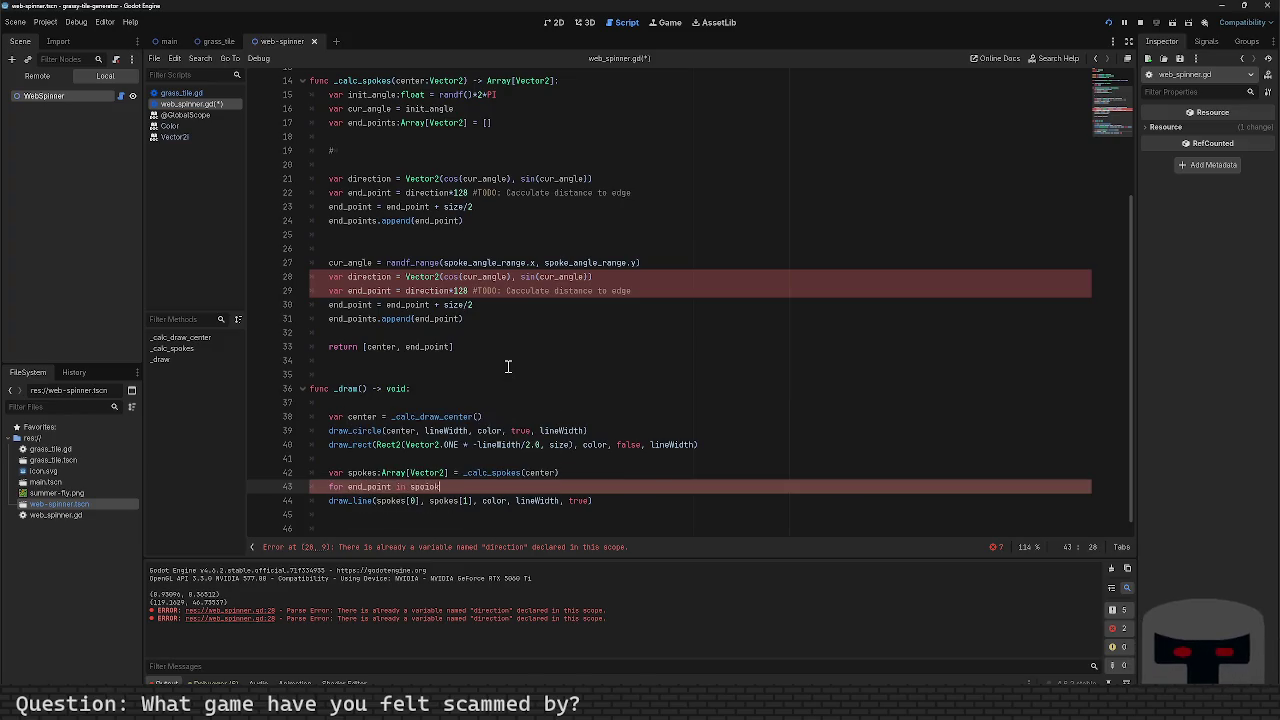
pyautogui.write(':')
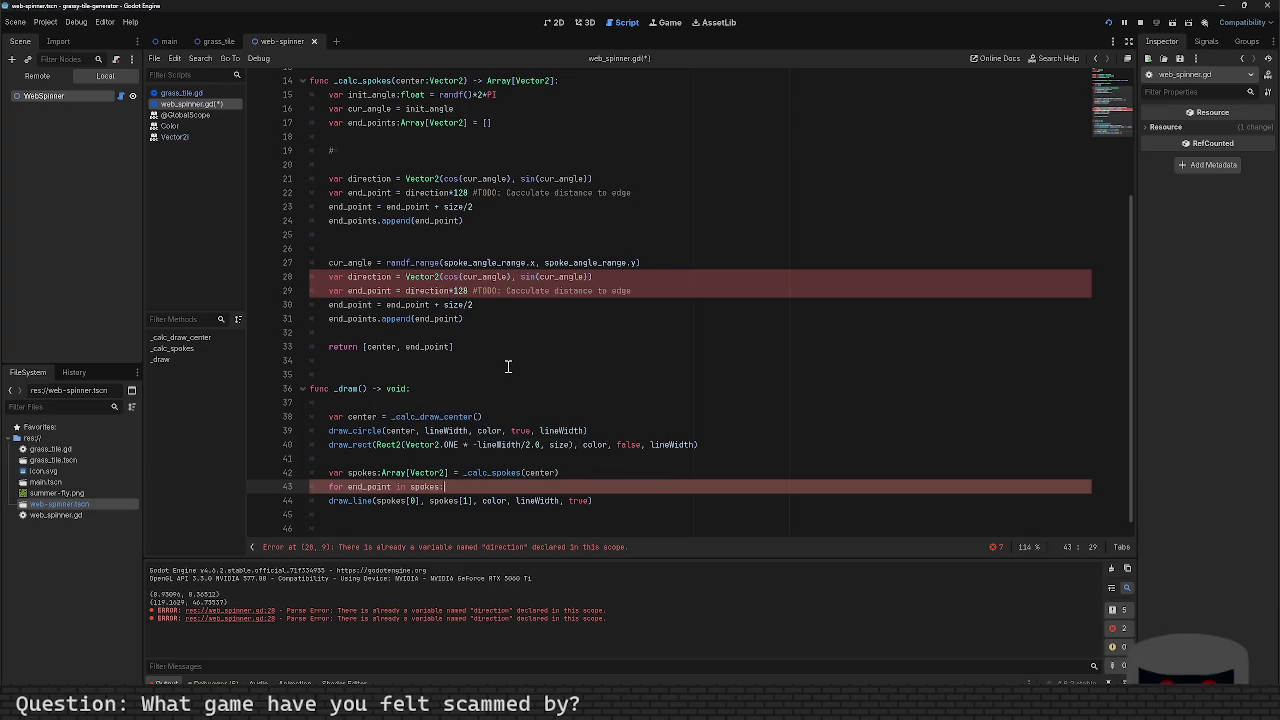
pyautogui.press('Down')
pyautogui.press('Home')
pyautogui.press('Tab')
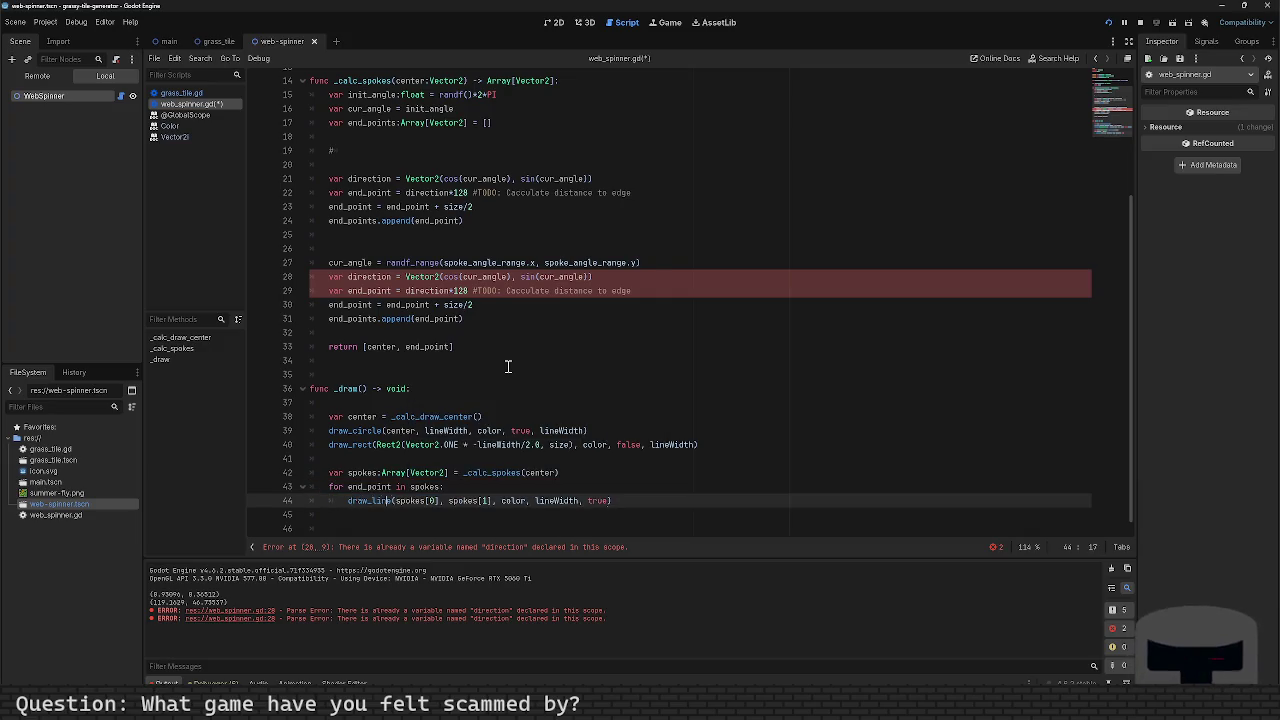
# Step: Make draw_line go from center to end_point, save, and run the scene with F5
pyautogui.press('Right')
pyautogui.hotkey('shift', 'Left')
pyautogui.hotkey('shift', 'Left')
pyautogui.hotkey('shift', 'Left')
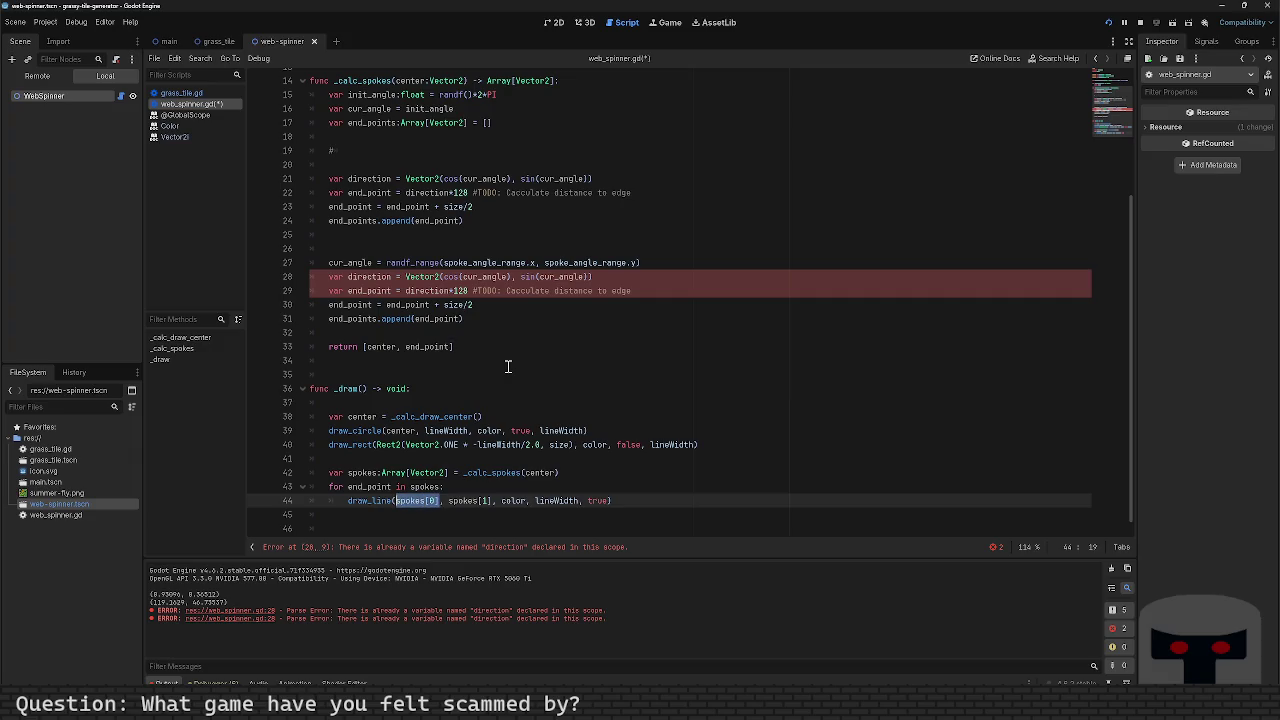
pyautogui.write('center')
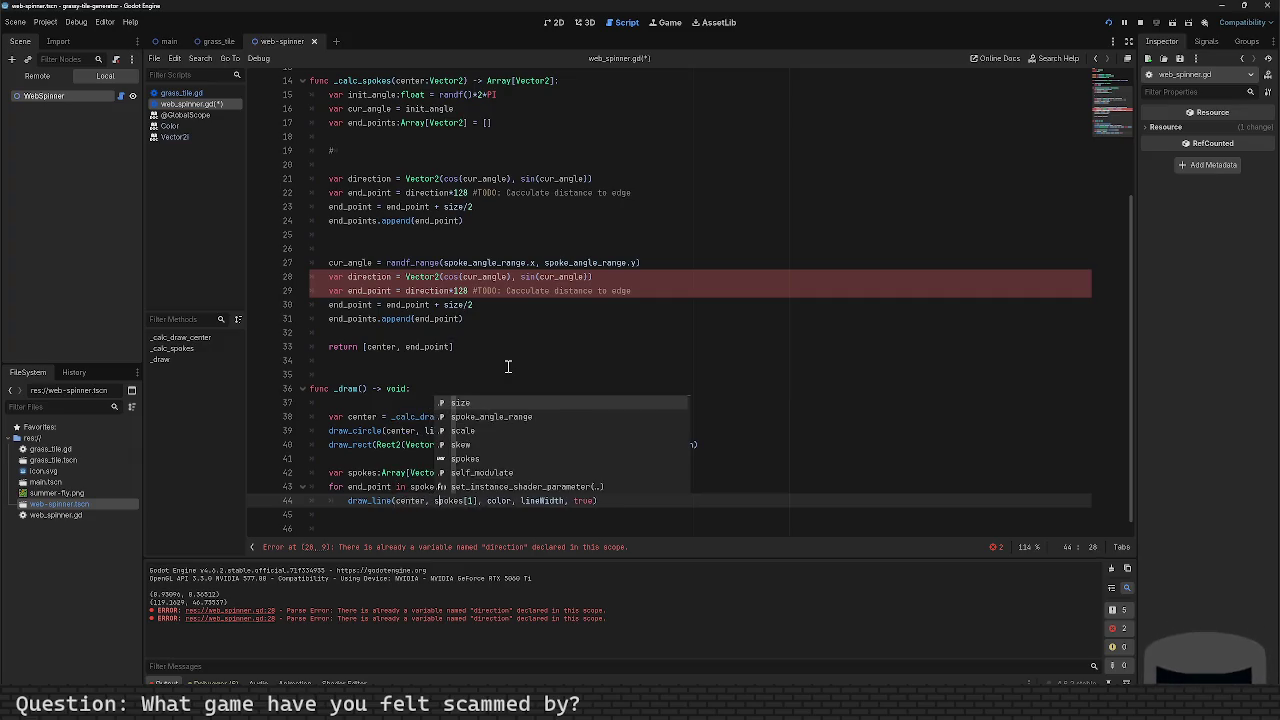
pyautogui.hotkey('shift', 'Right')
pyautogui.hotkey('shift', 'Right')
pyautogui.hotkey('shift', 'Right')
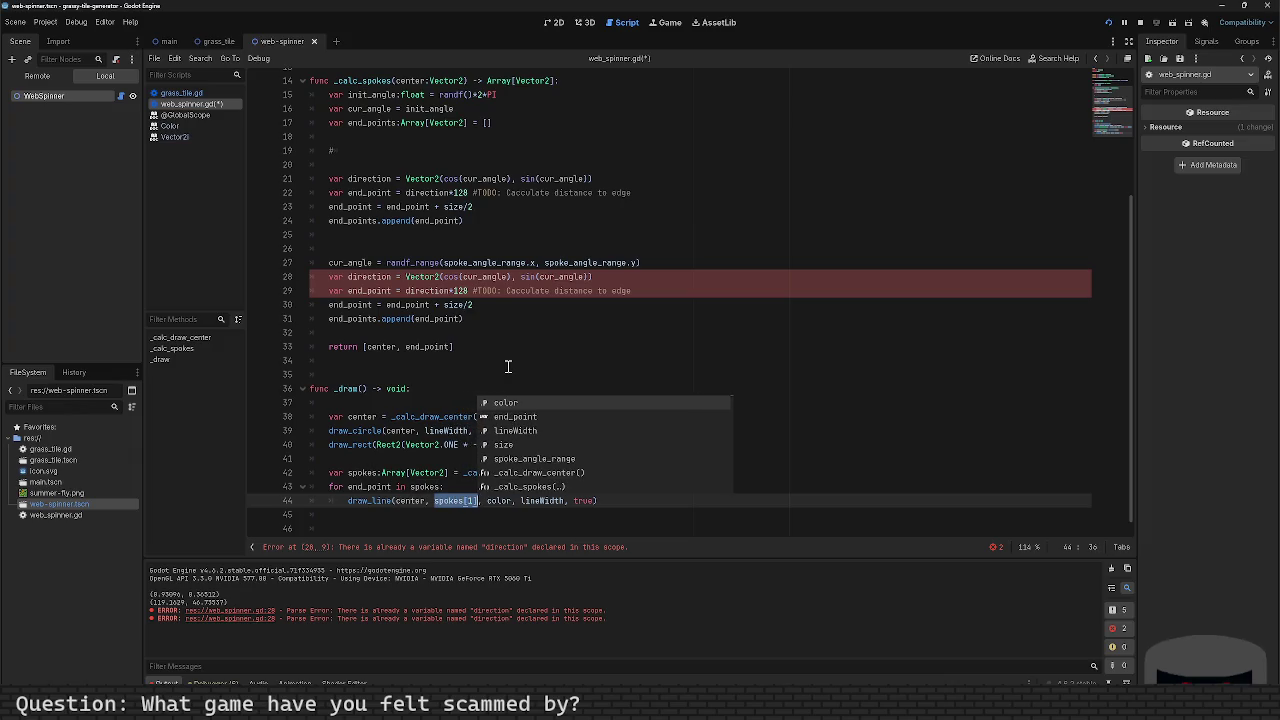
pyautogui.write('end_')
pyautogui.press('Return')
pyautogui.hotkey('ctrl', 's')
pyautogui.press('F5')
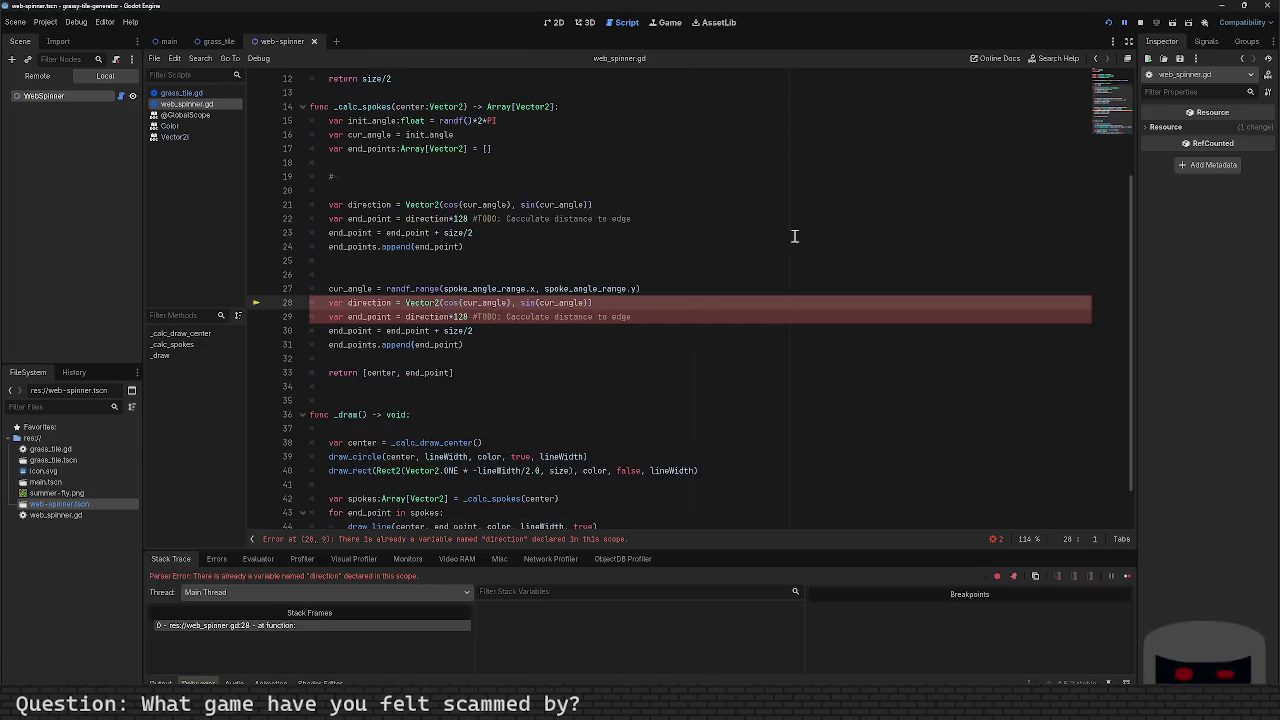
# Step: Remove the repeated 'var' from the direction and end_point lines 28 and 29, then save
pyautogui.click(358, 304)
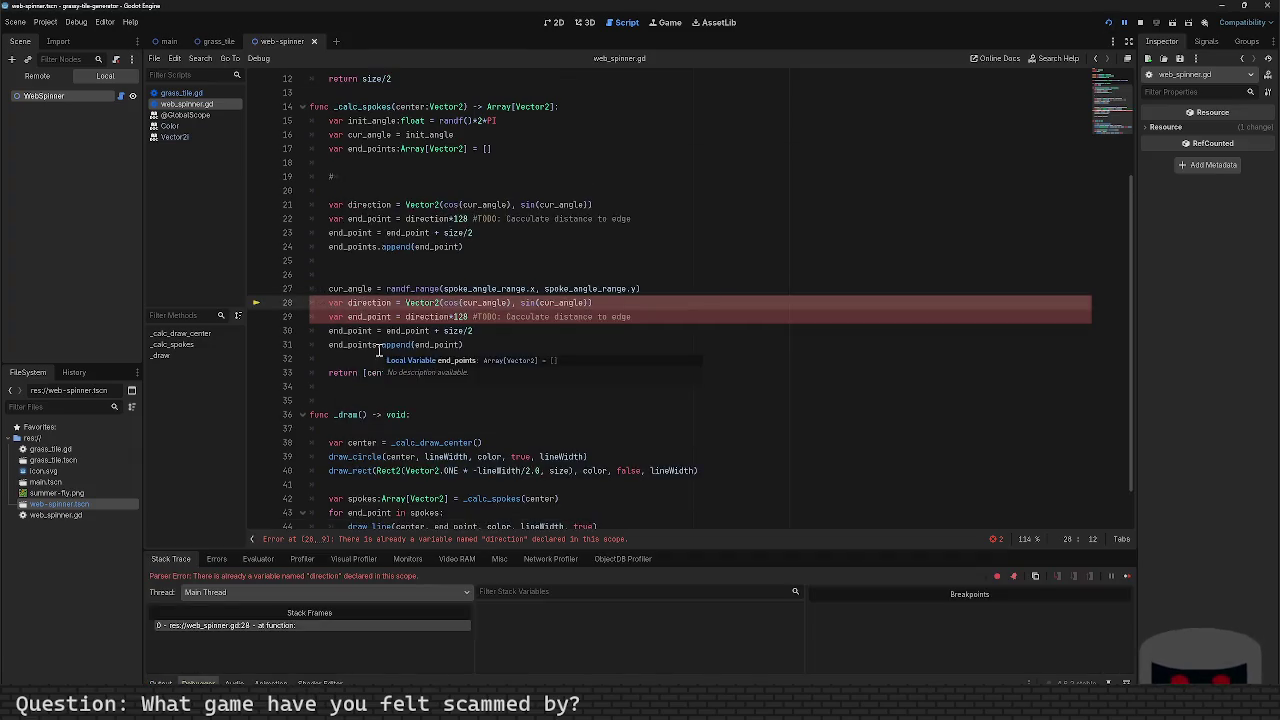
pyautogui.press('BackSpace')
pyautogui.press('BackSpace')
pyautogui.press('BackSpace')
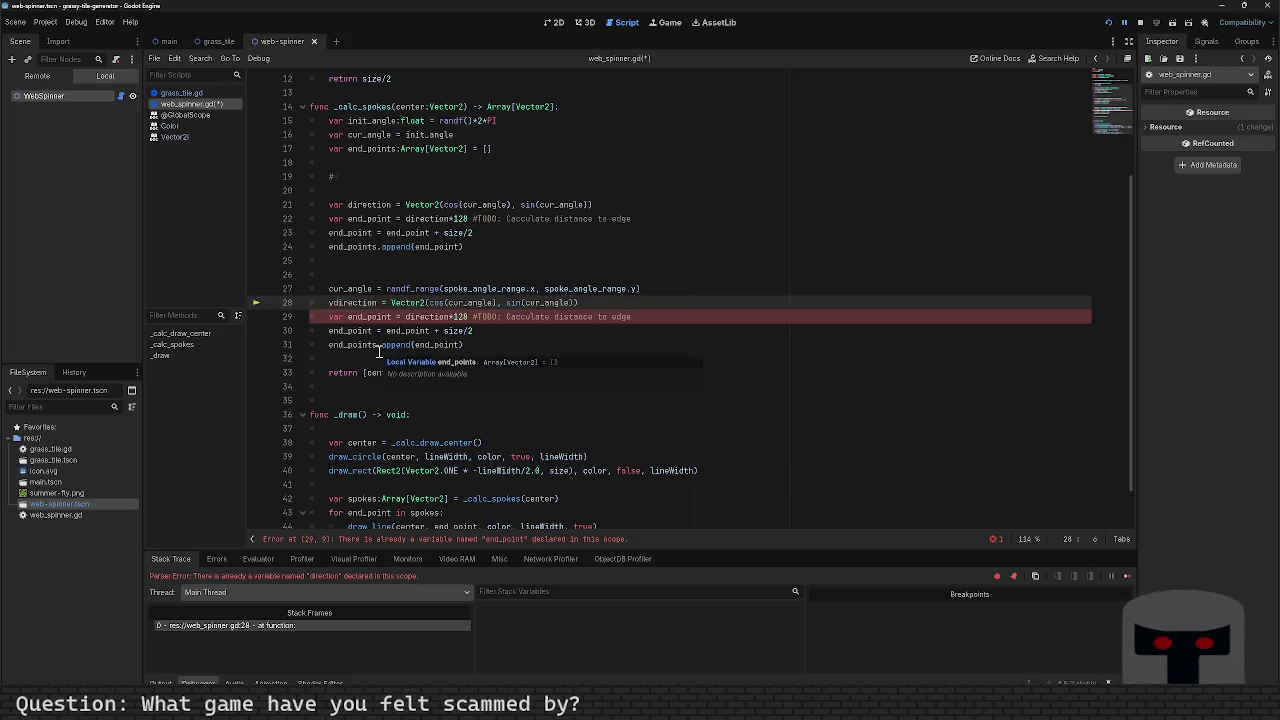
pyautogui.press('Down')
pyautogui.press('BackSpace')
pyautogui.press('BackSpace')
pyautogui.press('BackSpace')
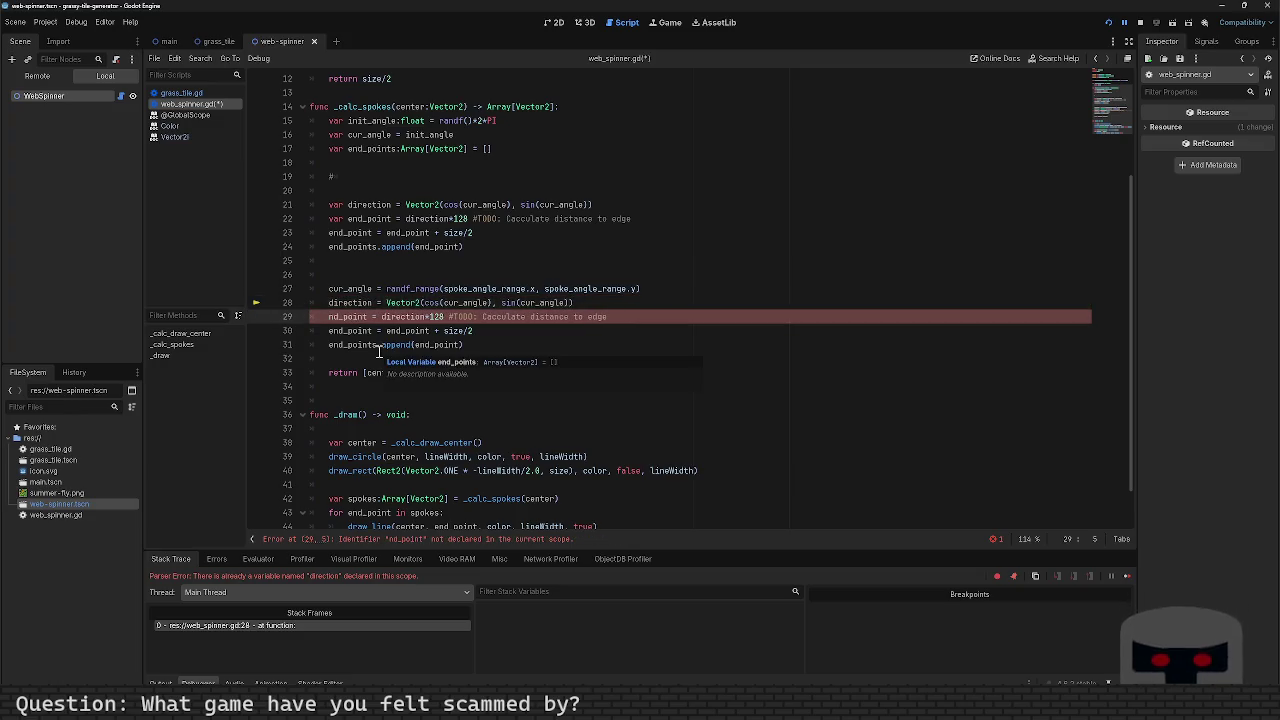
pyautogui.write('e')
pyautogui.hotkey('ctrl', 's')
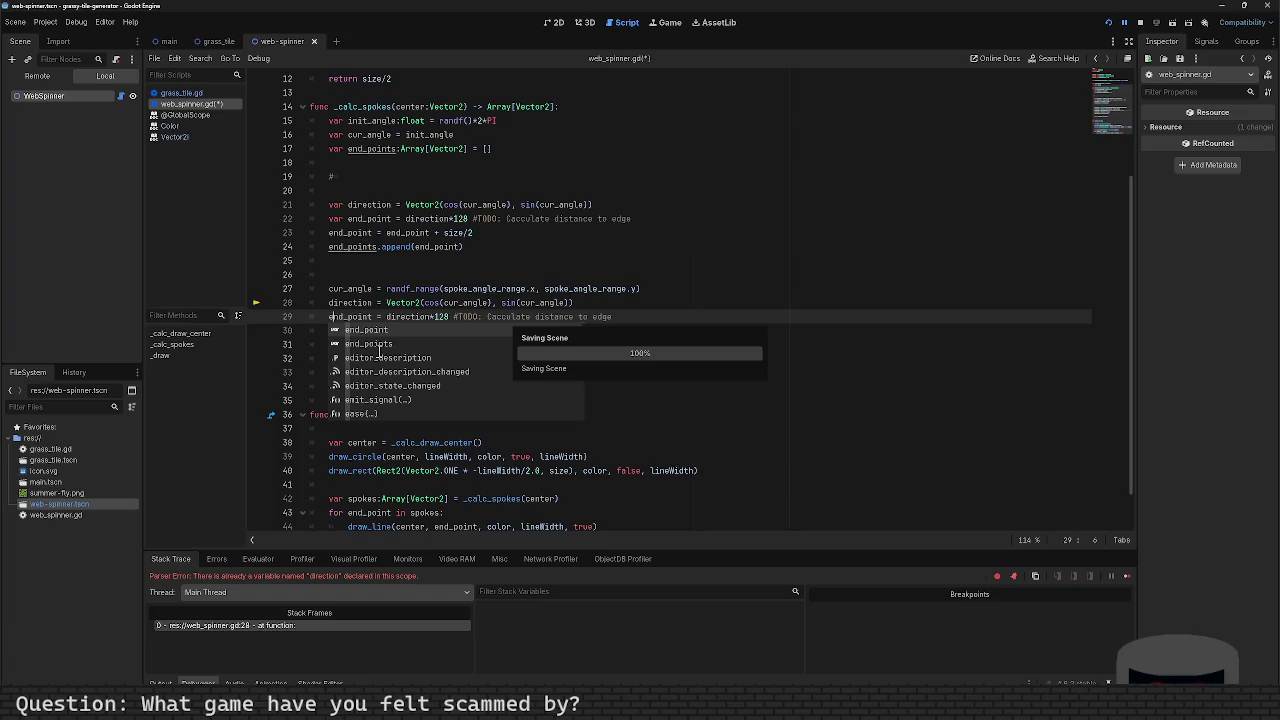
# Step: Dismiss the load errors message and run the scene twice, closing the game window each time
pyautogui.click(638, 526)
pyautogui.press('F5')
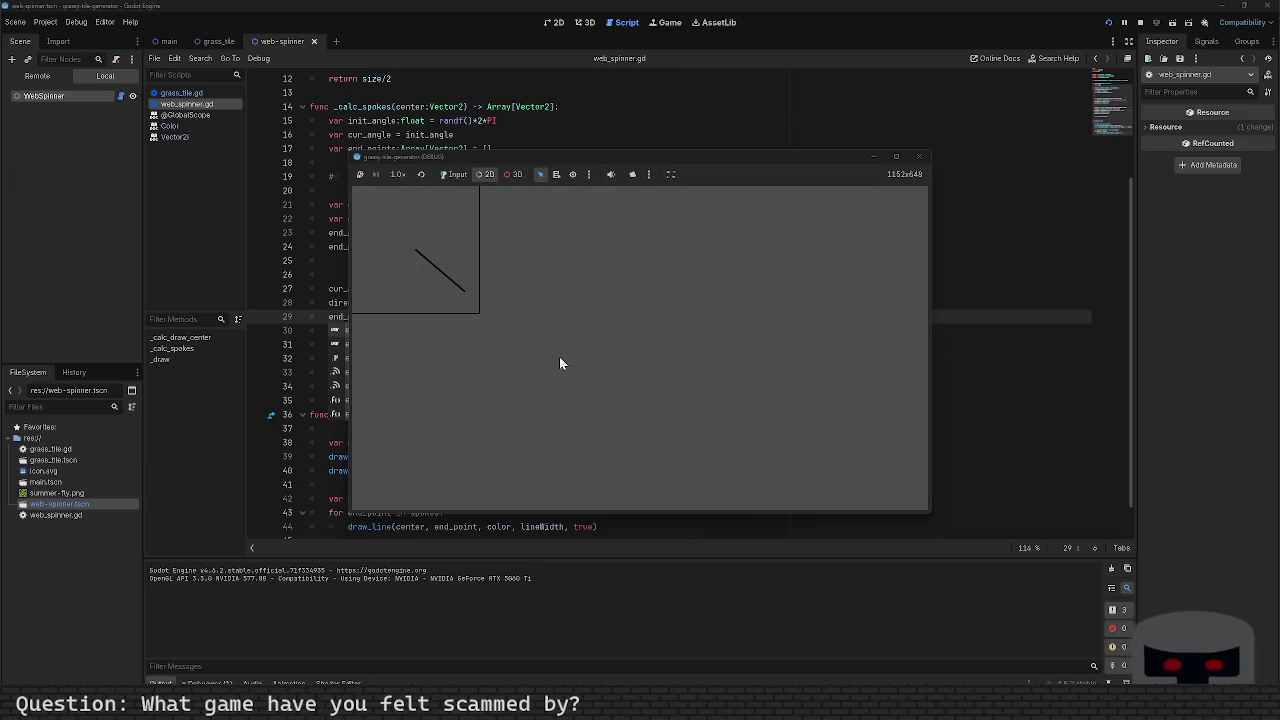
pyautogui.click(919, 157)
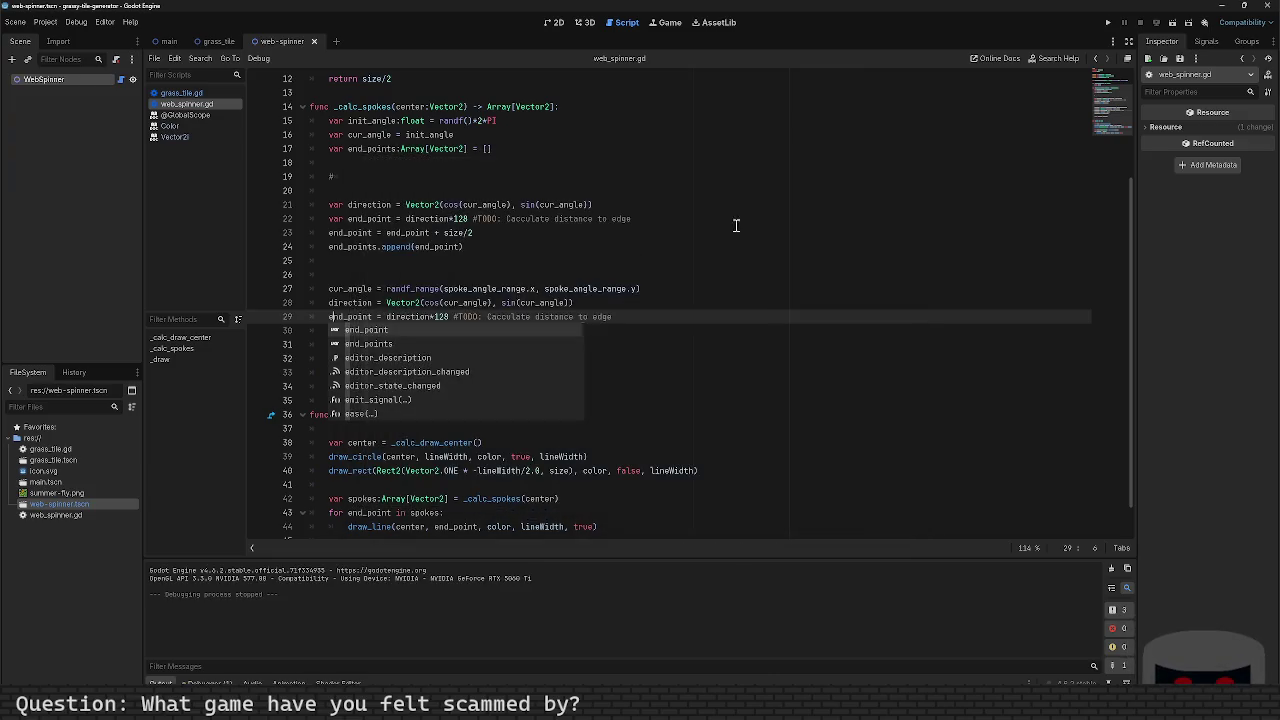
pyautogui.click(395, 271)
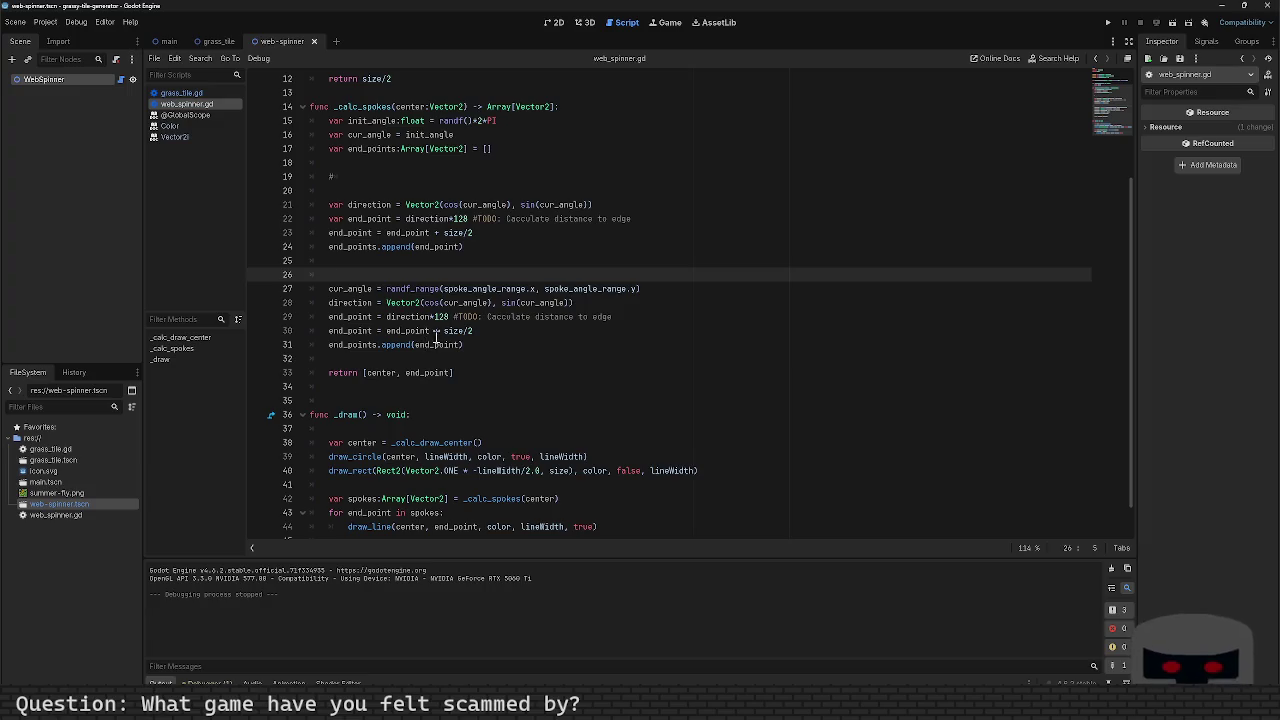
pyautogui.press('F5')
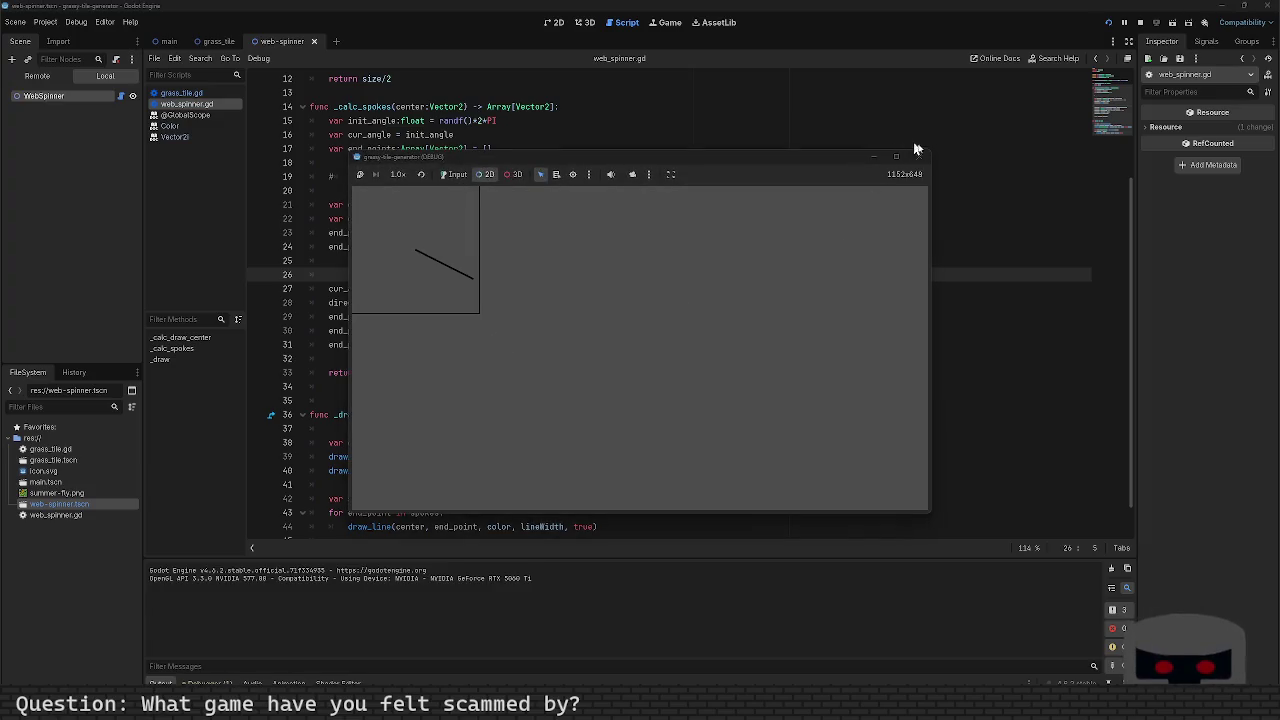
pyautogui.click(919, 156)
pyautogui.scroll(-1, 470, 335)
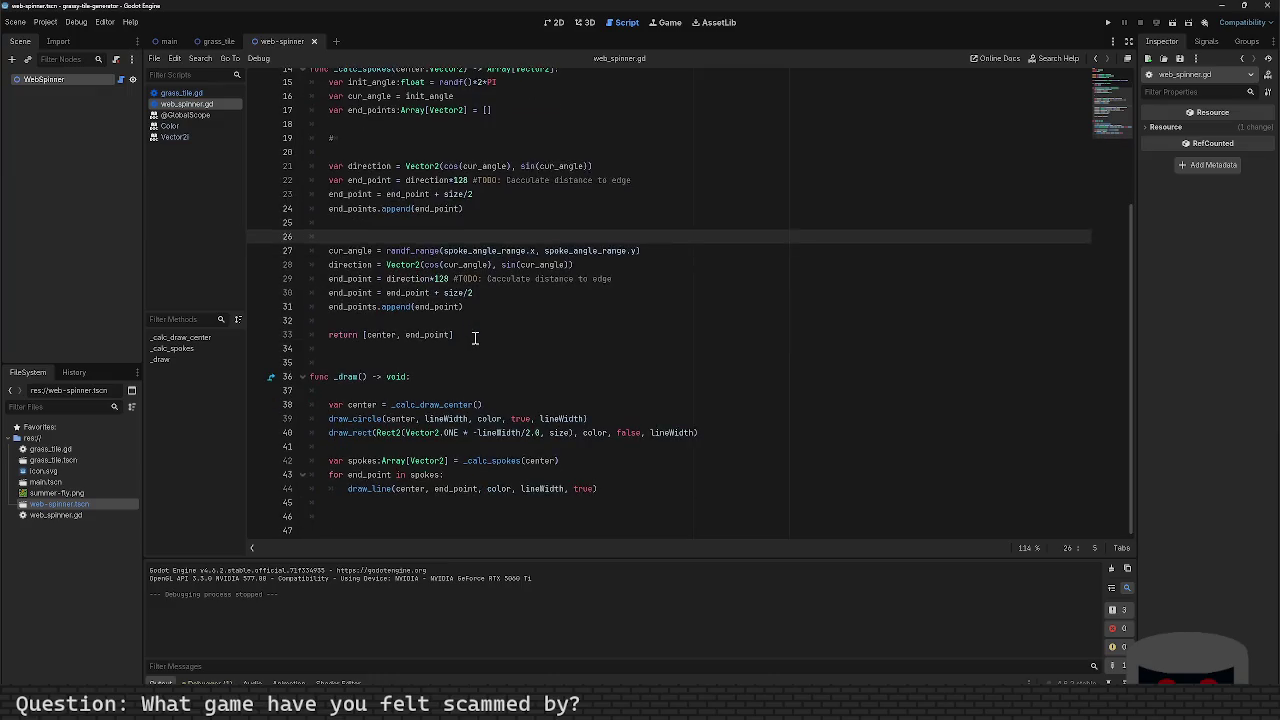
# Step: Highlight end_point, Vector2 and randf_range uses in the spoke function to review it
pyautogui.scroll(2, 500, 330)
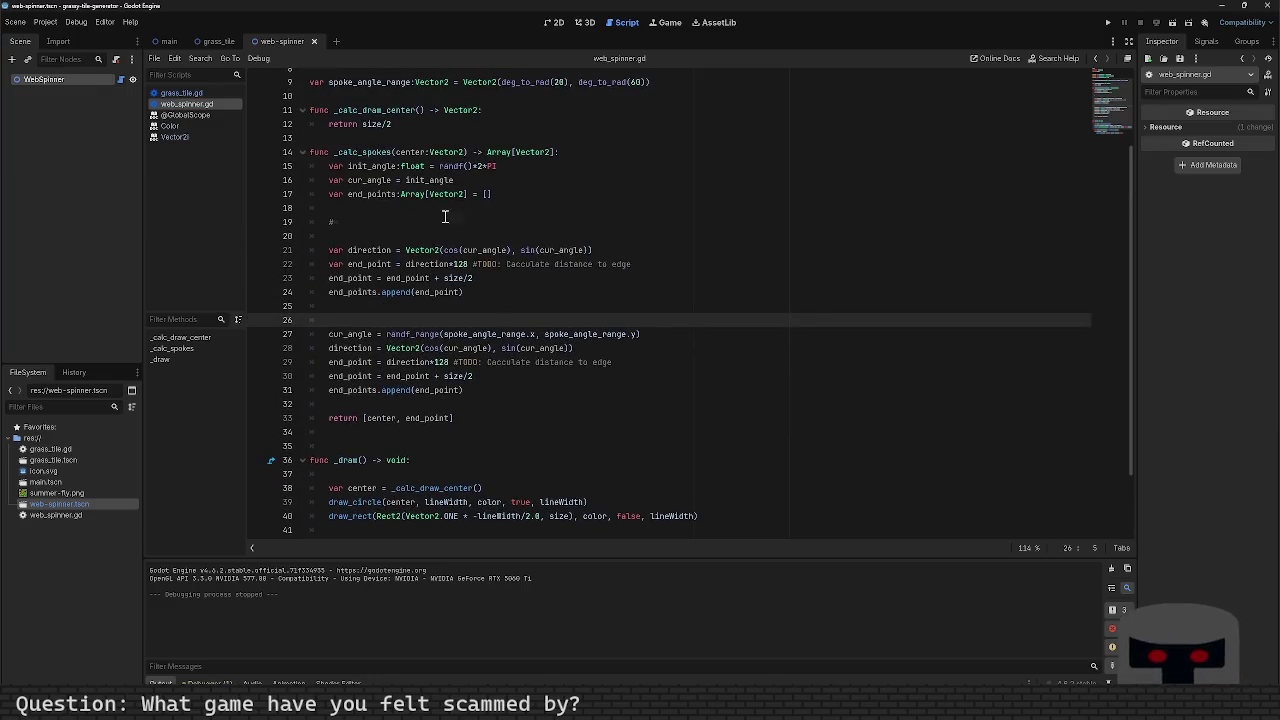
pyautogui.doubleClick(408, 376)
pyautogui.click(413, 366)
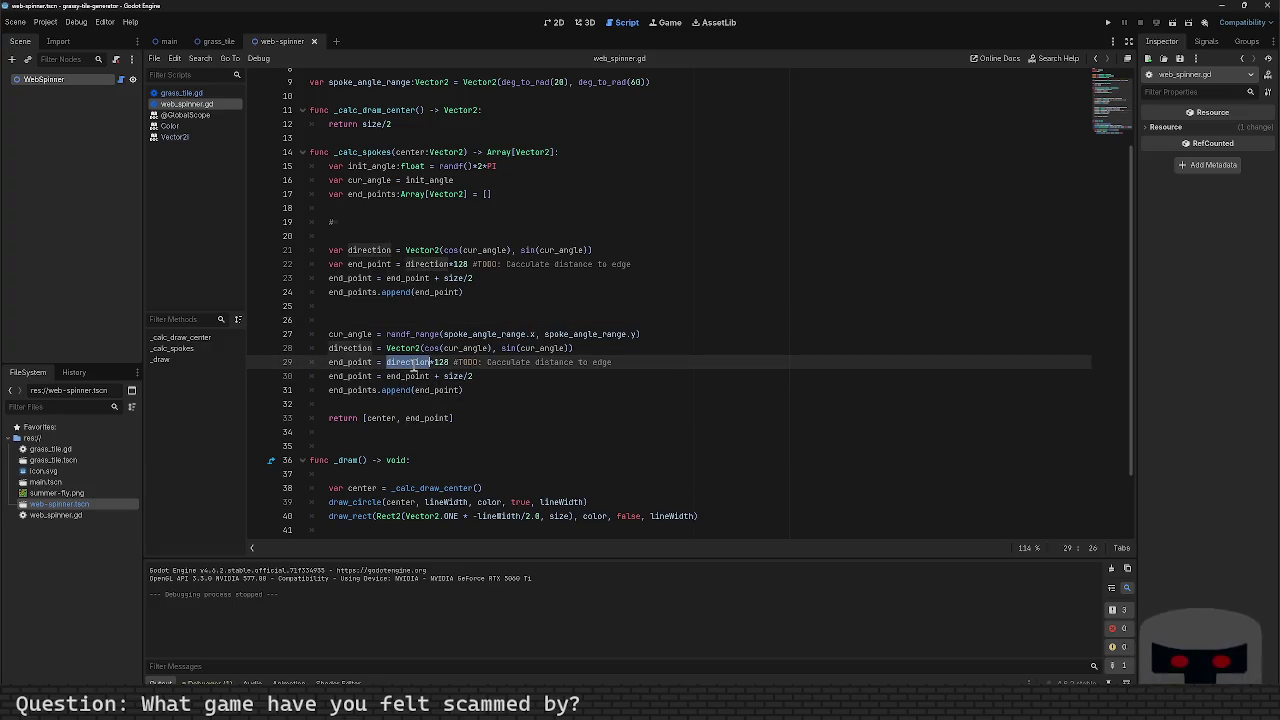
pyautogui.doubleClick(405, 350)
pyautogui.doubleClick(408, 334)
pyautogui.click(407, 321)
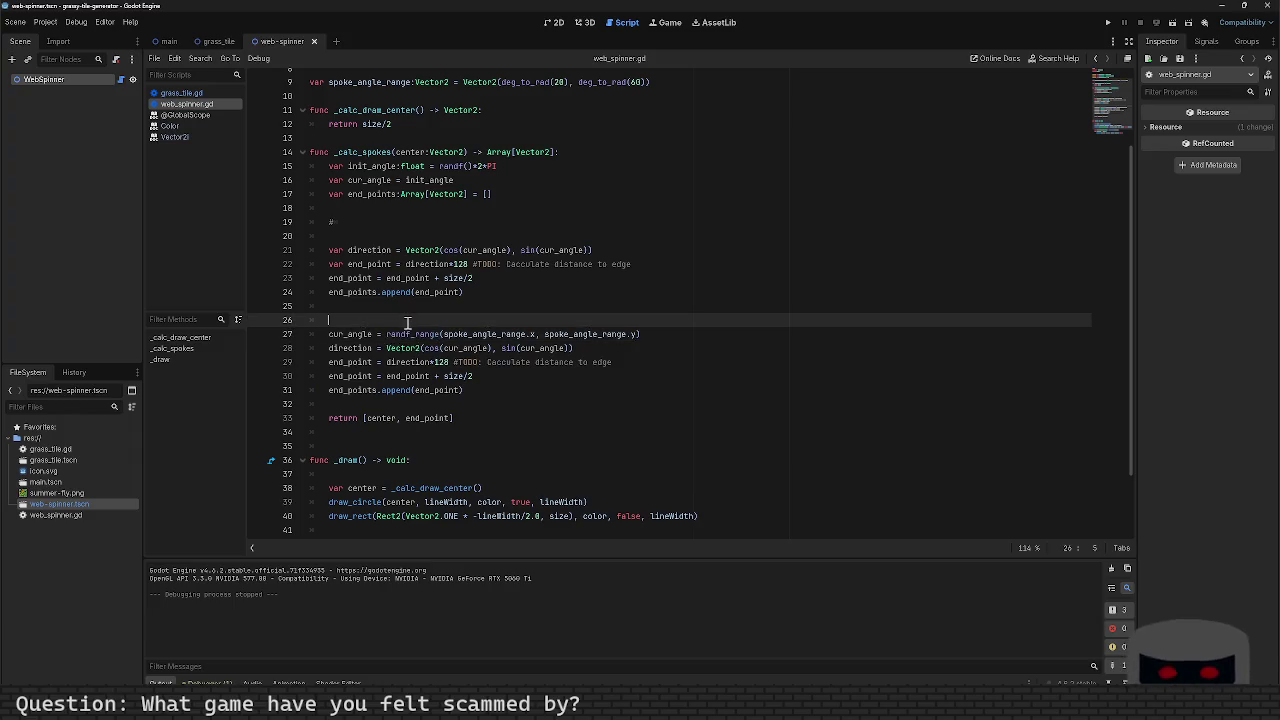
# Step: Replace init_angle on line 16 with 0, run the scene, and close the game window
pyautogui.doubleClick(428, 180)
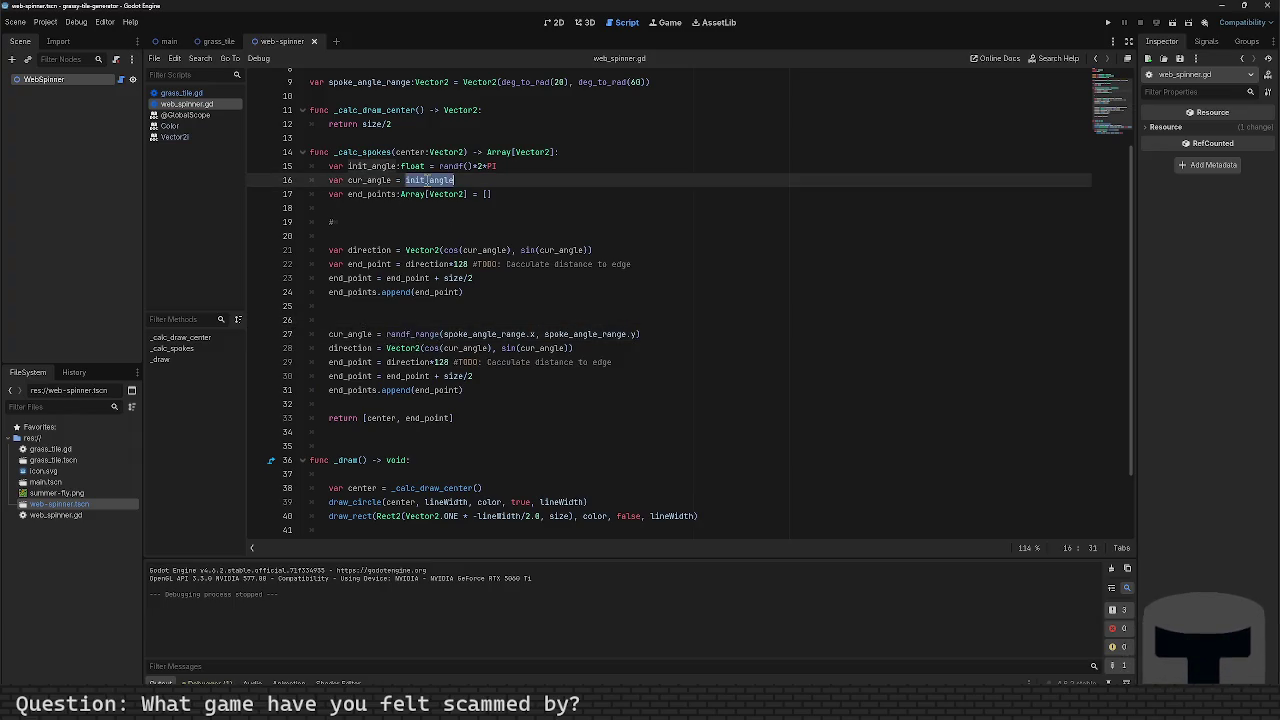
pyautogui.write('0')
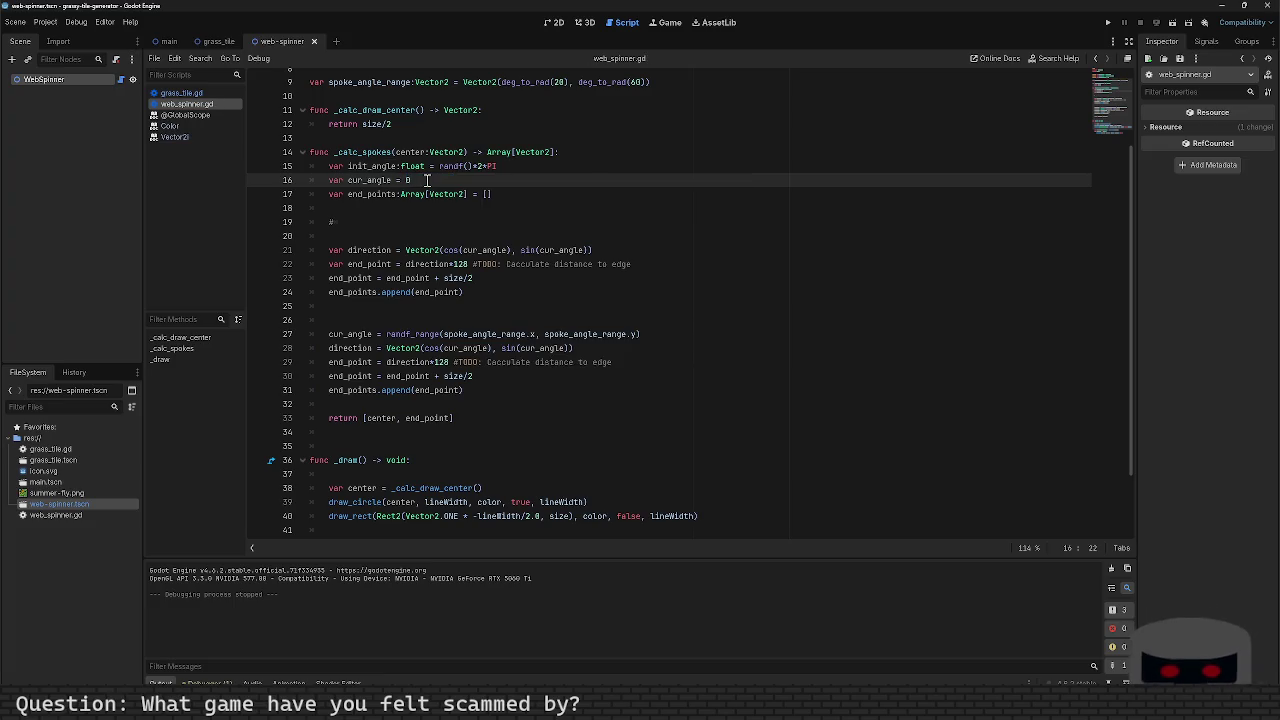
pyautogui.scroll(1, 401, 330)
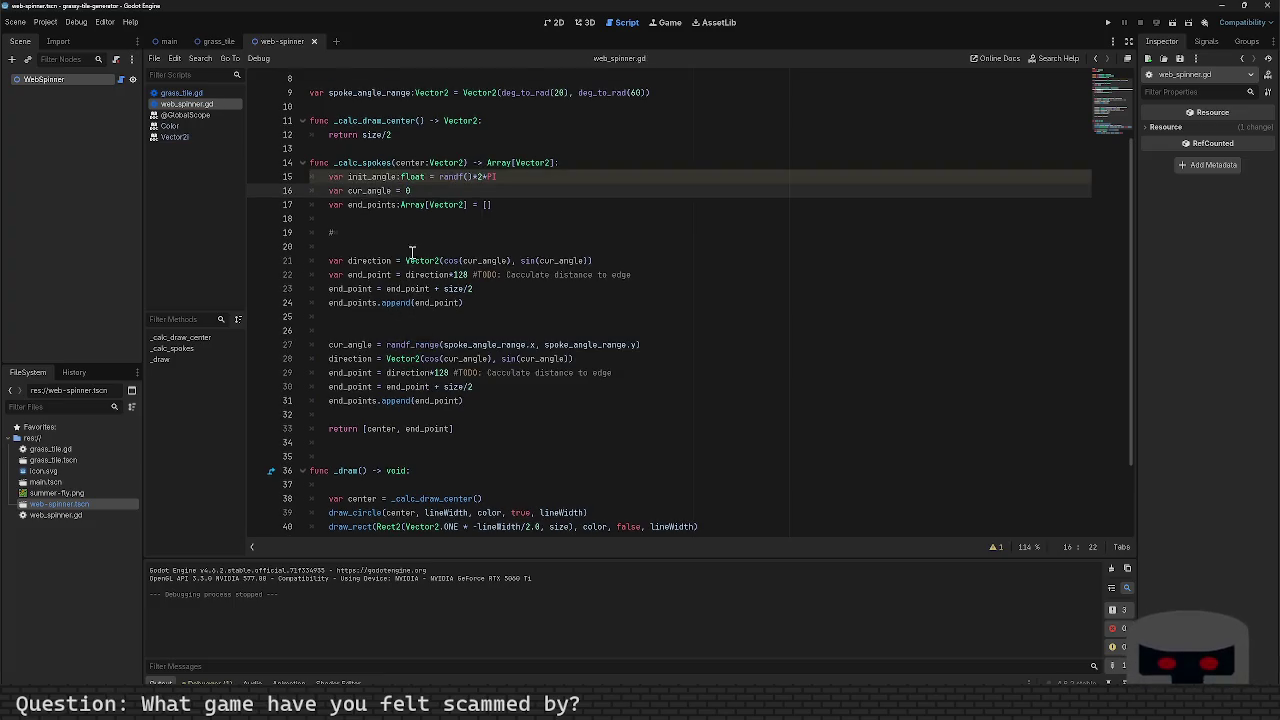
pyautogui.press('F5')
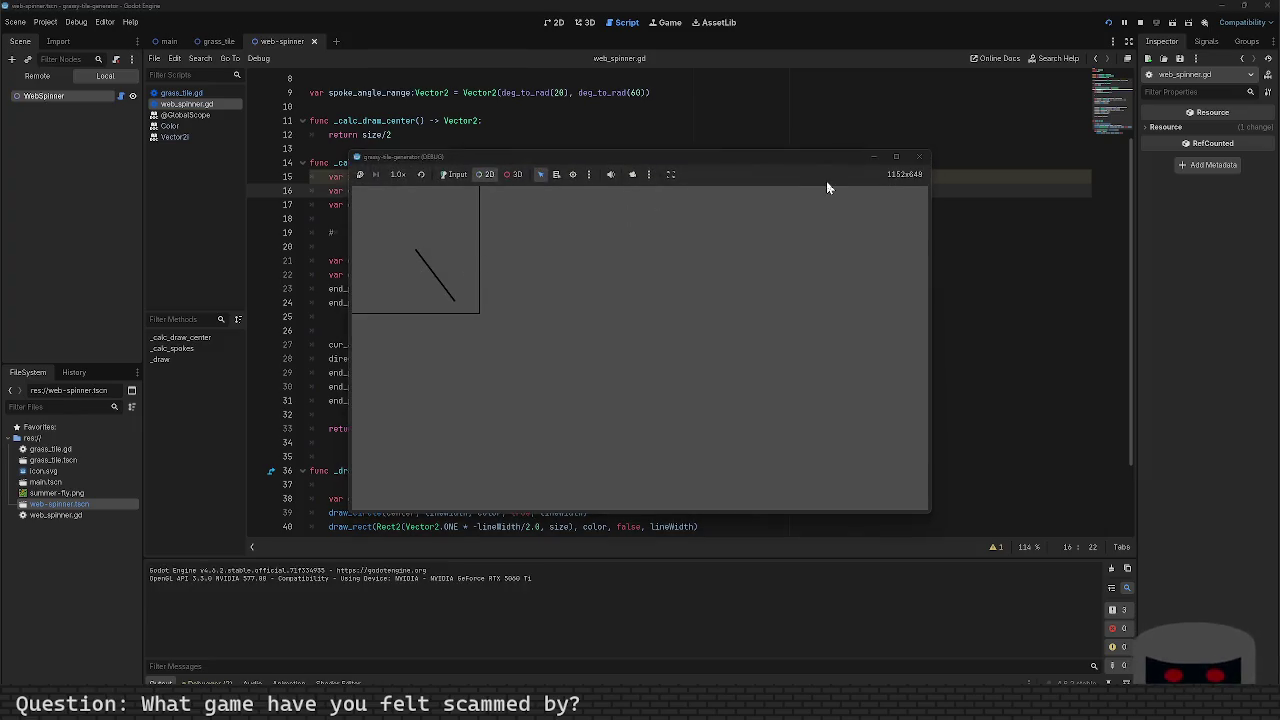
pyautogui.click(920, 159)
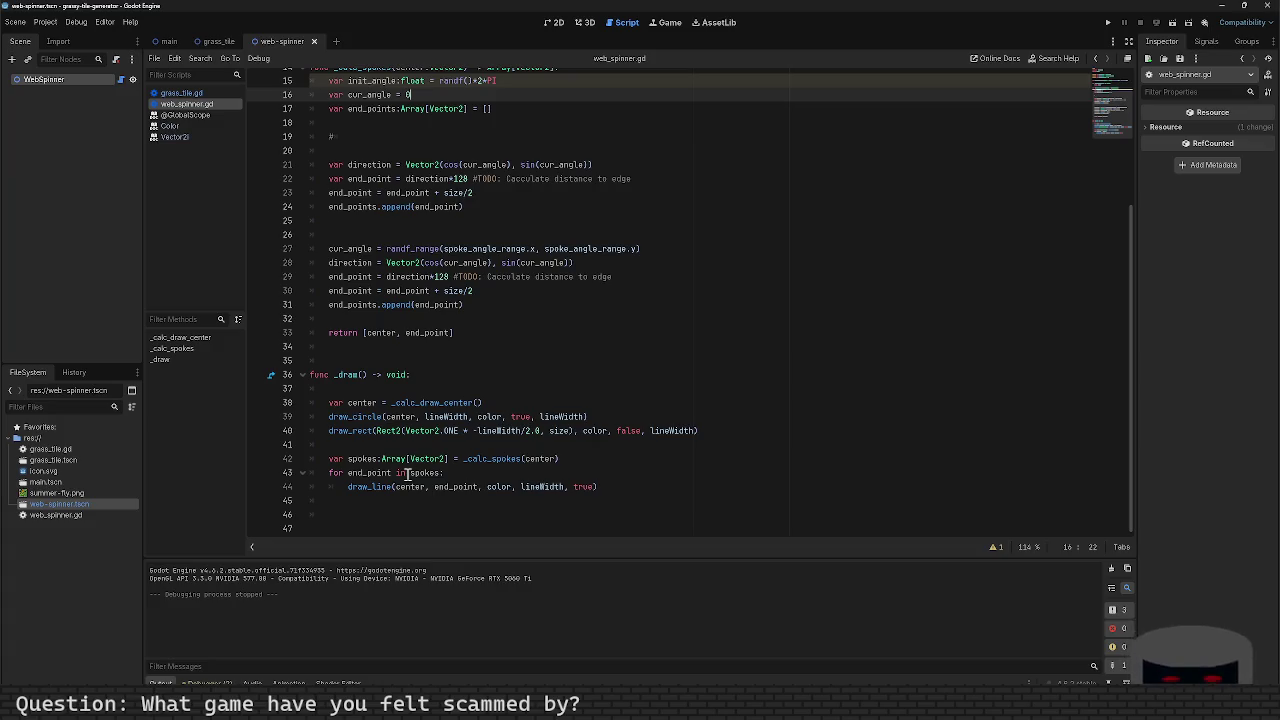
# Step: Insert print("drawing line from: ", center, " to ", end_point) at the top of the spoke loop and save
pyautogui.click(463, 476)
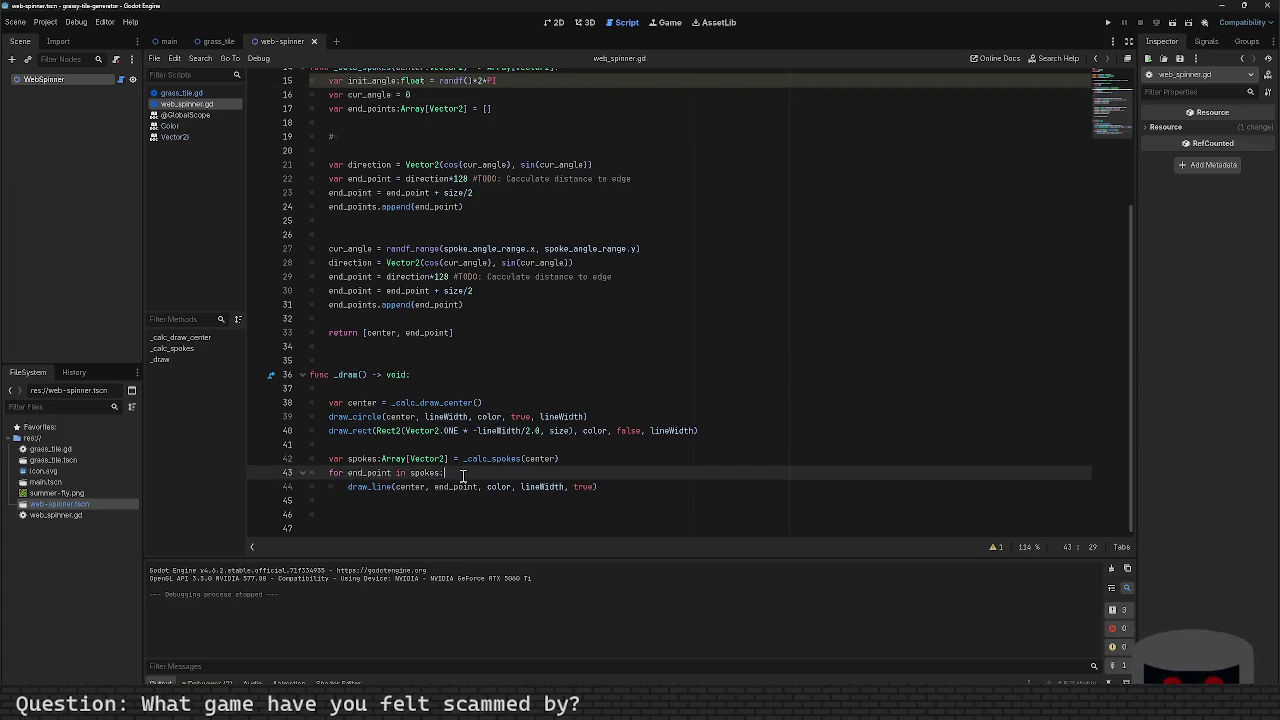
pyautogui.press('Return')
pyautogui.write('print("draw')
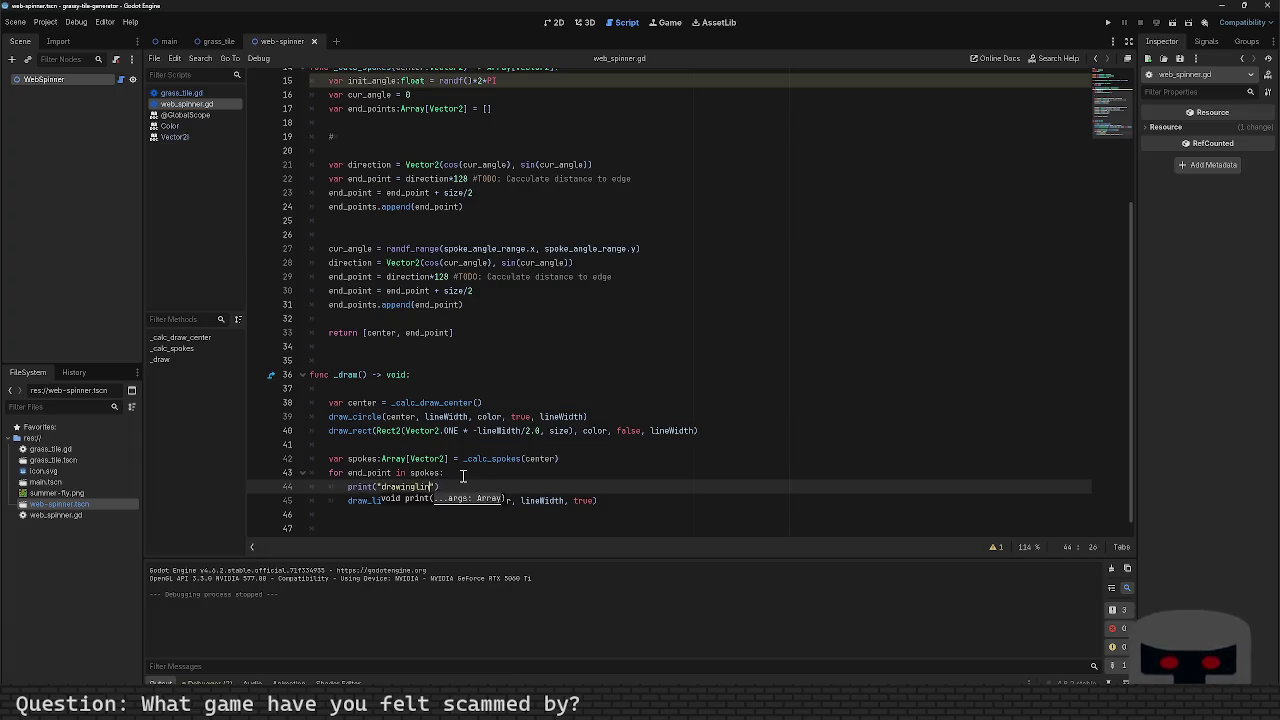
pyautogui.write('ing line form')
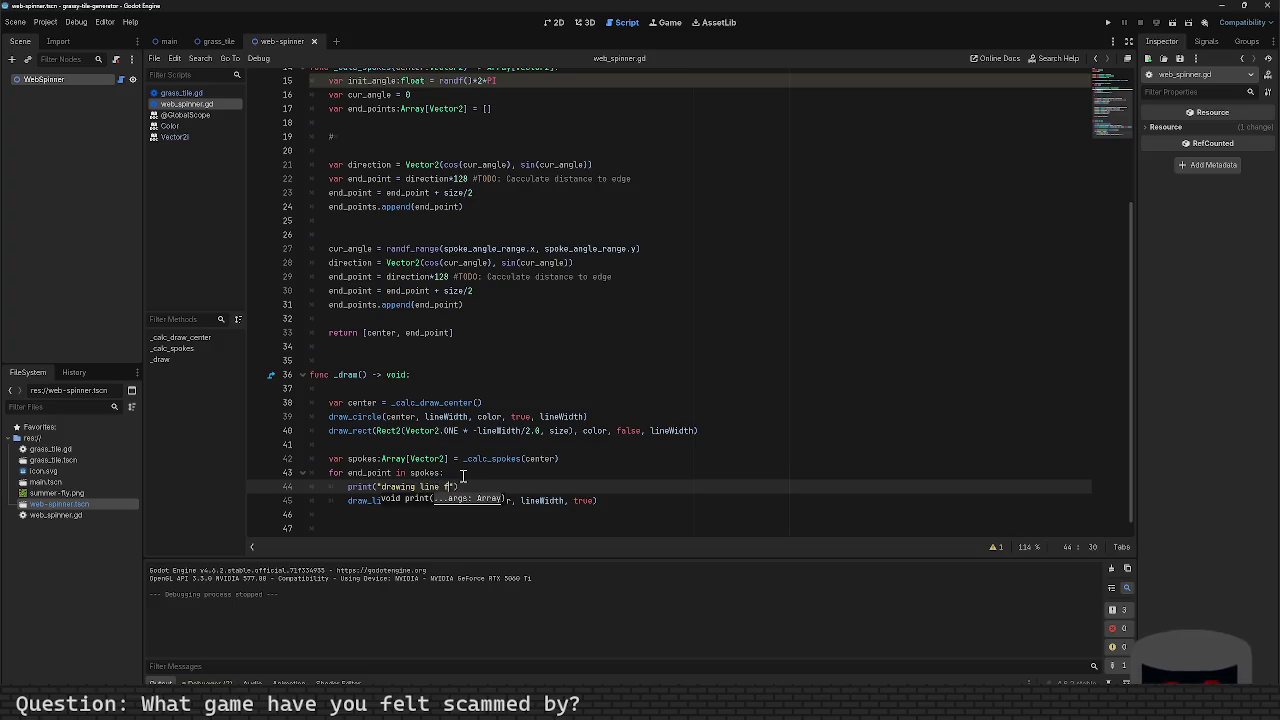
pyautogui.scroll(4, 463, 475)
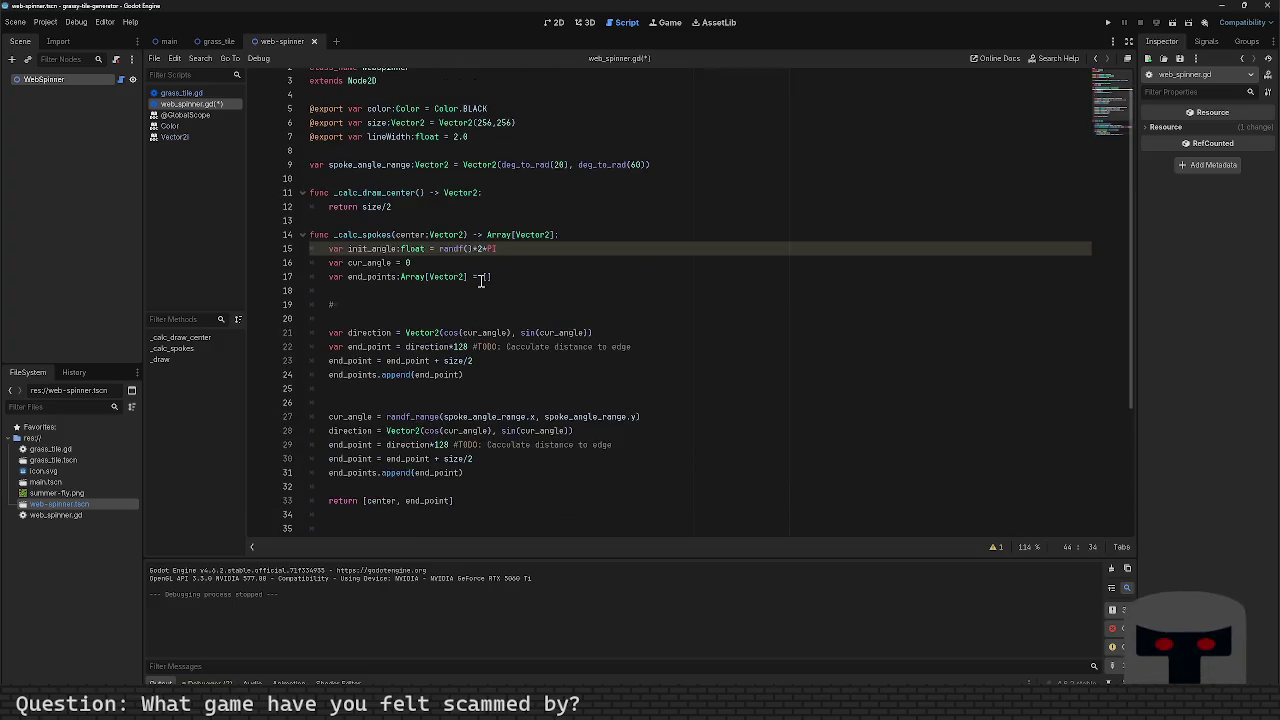
pyautogui.scroll(-4, 484, 280)
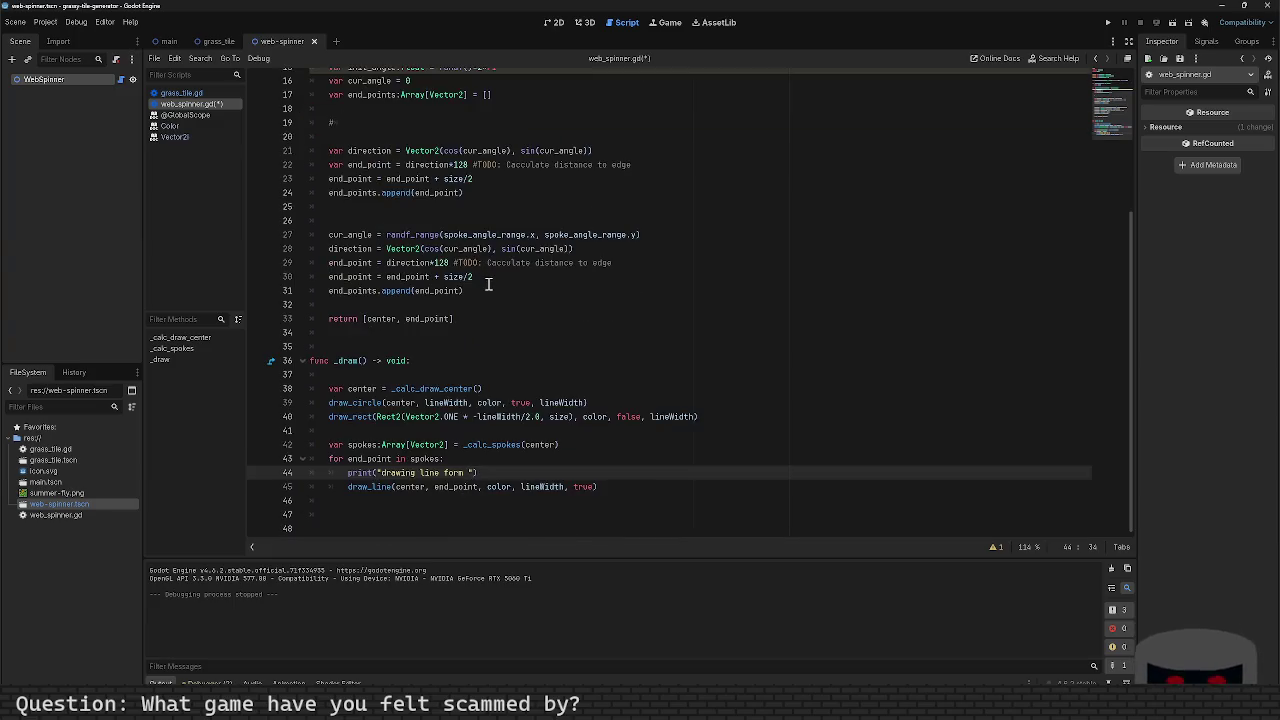
pyautogui.press('BackSpace')
pyautogui.press('BackSpace')
pyautogui.press('BackSpace')
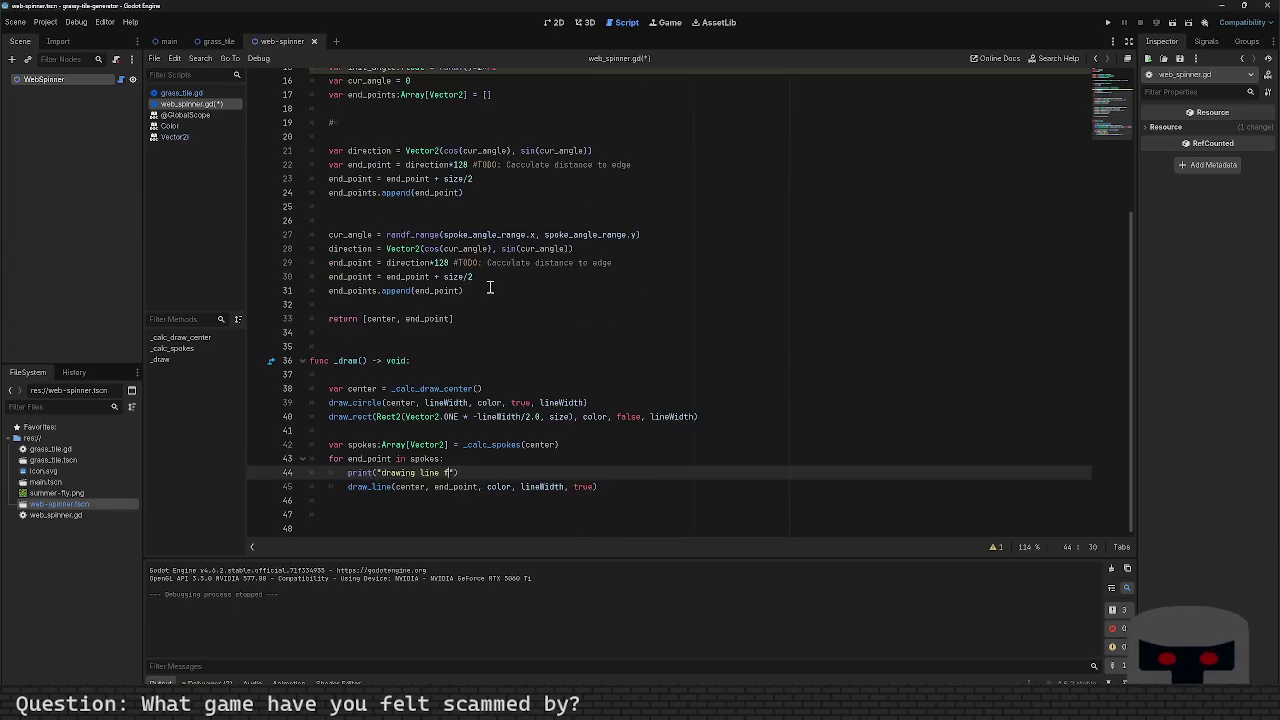
pyautogui.write('rom')
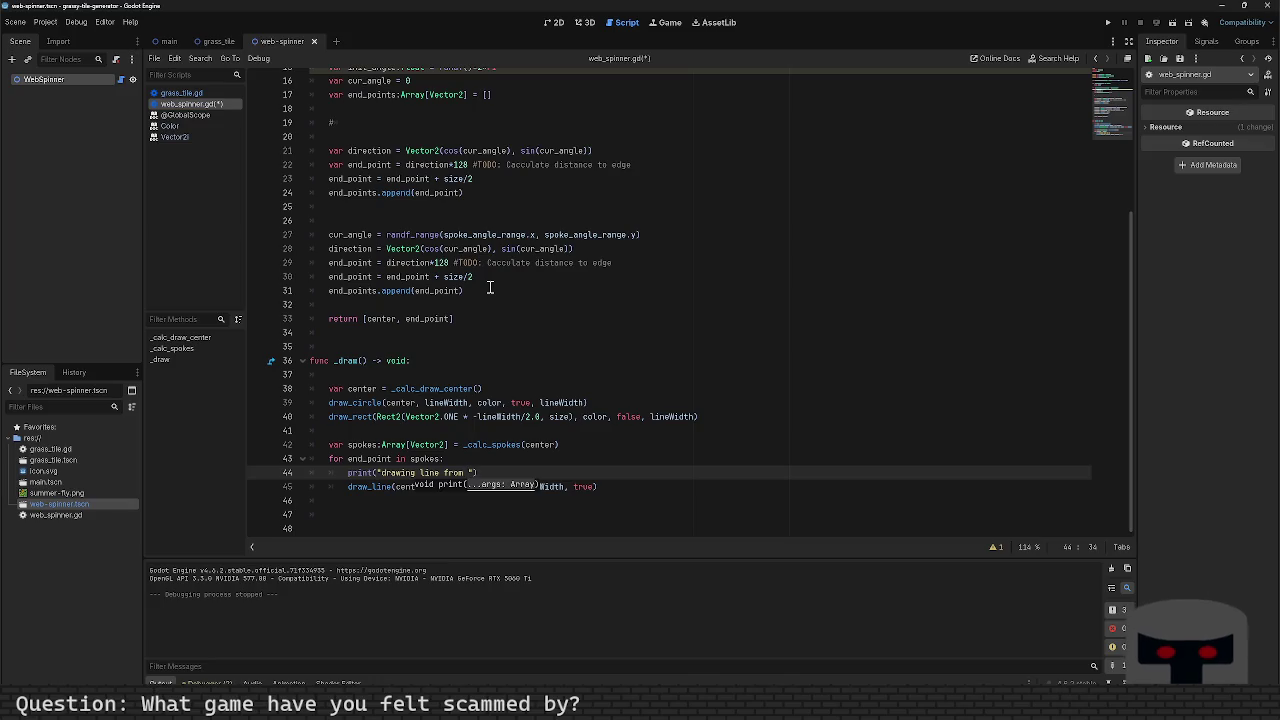
pyautogui.press('BackSpace')
pyautogui.write(': " cnet')
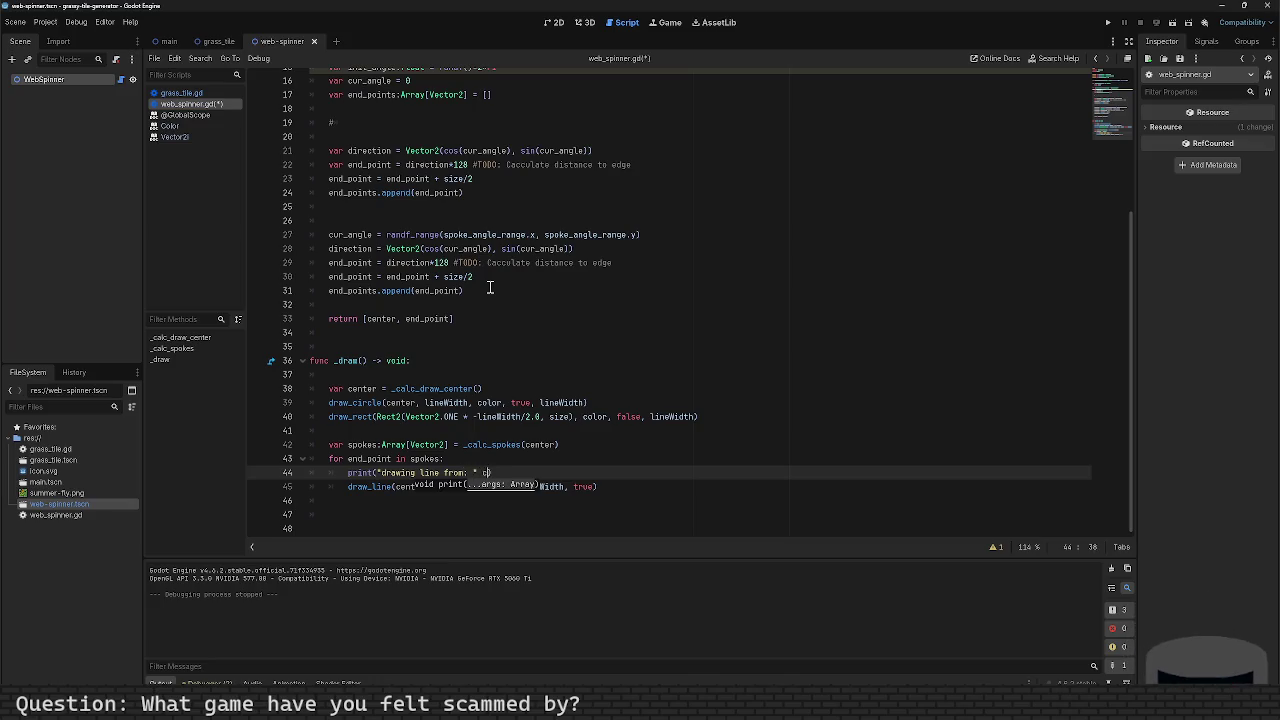
pyautogui.press('BackSpace')
pyautogui.press('BackSpace')
pyautogui.press('BackSpace')
pyautogui.write('ente')
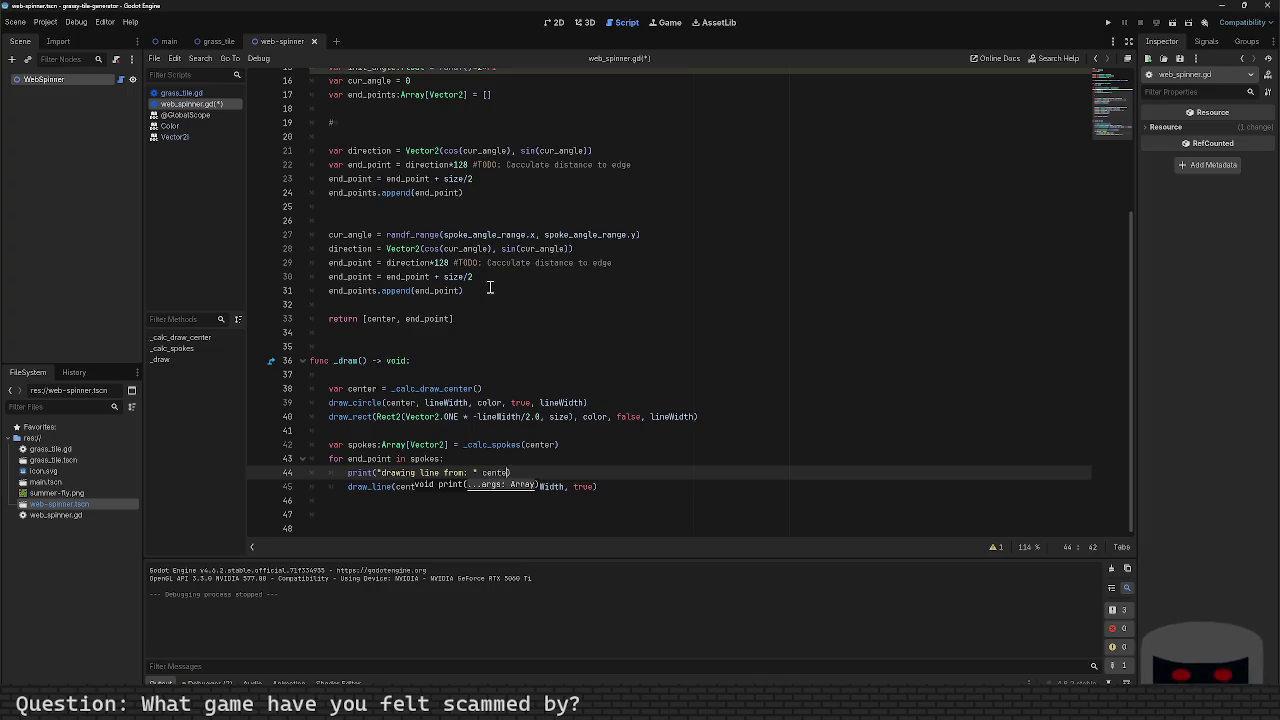
pyautogui.press('BackSpace')
pyautogui.press('BackSpace')
pyautogui.press('BackSpace')
pyautogui.write(', center, ')
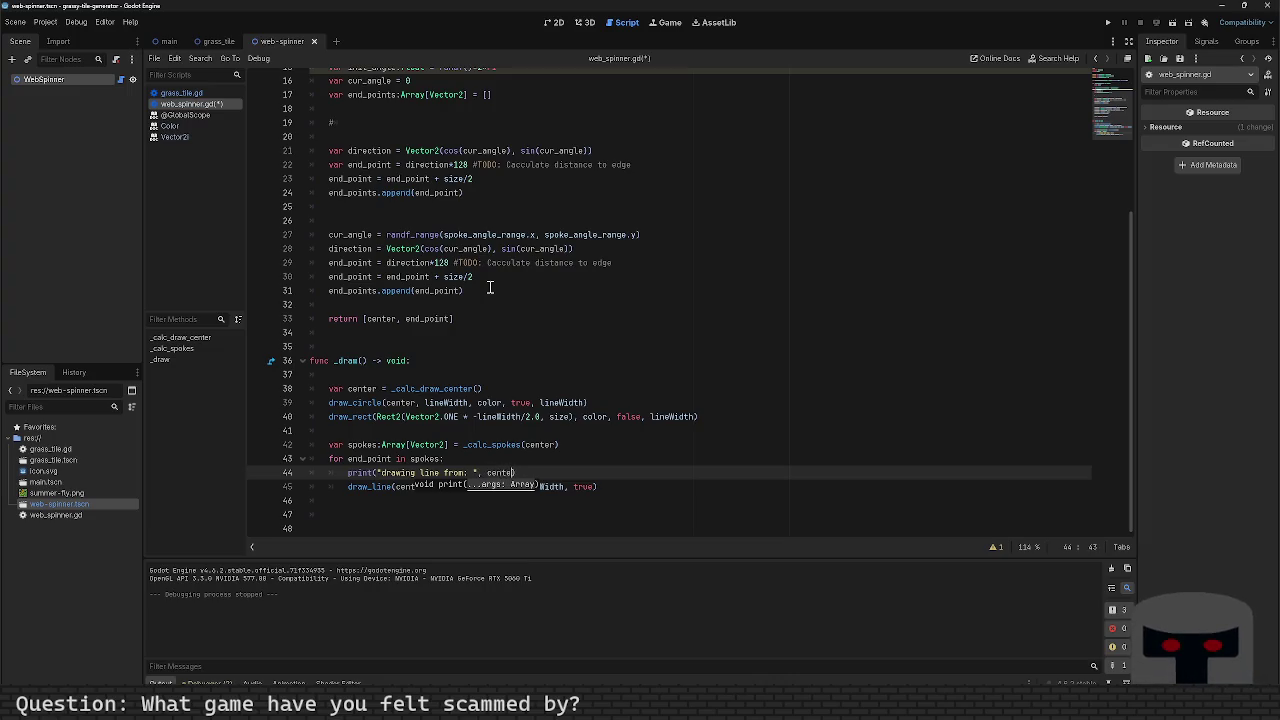
pyautogui.write('" ')
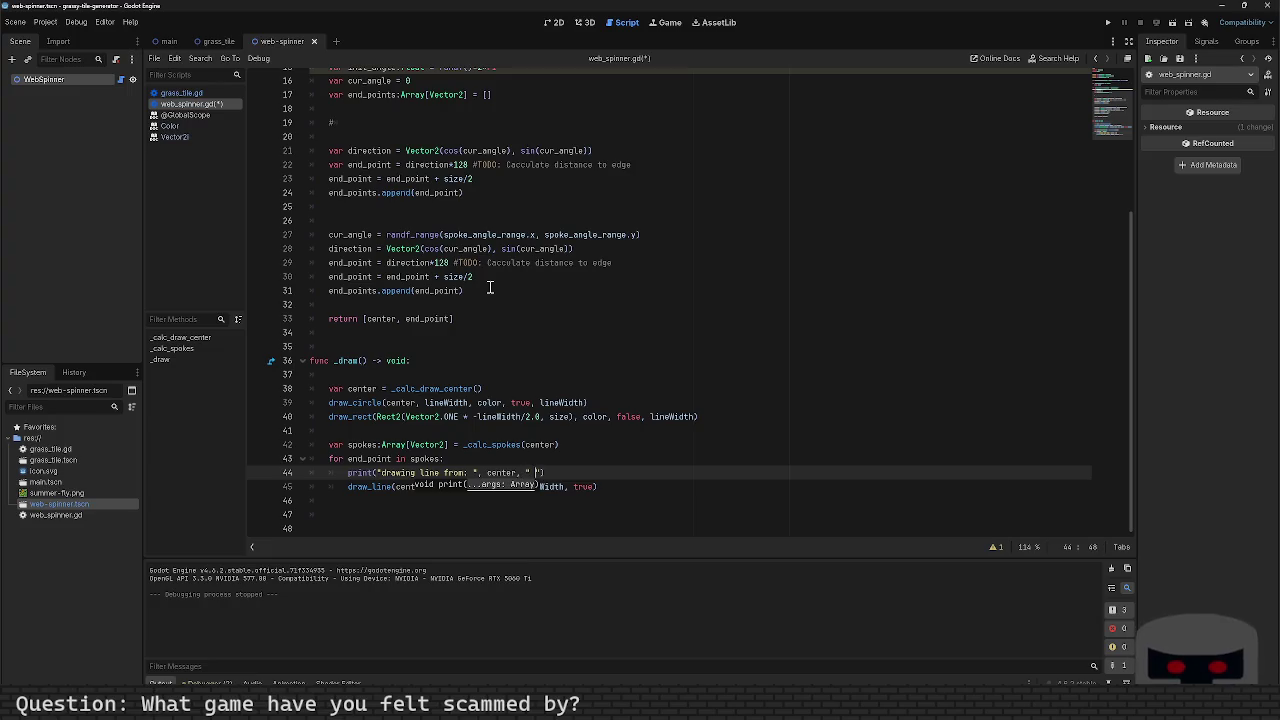
pyautogui.write('to')
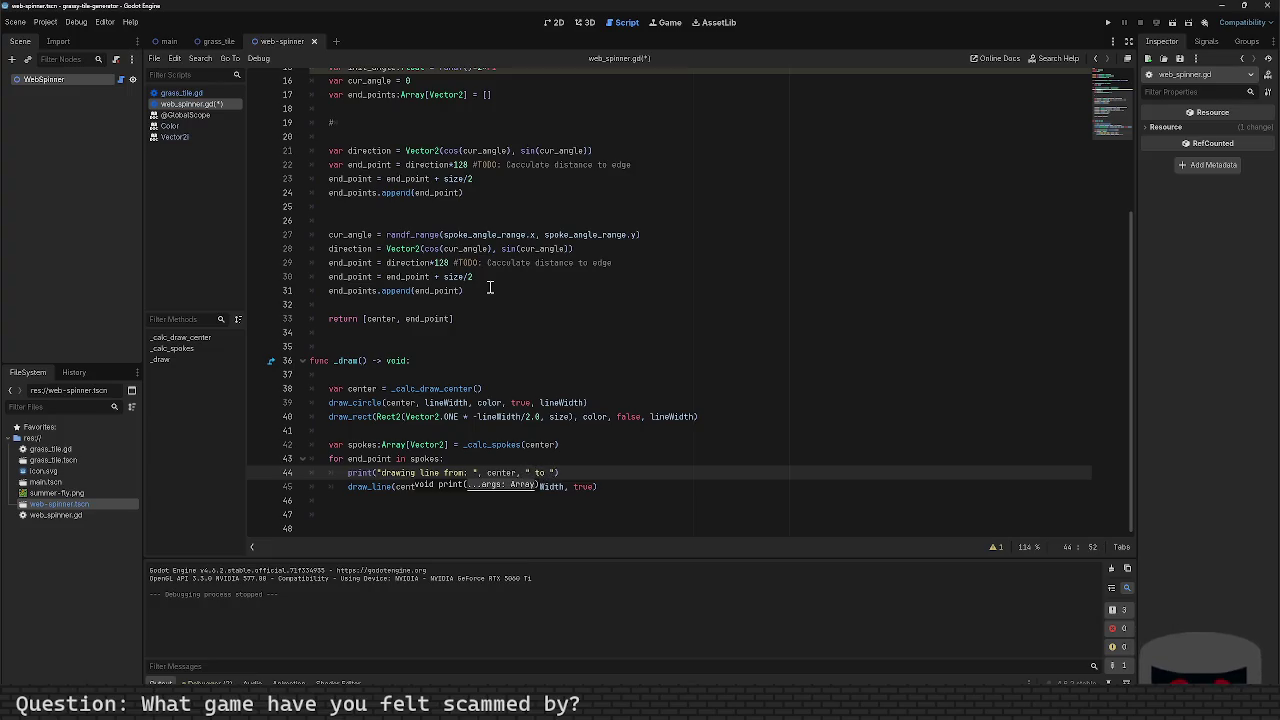
pyautogui.write(', ')
pyautogui.write('end_point)')
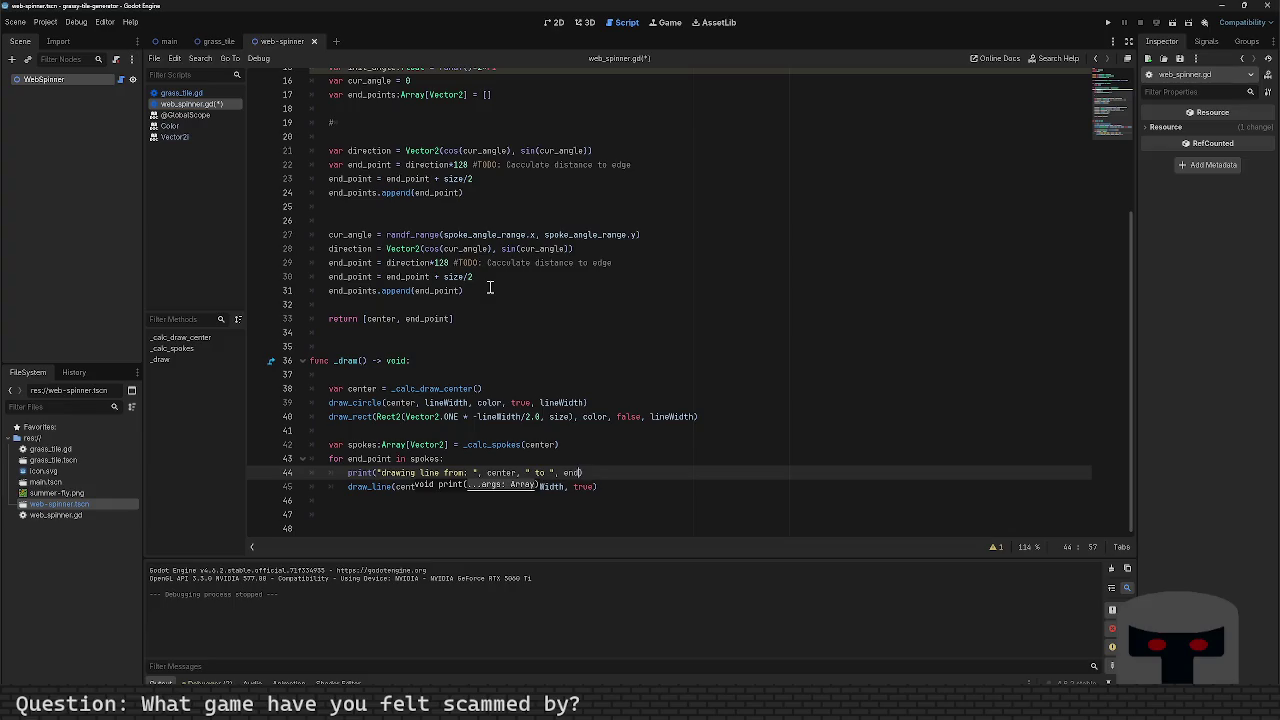
pyautogui.hotkey('ctrl', 's')
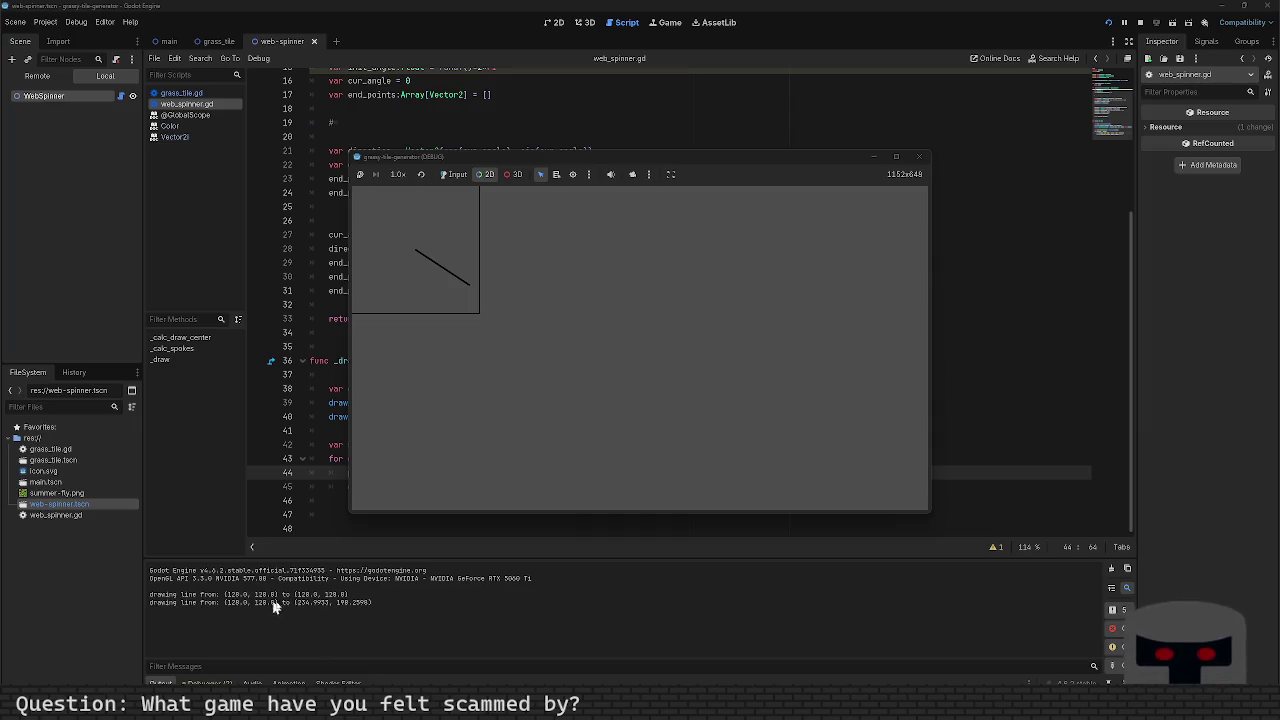
# Step: Close the game window and inspect end_point and end_points on lines 23–24
pyautogui.click(919, 157)
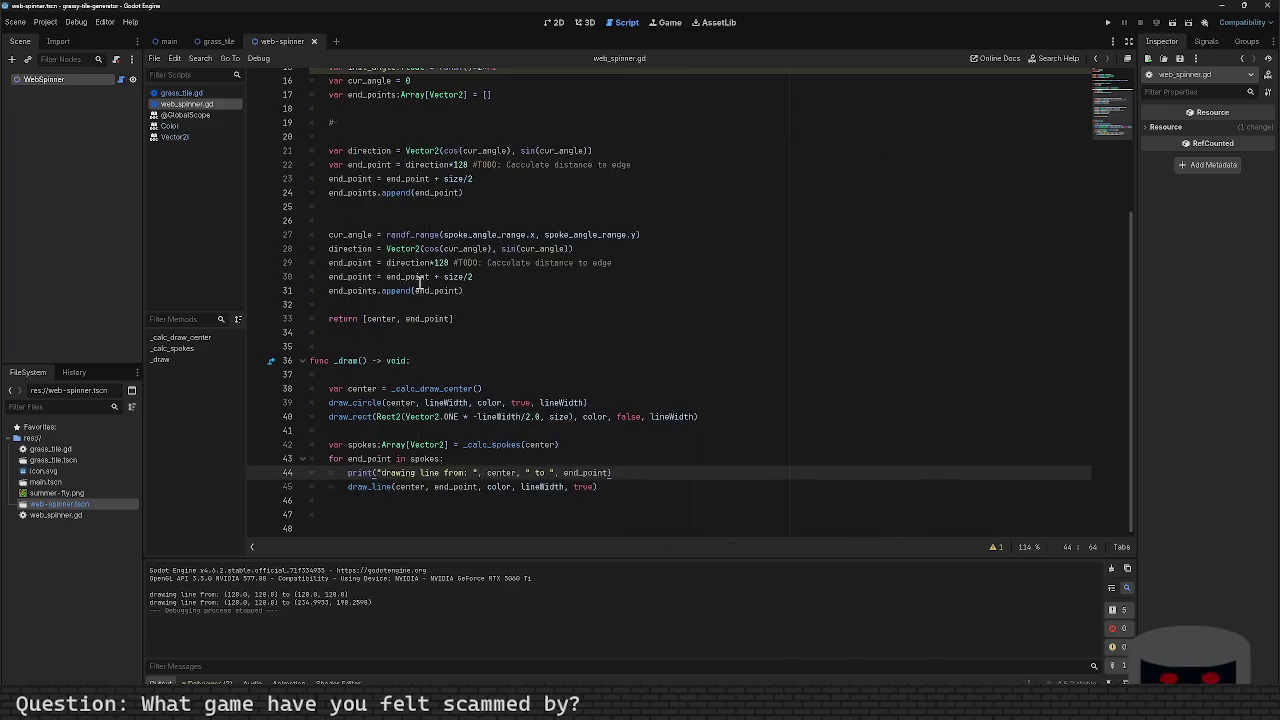
pyautogui.click(517, 179)
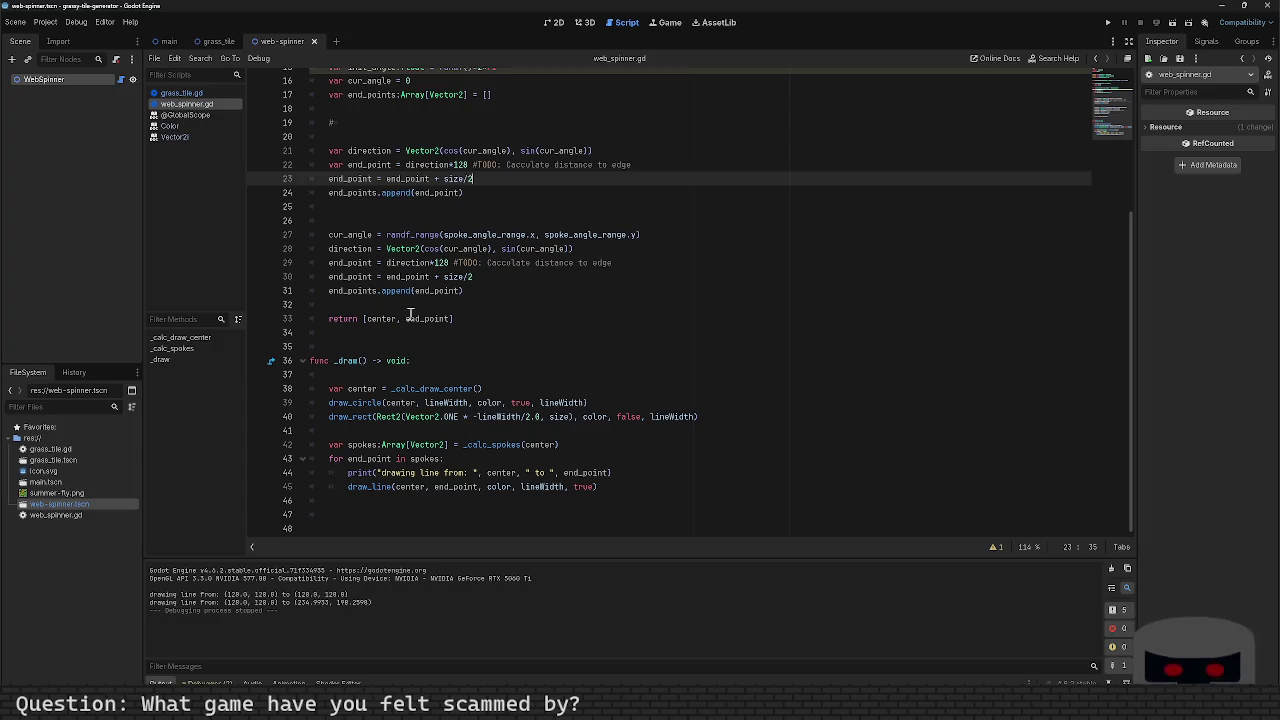
pyautogui.click(443, 193)
pyautogui.doubleClick(443, 193)
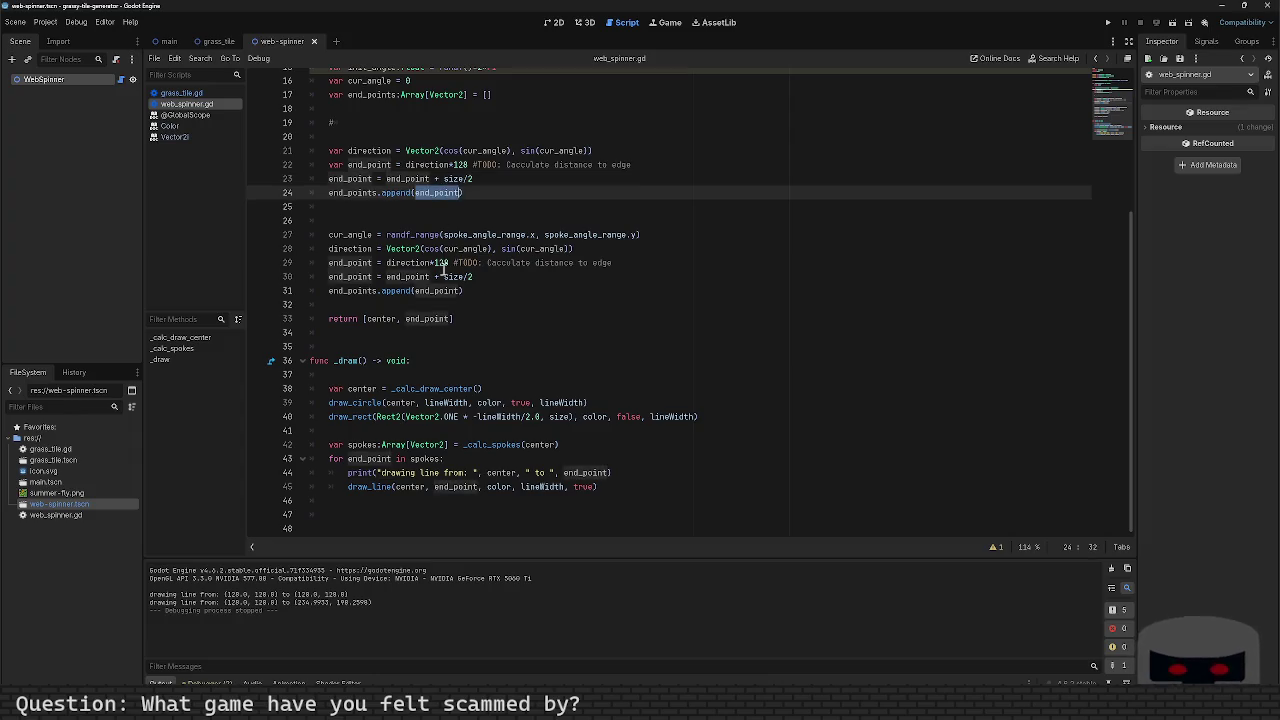
pyautogui.click(359, 192)
pyautogui.doubleClick(359, 192)
pyautogui.doubleClick(406, 179)
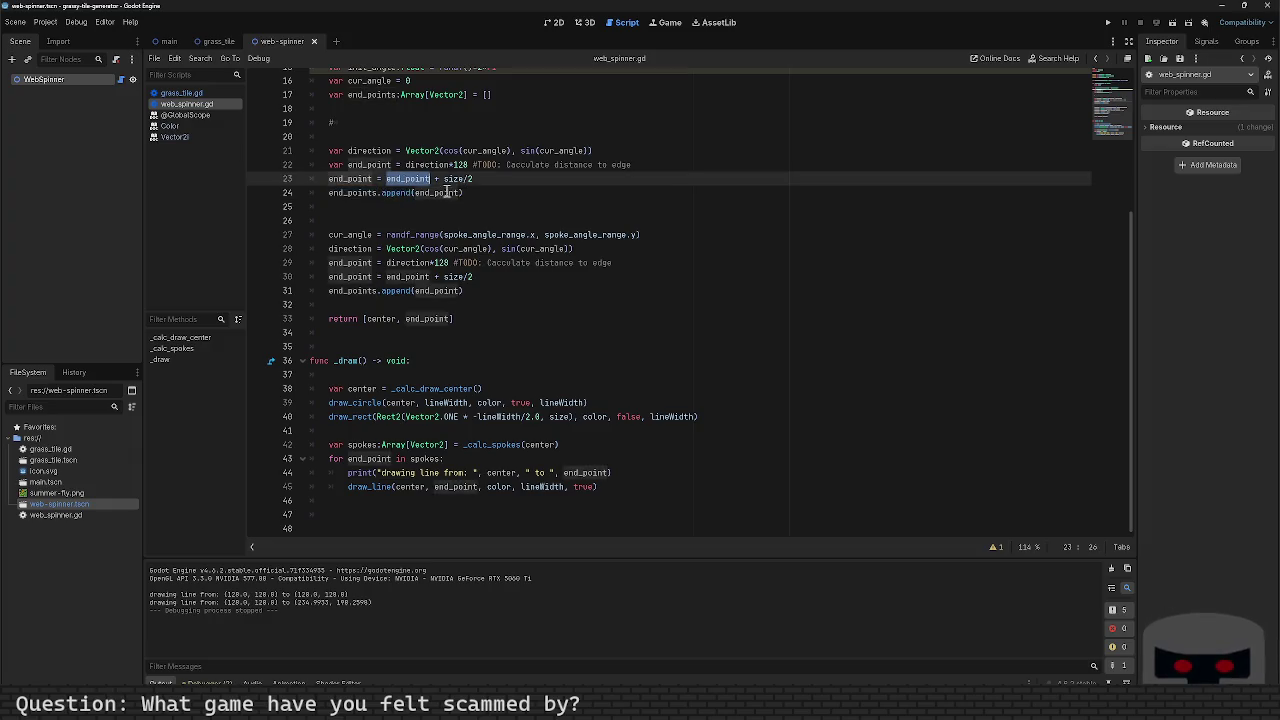
pyautogui.press('End')
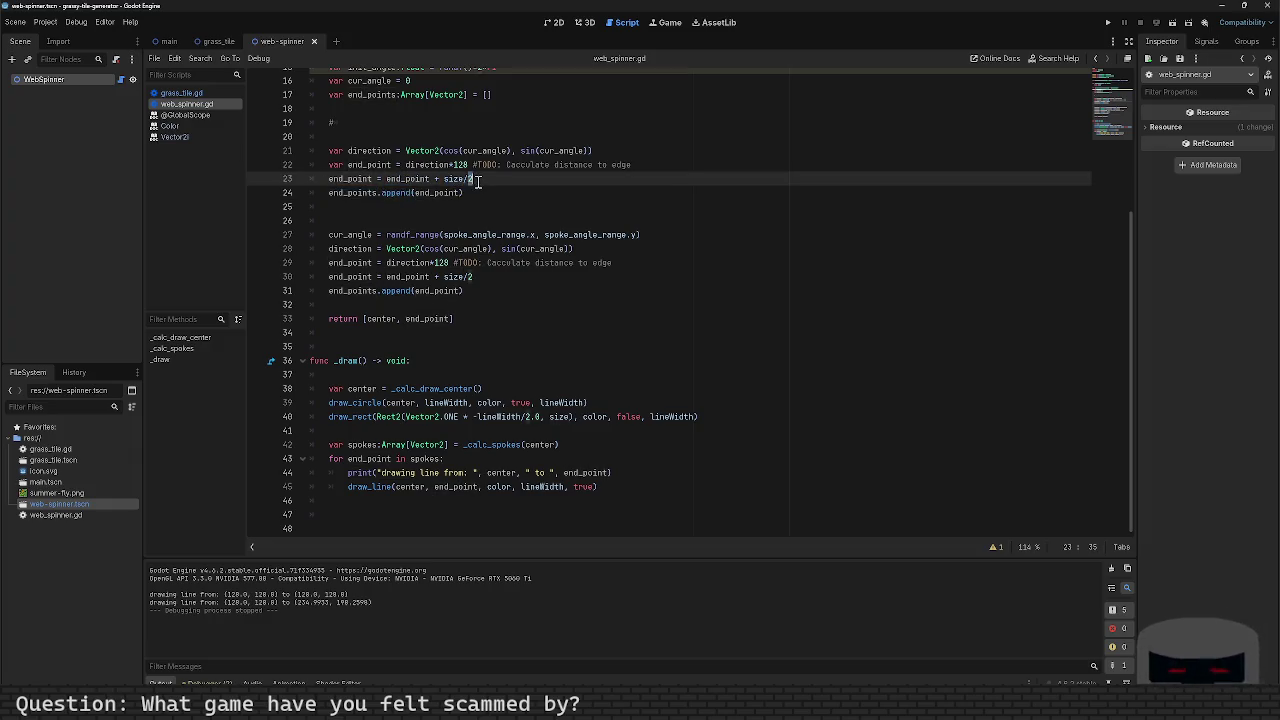
# Step: Highlight end_point and size on line 23 to review the size/2 offset calculation
pyautogui.doubleClick(422, 181)
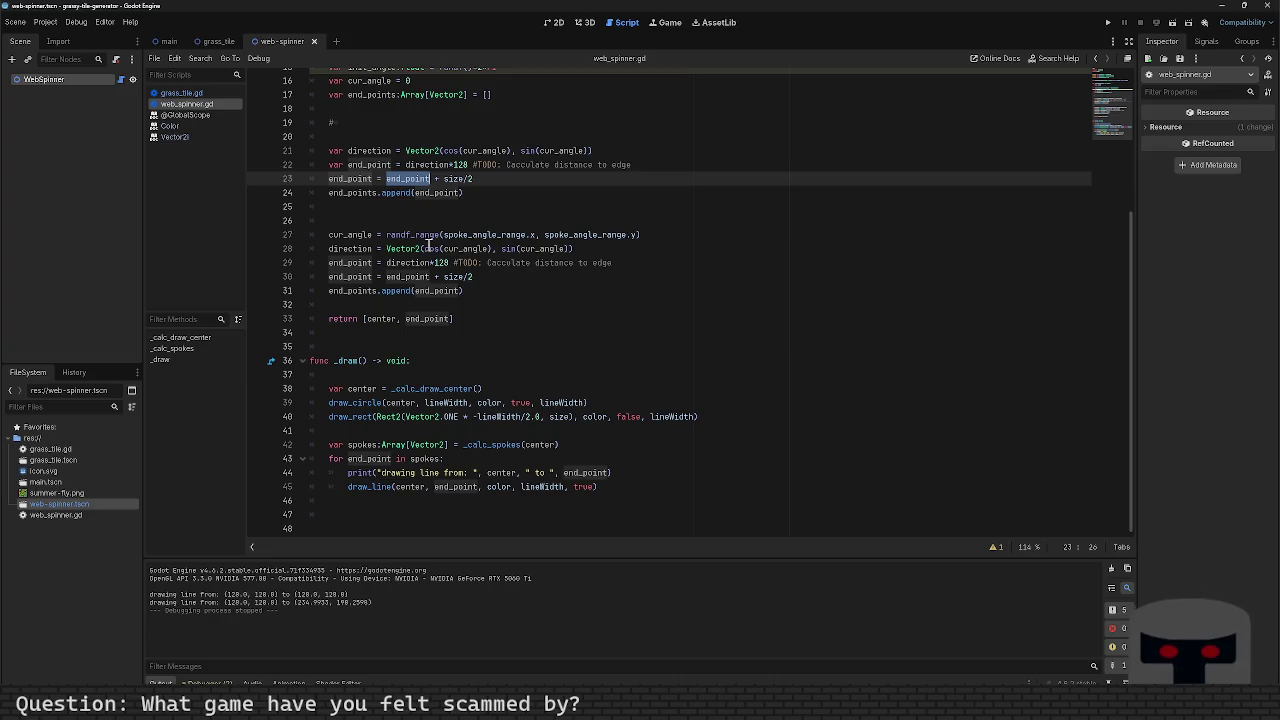
pyautogui.scroll(2, 430, 250)
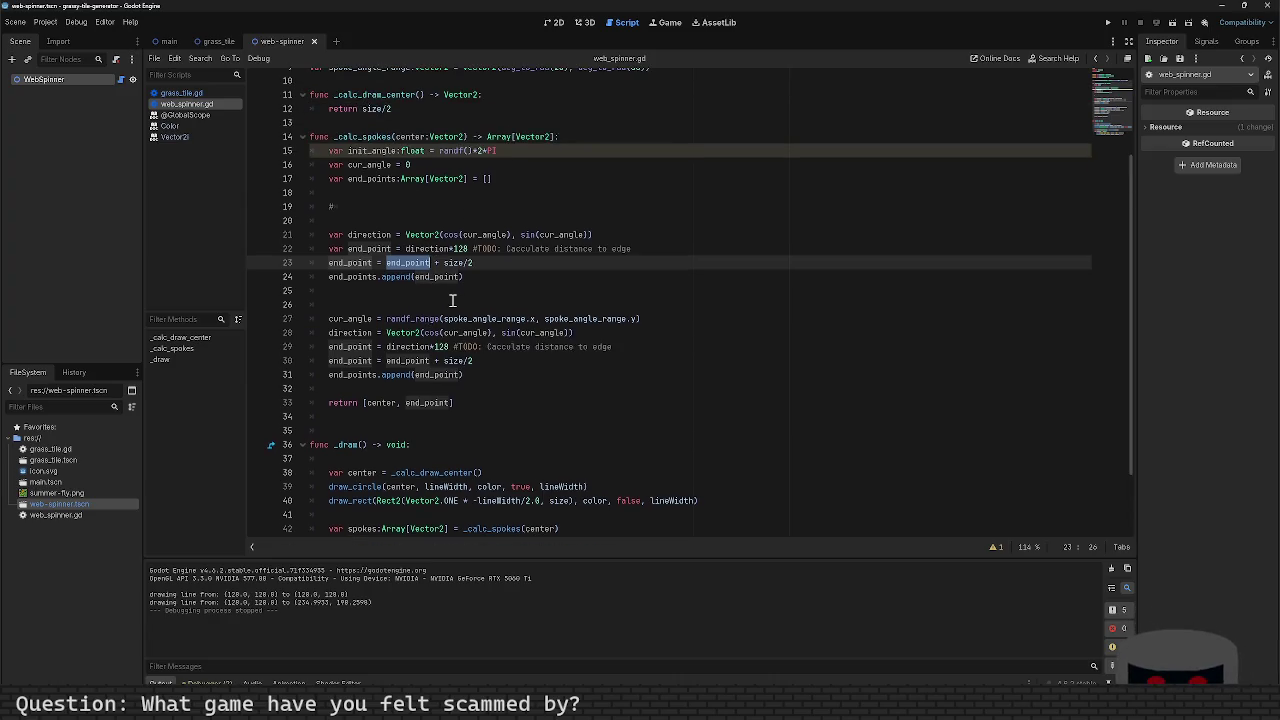
pyautogui.click(456, 265)
pyautogui.press('End')
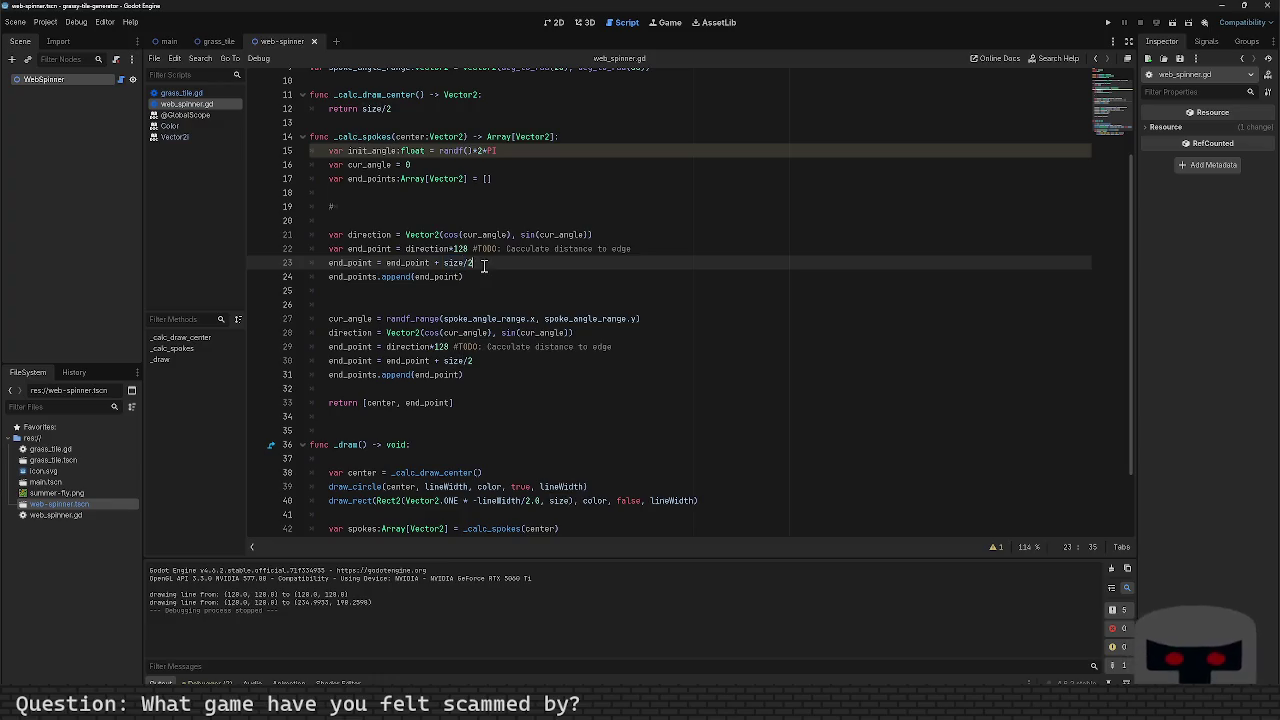
pyautogui.doubleClick(456, 263)
pyautogui.press('End')
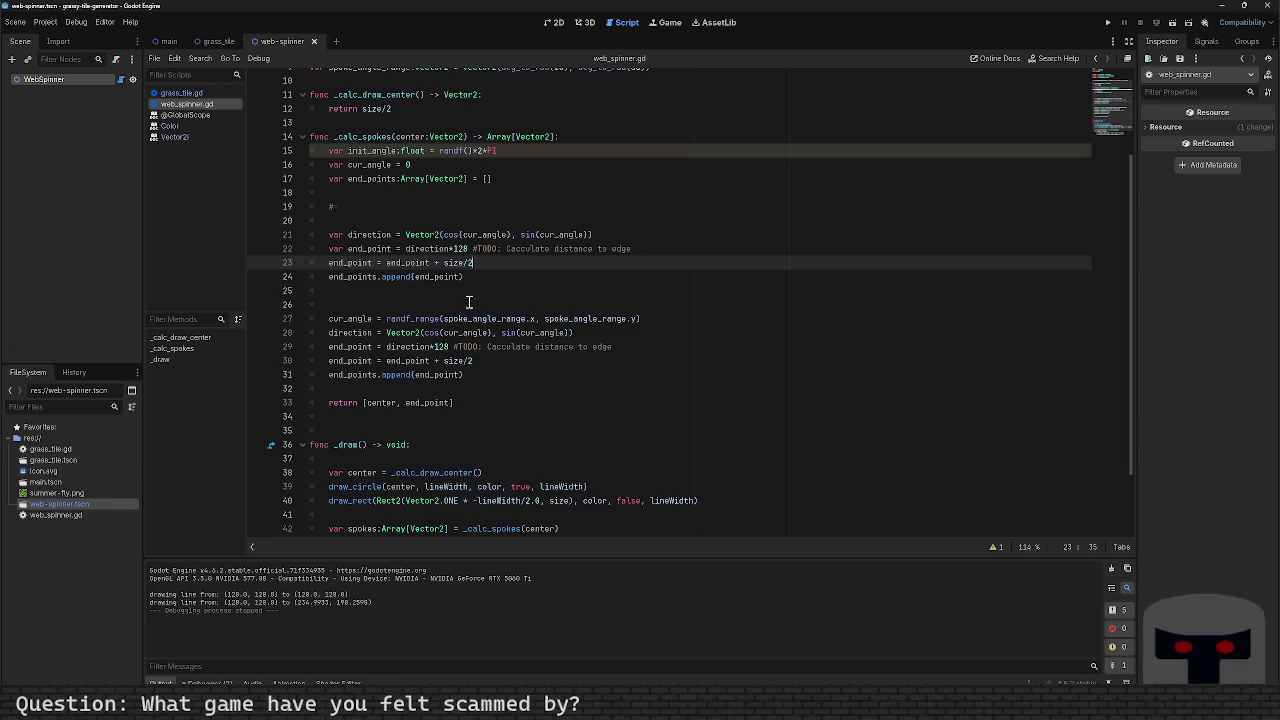
pyautogui.doubleClick(451, 265)
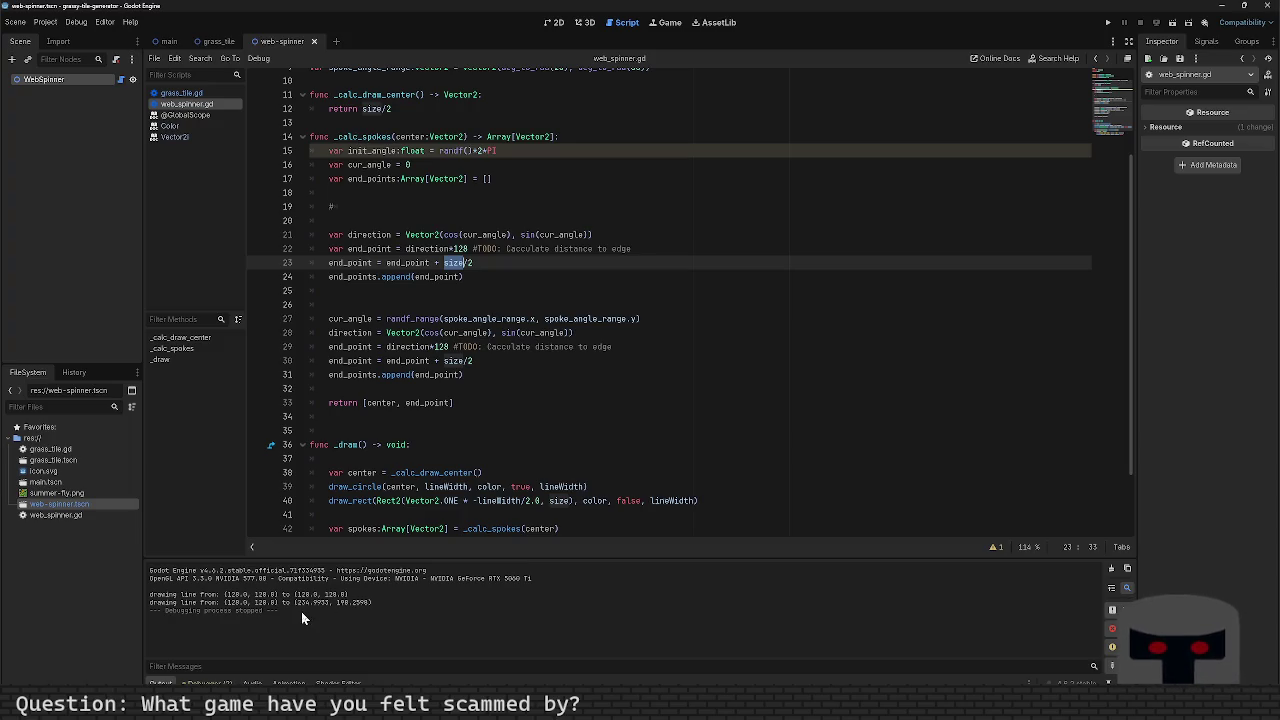
pyautogui.moveTo(400, 331)
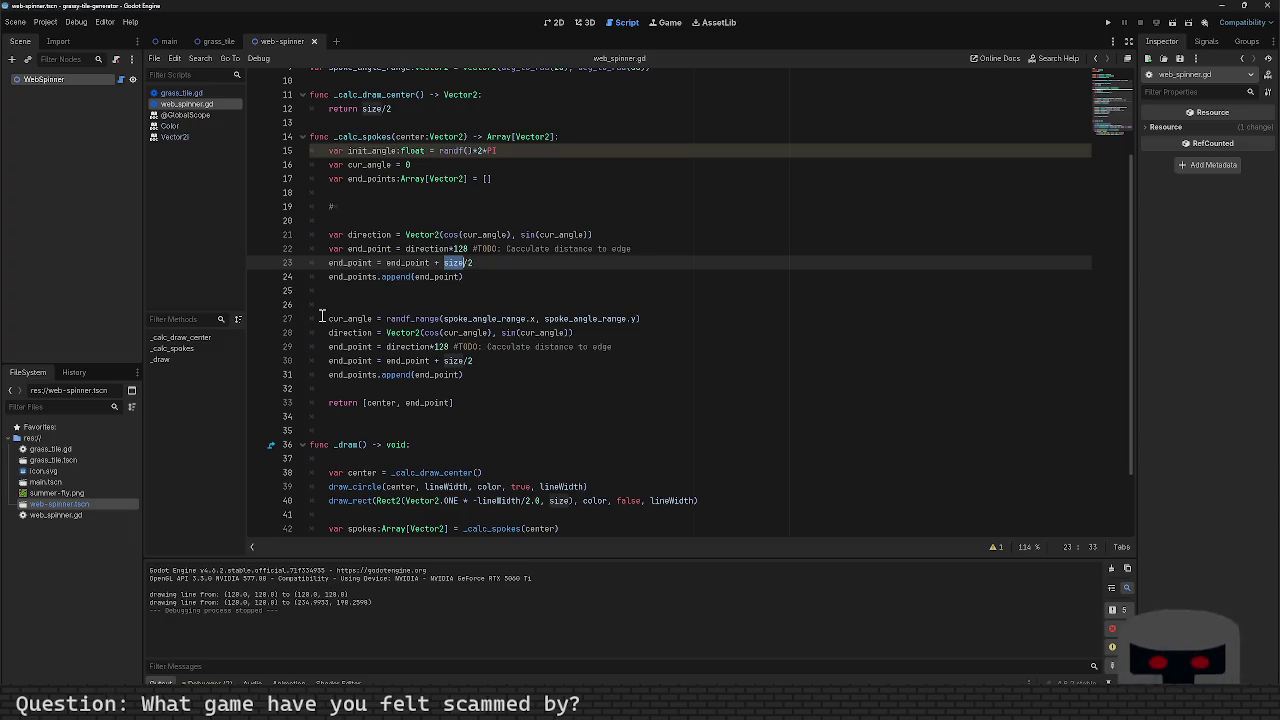
# Step: Comment out second-spoke lines 27–31 with Ctrl+K, run a test, and close the game window
pyautogui.moveTo(322, 318); pyautogui.dragTo(496, 375)
pyautogui.press('super')
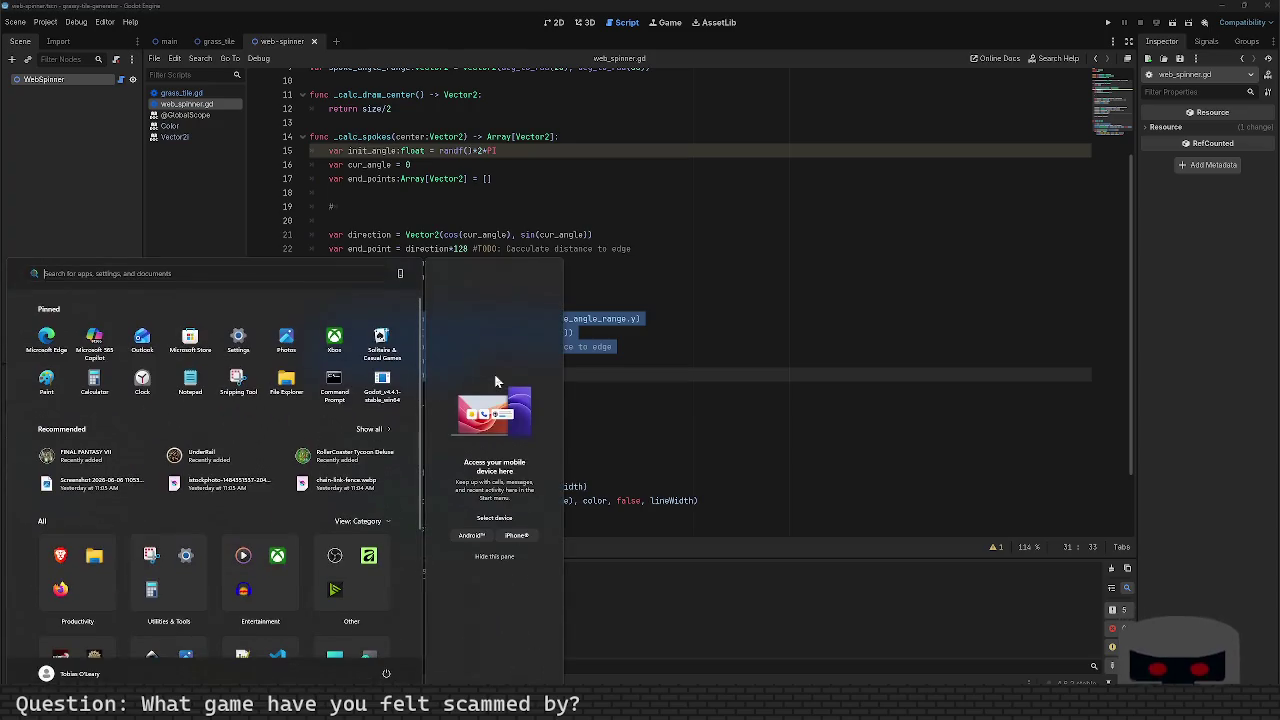
pyautogui.press('Escape')
pyautogui.hotkey('ctrl', 'k')
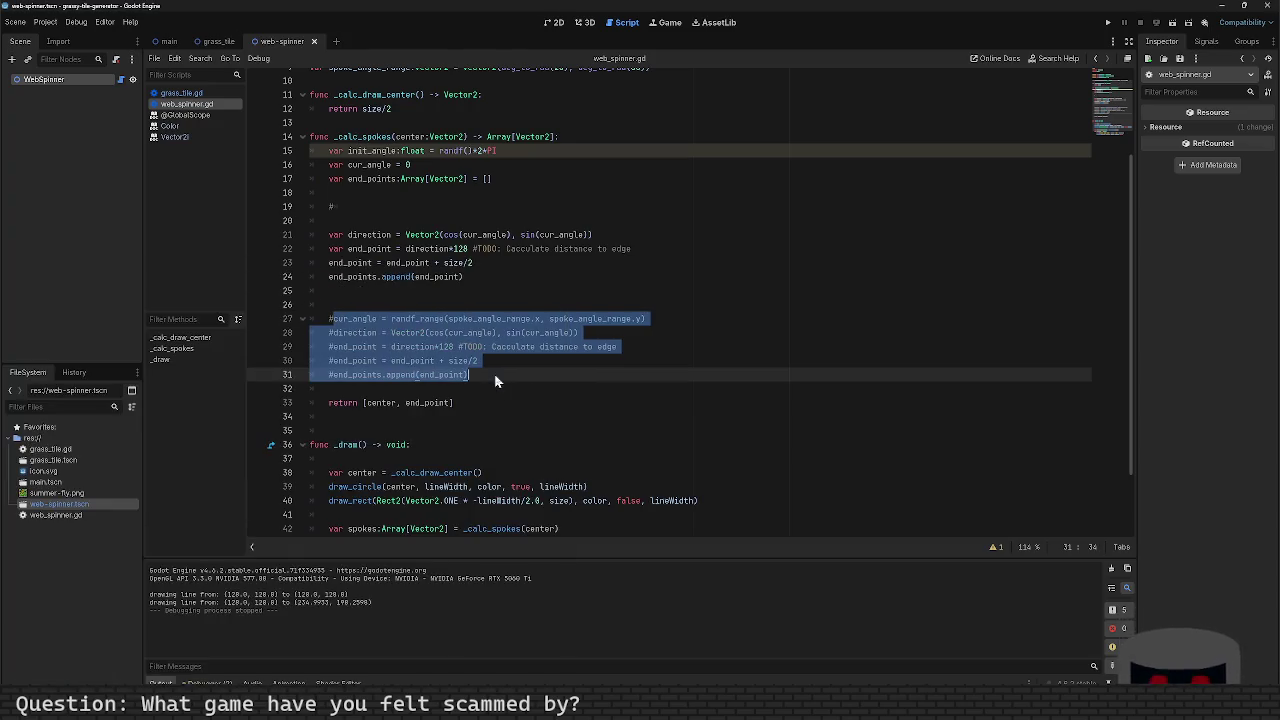
pyautogui.press('F5')
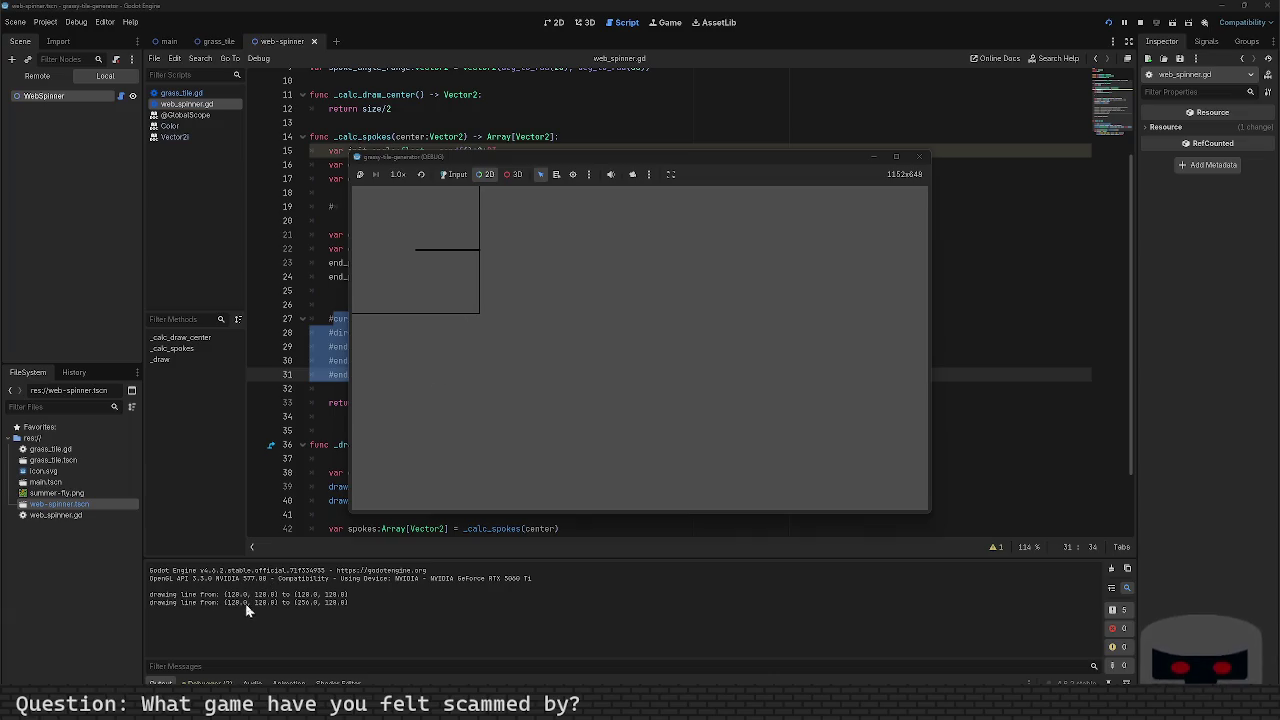
pyautogui.click(919, 157)
pyautogui.scroll(-2, 479, 374)
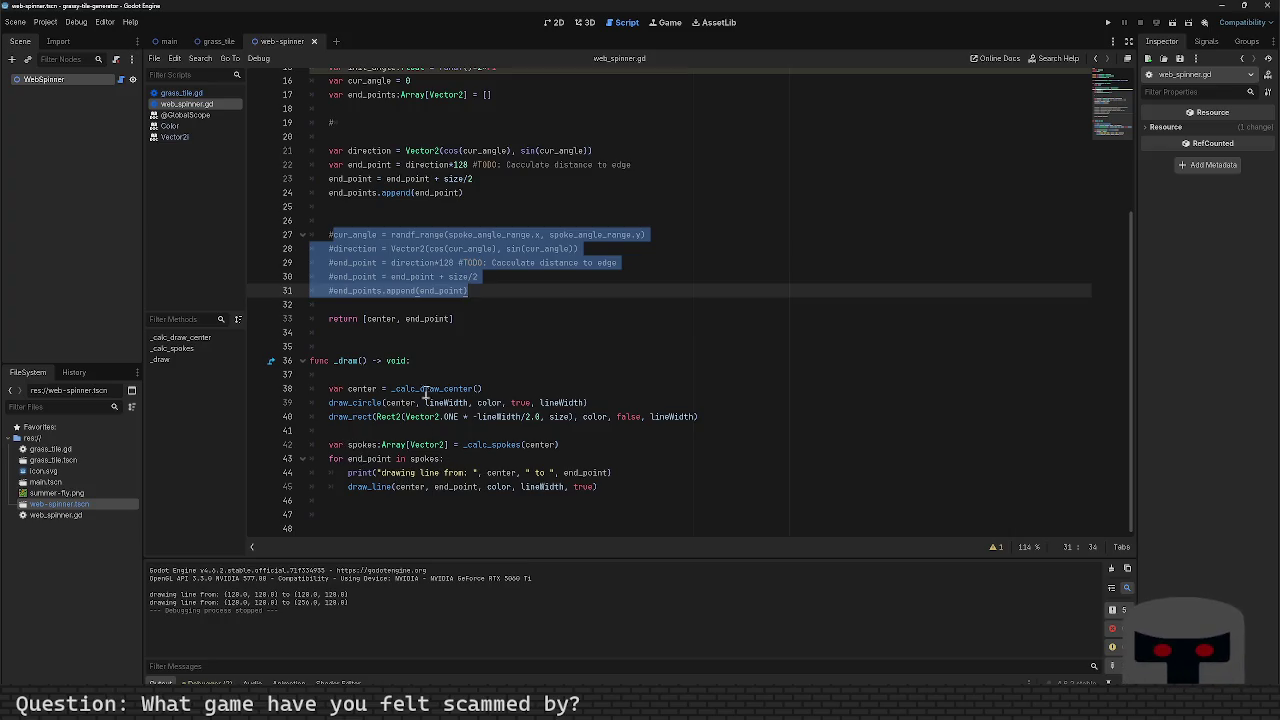
# Step: Make _calc_spokes return end_points instead of the centre list, then test-run and close the game
pyautogui.scroll(5, 435, 376)
pyautogui.scroll(-2, 447, 373)
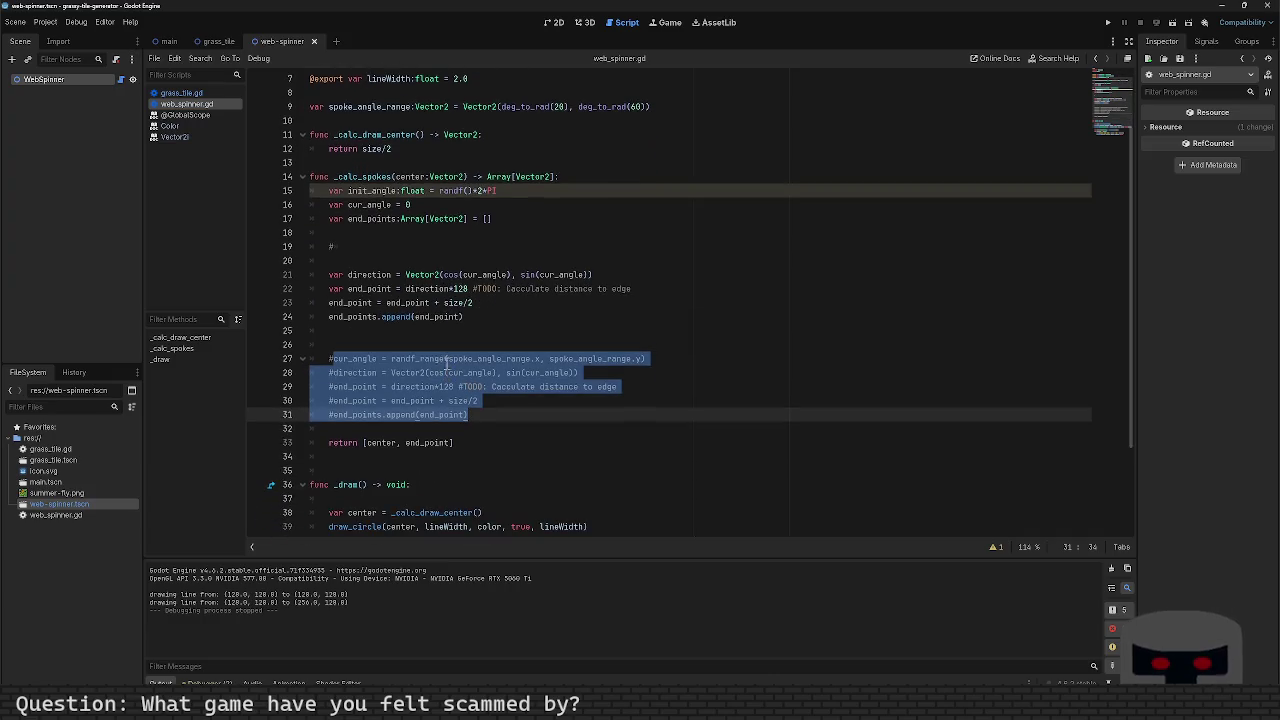
pyautogui.click(464, 333)
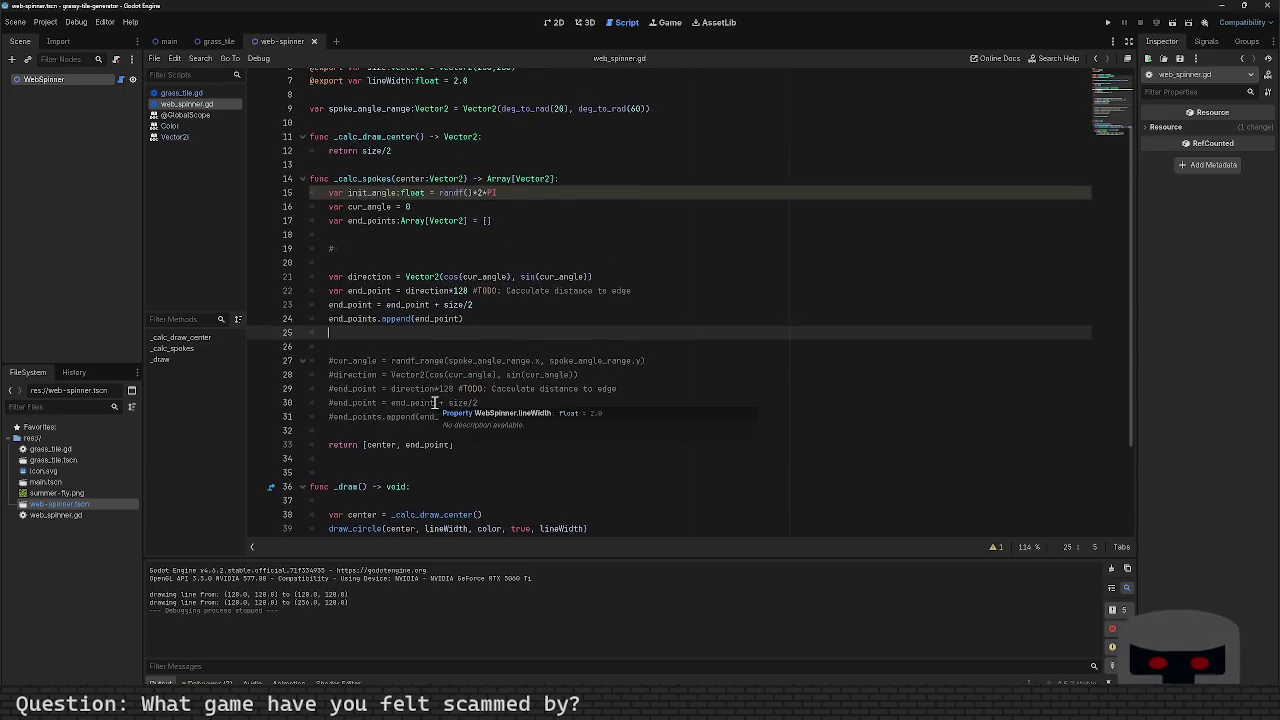
pyautogui.scroll(-2, 435, 402)
pyautogui.doubleClick(380, 361)
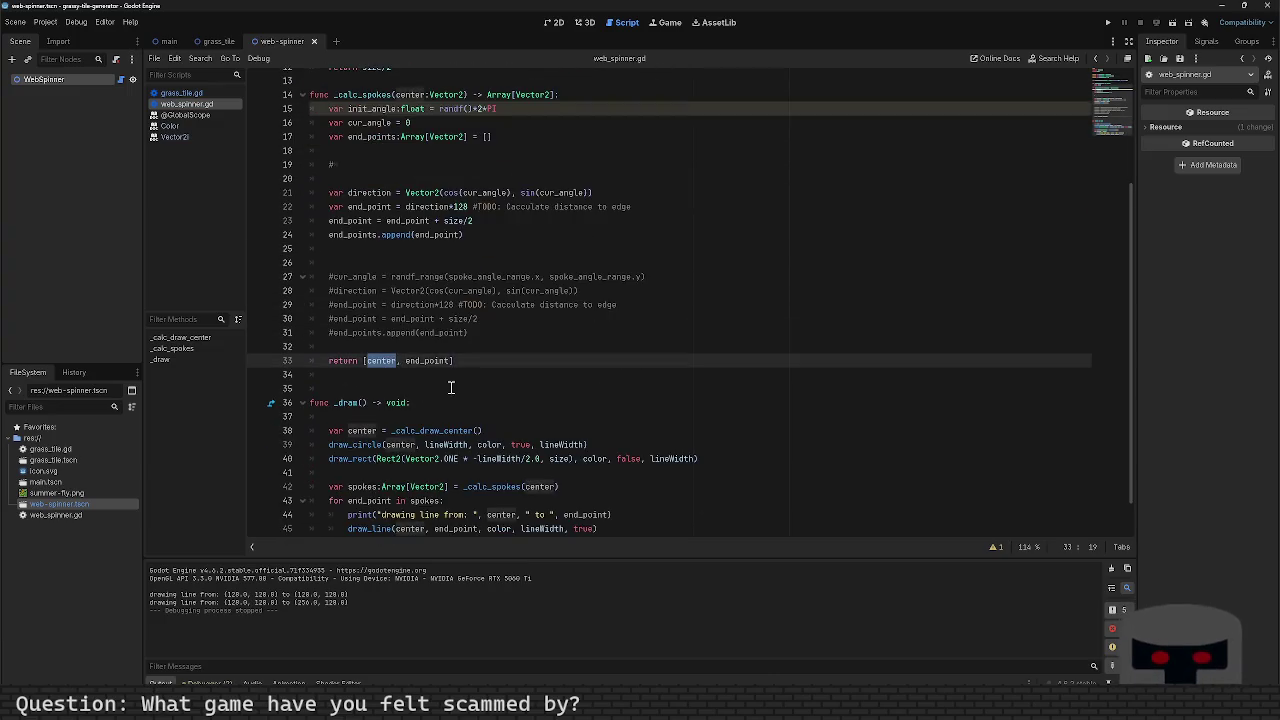
pyautogui.press('BackSpace')
pyautogui.press('End')
pyautogui.hotkey('shift', 'Home')
pyautogui.press('BackSpace')
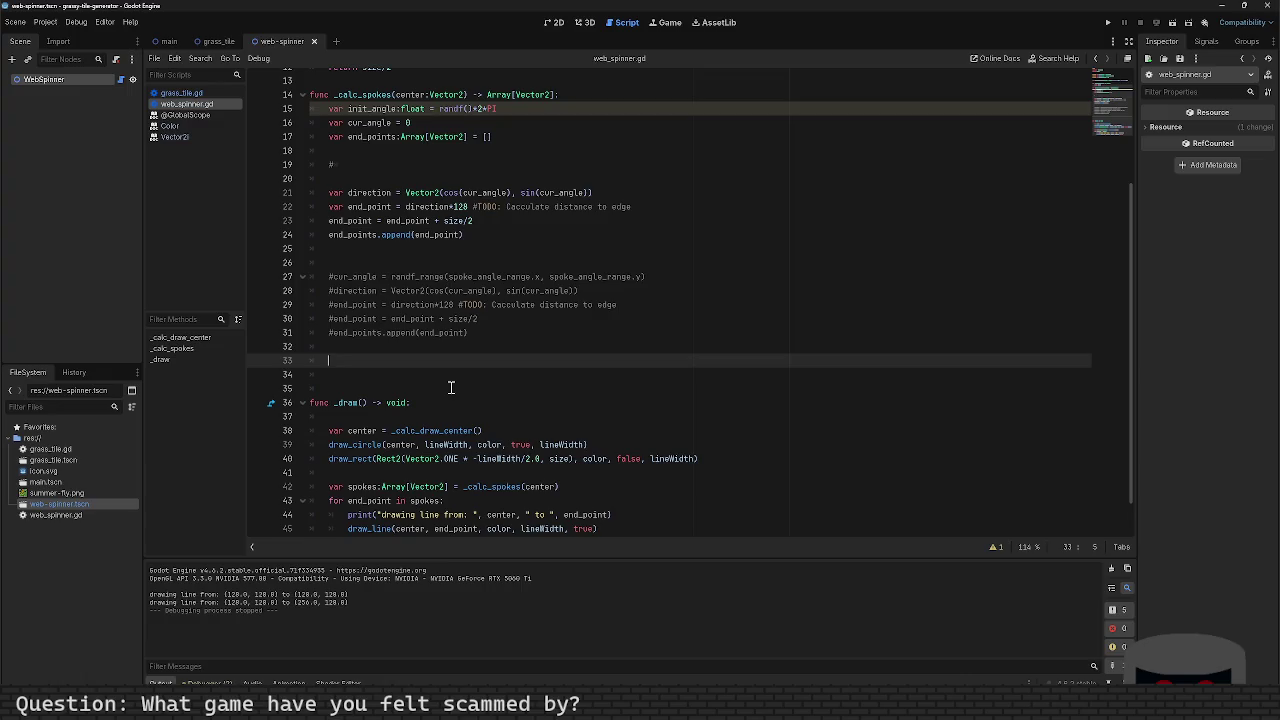
pyautogui.write('return end_po')
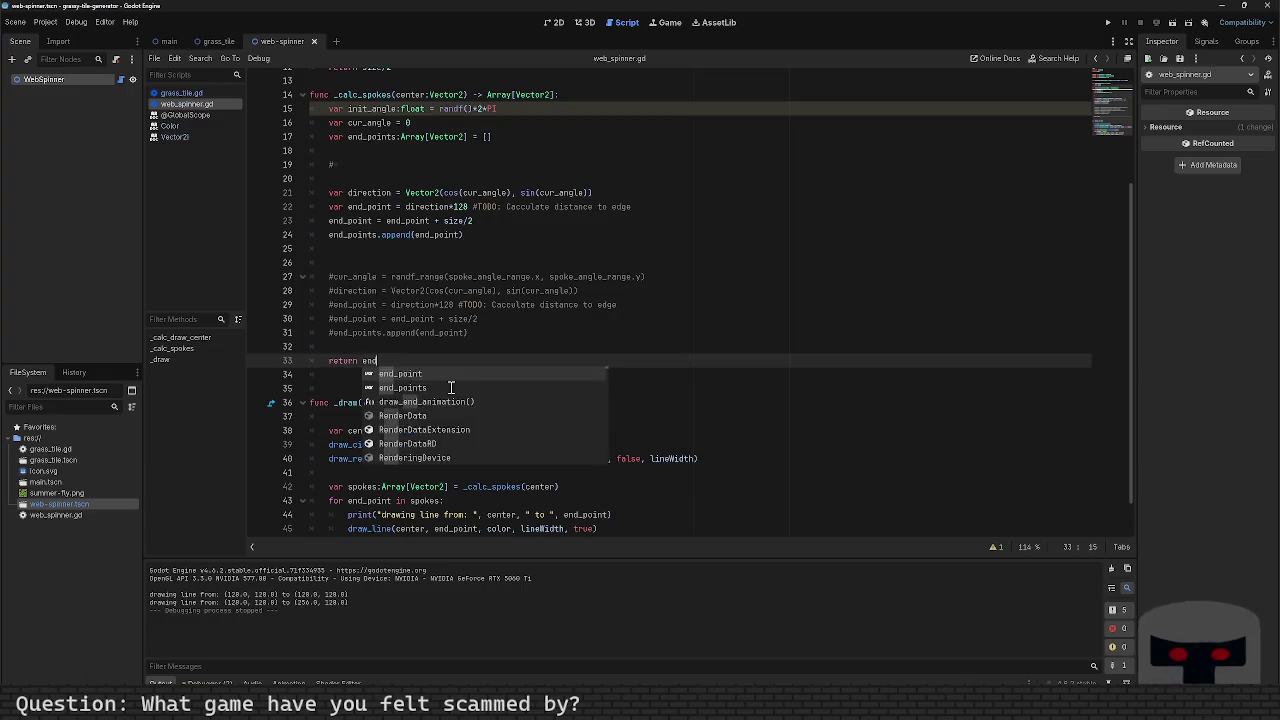
pyautogui.click(451, 387)
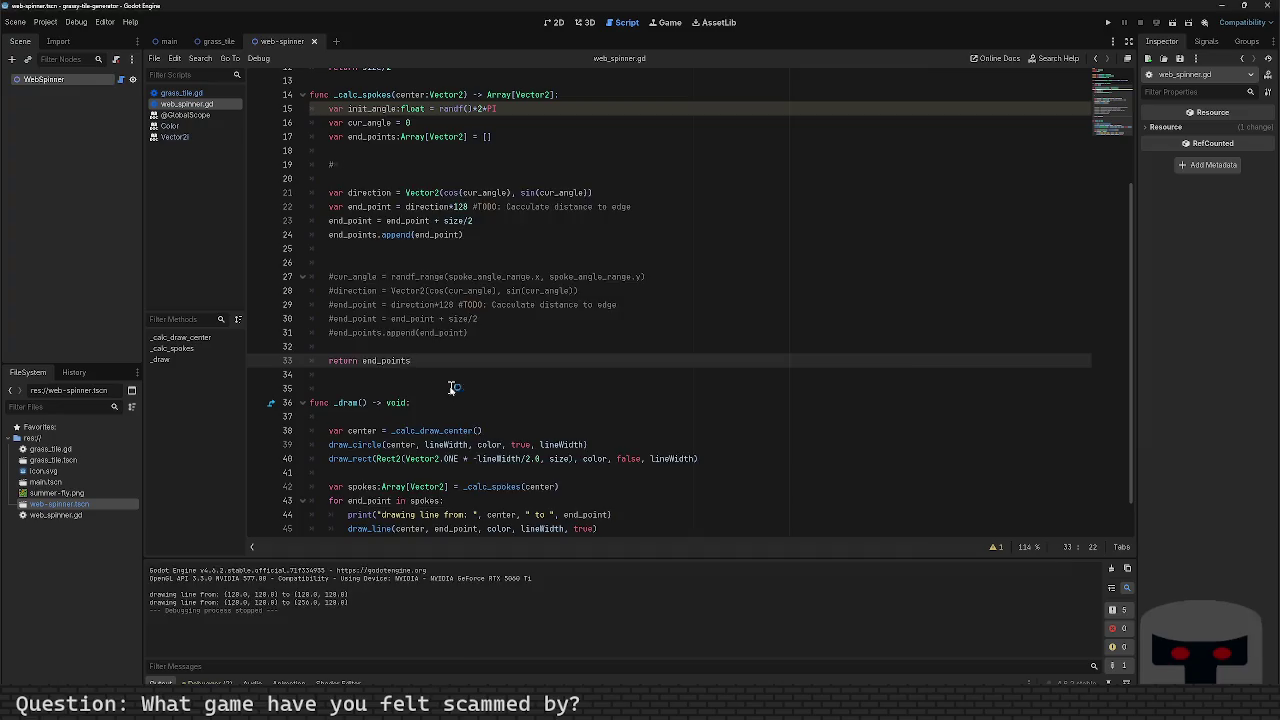
pyautogui.press('F6')
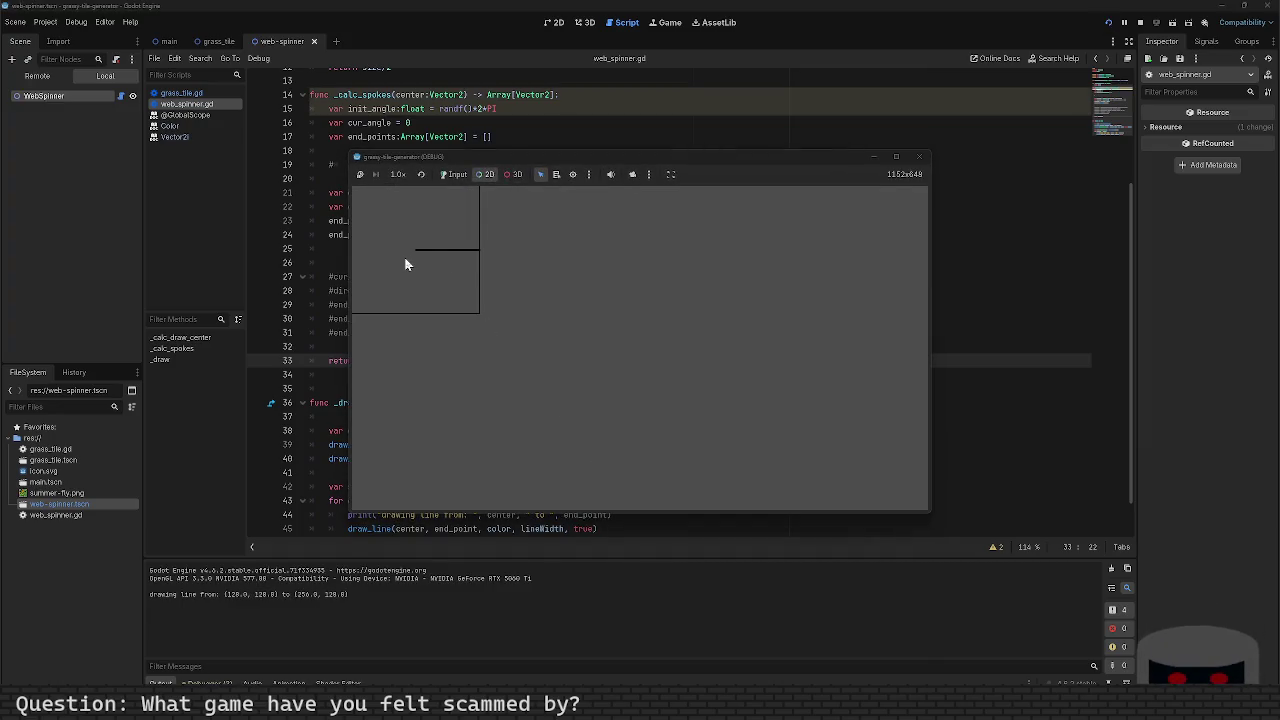
pyautogui.click(920, 157)
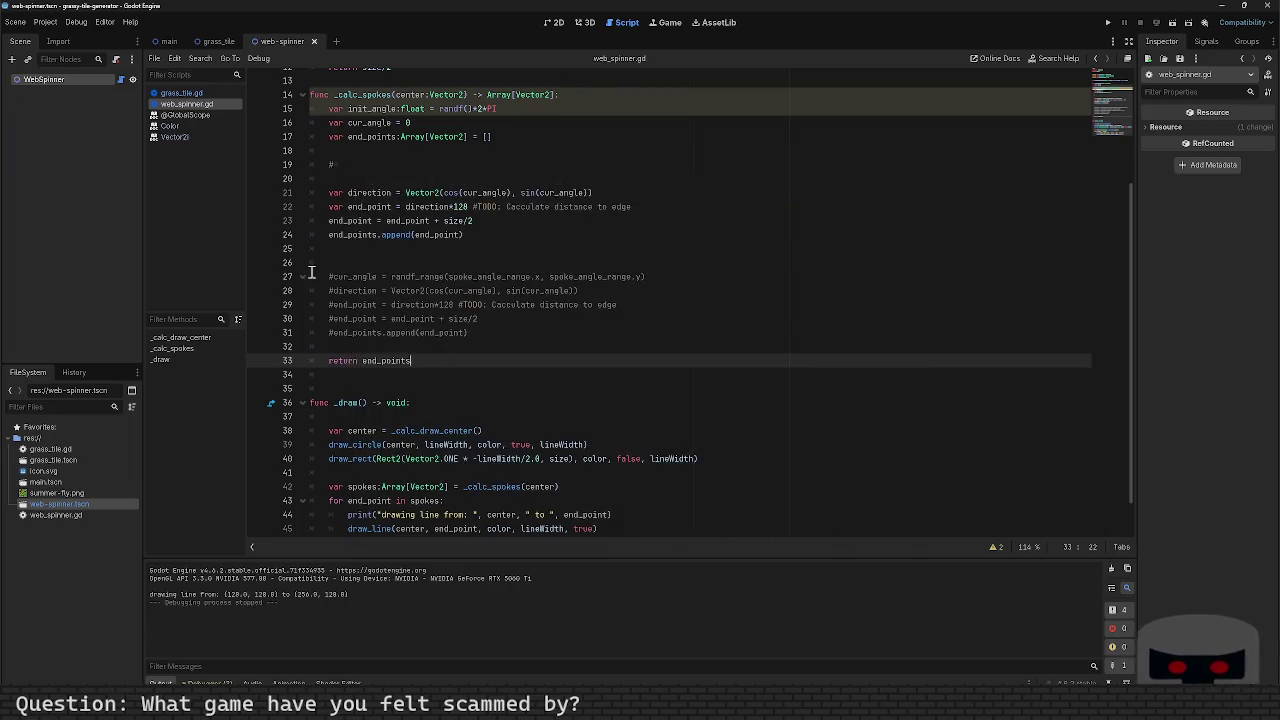
# Step: Uncomment lines 27–31 of the second-spoke block and test-run to see two spokes from the centre
pyautogui.click(327, 266)
pyautogui.press('Down')
pyautogui.press('Delete')
pyautogui.press('Down')
pyautogui.press('Delete')
pyautogui.press('Down')
pyautogui.press('Delete')
pyautogui.press('Down')
pyautogui.press('Delete')
pyautogui.press('Down')
pyautogui.press('Delete')
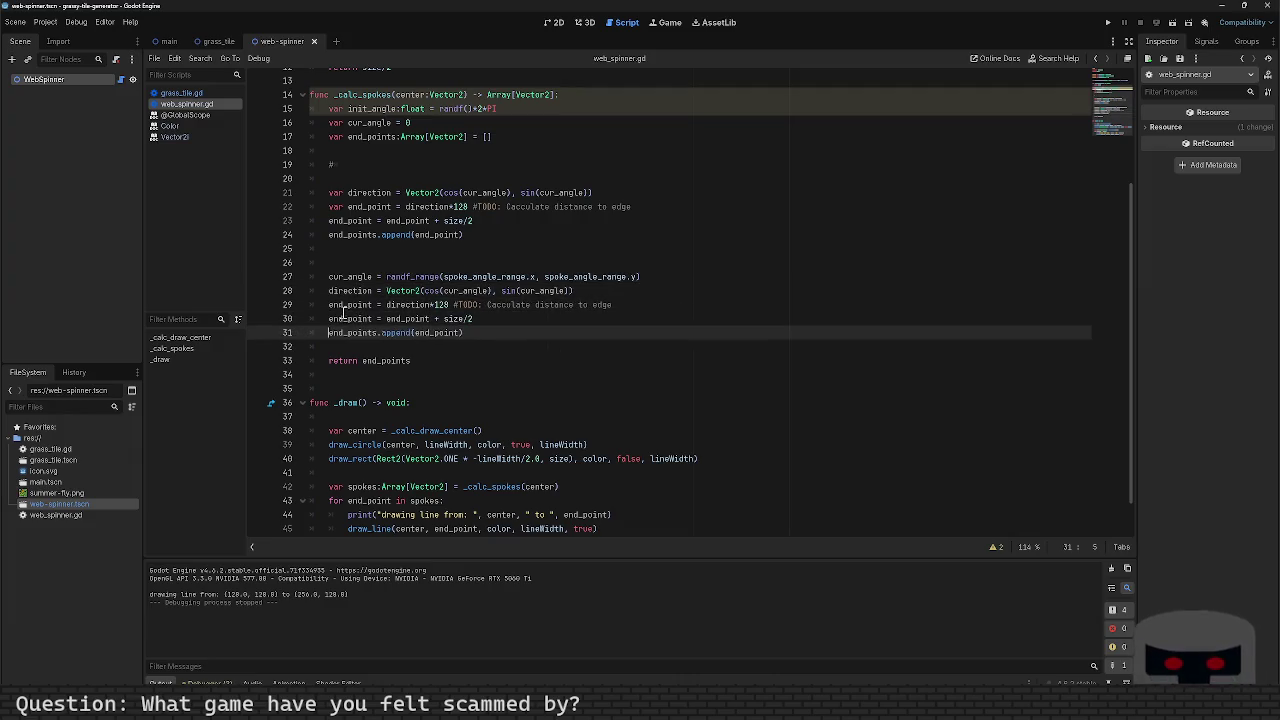
pyautogui.press('F5')
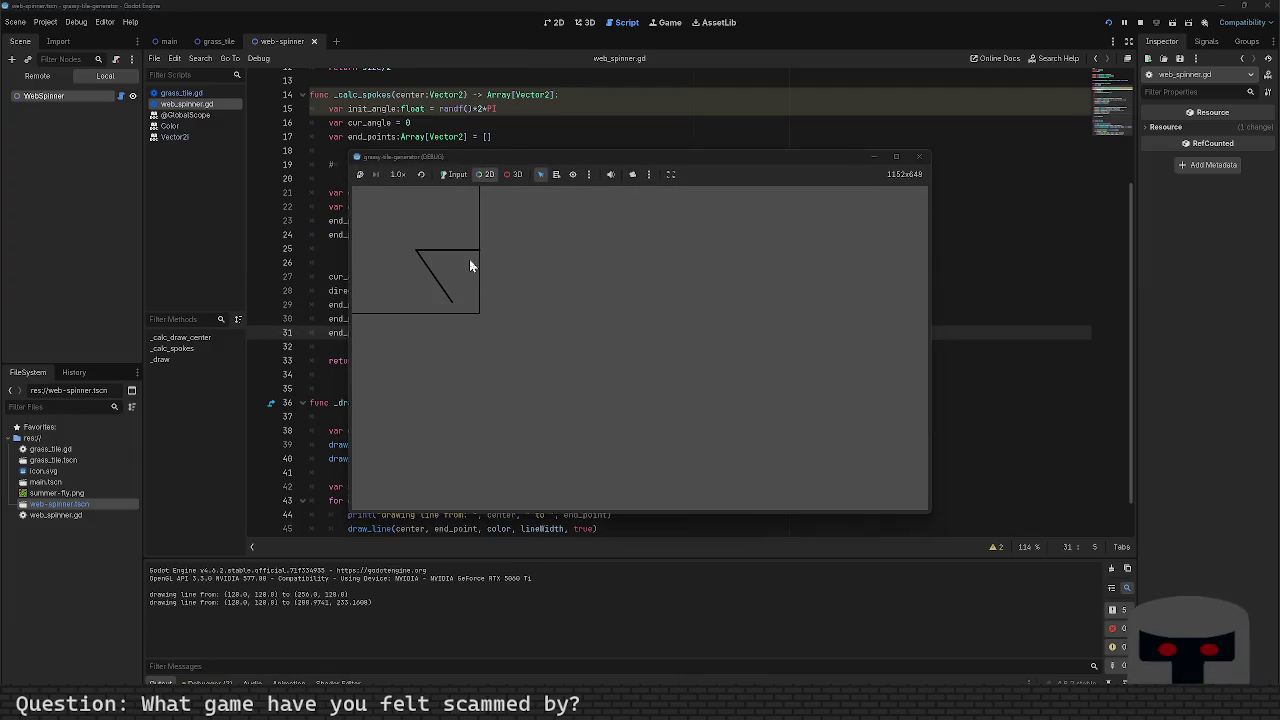
pyautogui.click(914, 158)
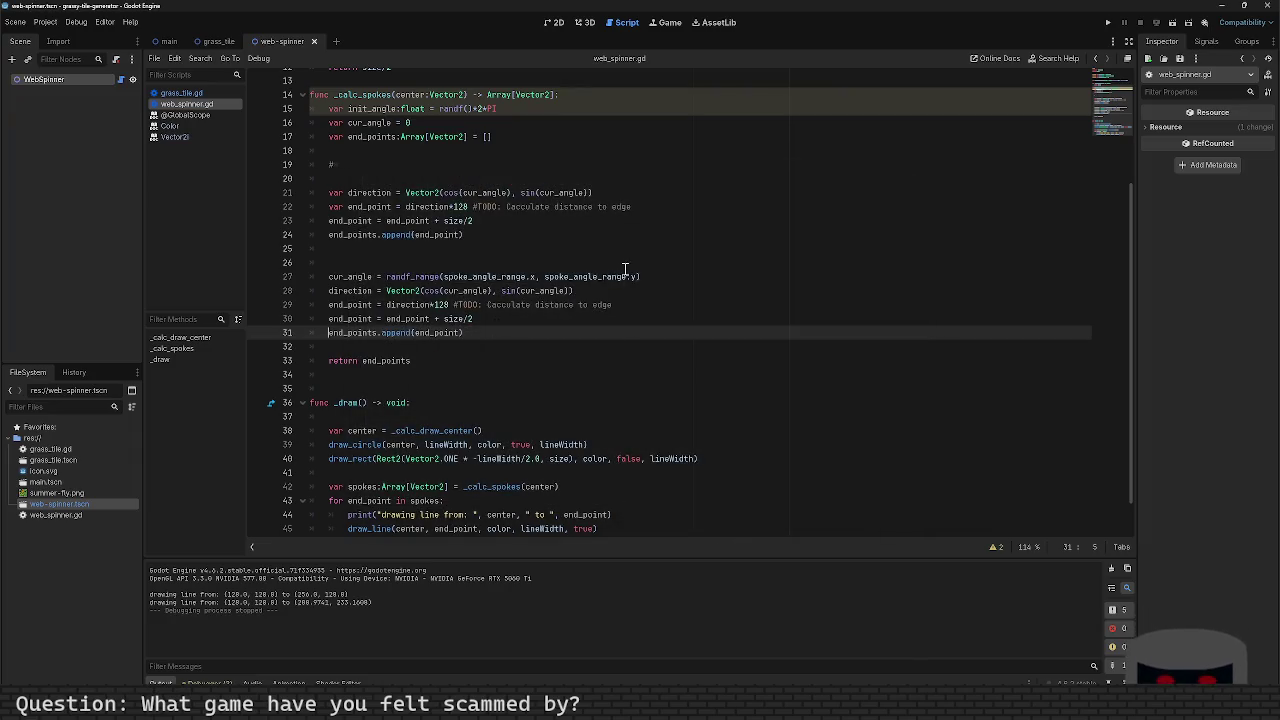
pyautogui.scroll(4, 492, 284)
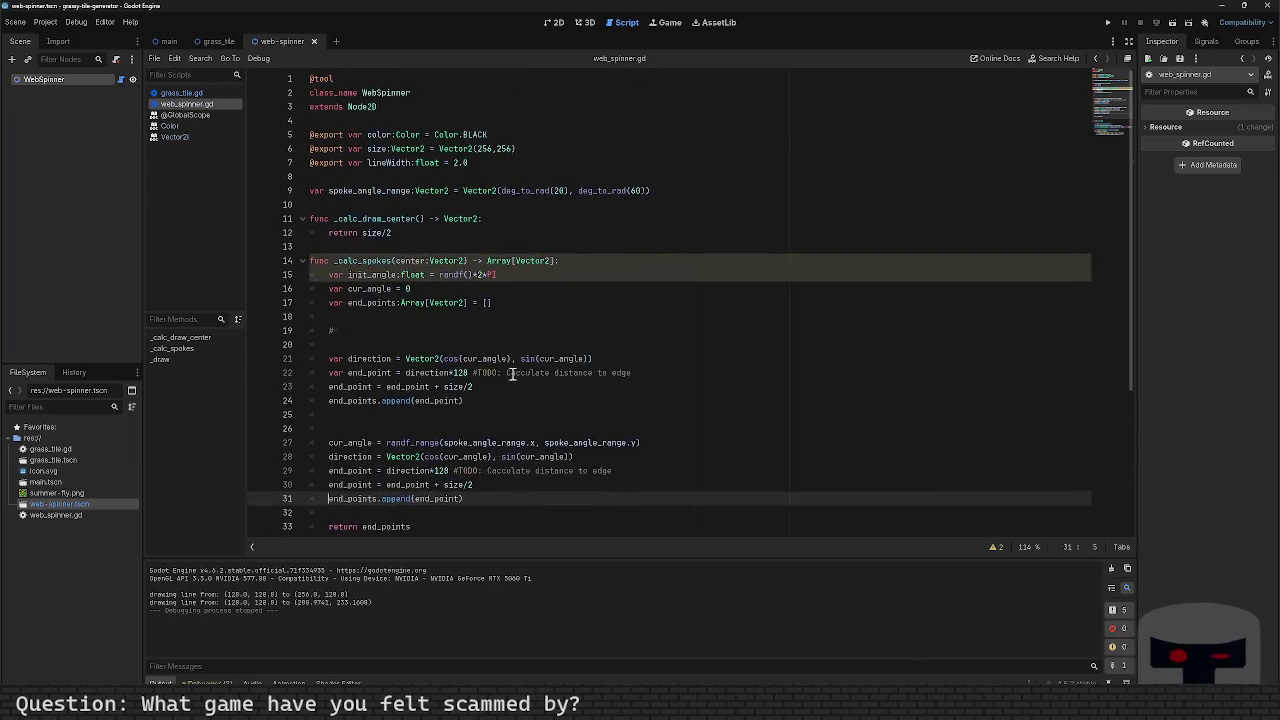
# Step: Change cur_angle's starting value on line 16 from 0 to init_angle
pyautogui.scroll(-4, 450, 284)
pyautogui.click(405, 247)
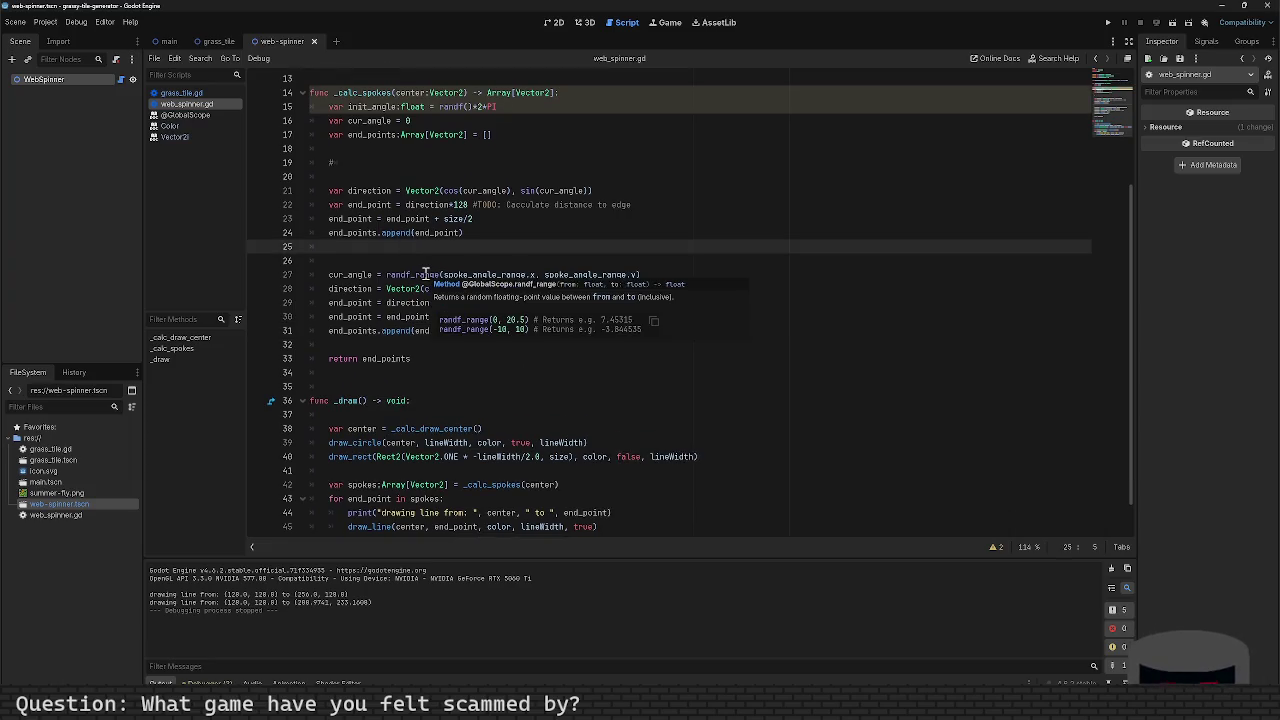
pyautogui.press('Down')
pyautogui.press('Down')
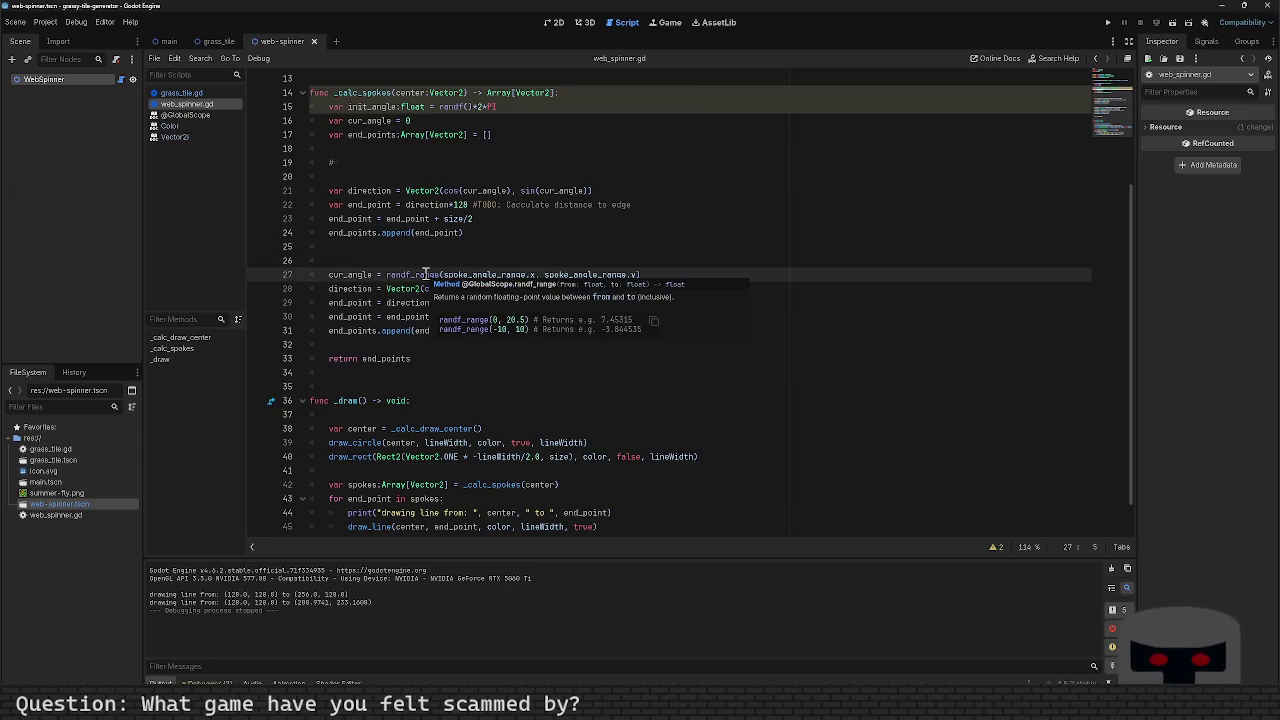
pyautogui.press('Up')
pyautogui.press('Up')
pyautogui.press('Up')
pyautogui.press('End')
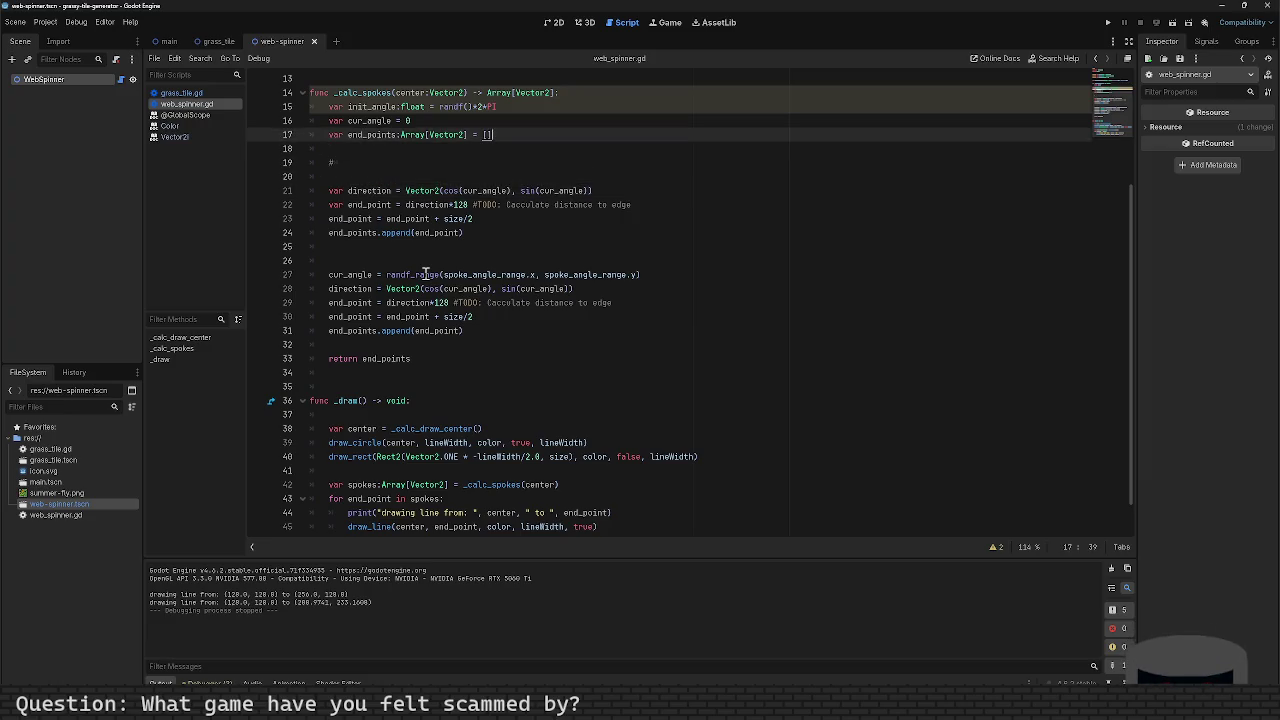
pyautogui.press('Up')
pyautogui.press('BackSpace')
pyautogui.write('init_a')
pyautogui.press('Return')
# Step: Delete the placeholder # line and blank line, then begin typing 'while cur_a' on line 19
pyautogui.press('Down')
pyautogui.press('Down')
pyautogui.press('Down')
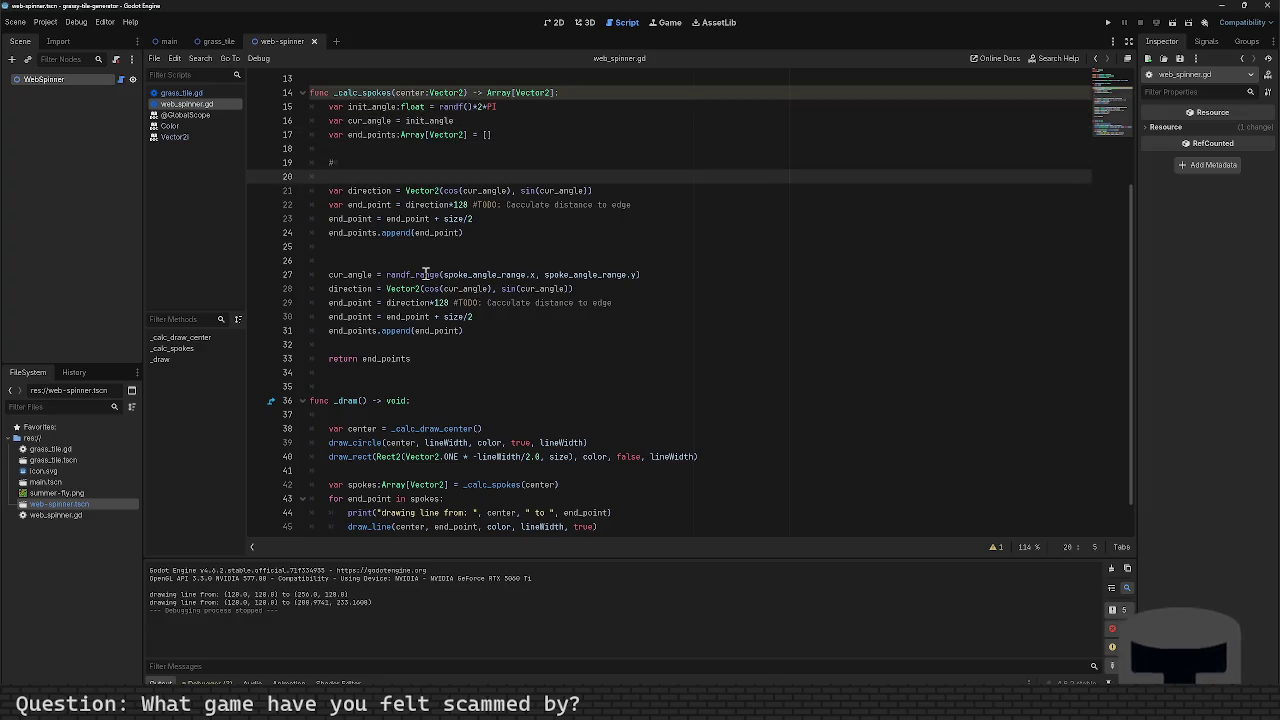
pyautogui.press('Up')
pyautogui.hotkey('ctrl', 'shift', 'k')
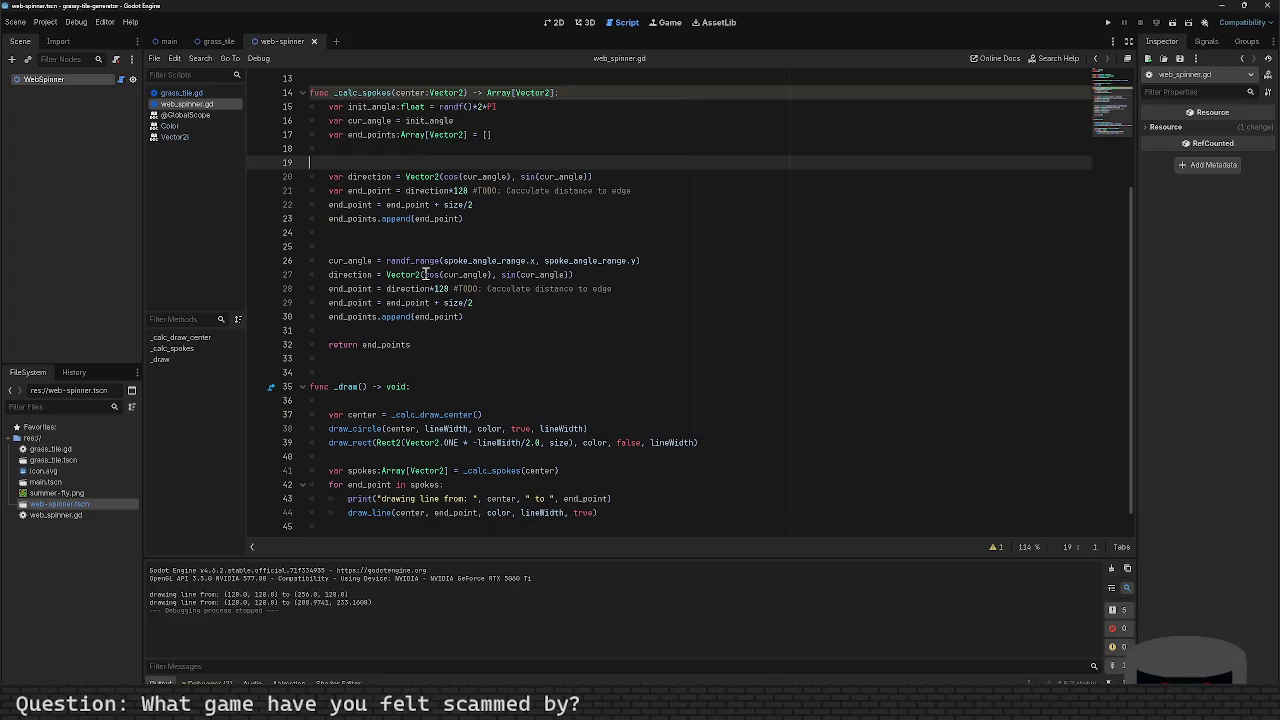
pyautogui.hotkey('ctrl', 'shift', 'k')
pyautogui.press('Return')
pyautogui.press('Return')
pyautogui.press('Up')
pyautogui.write('while cur_a')
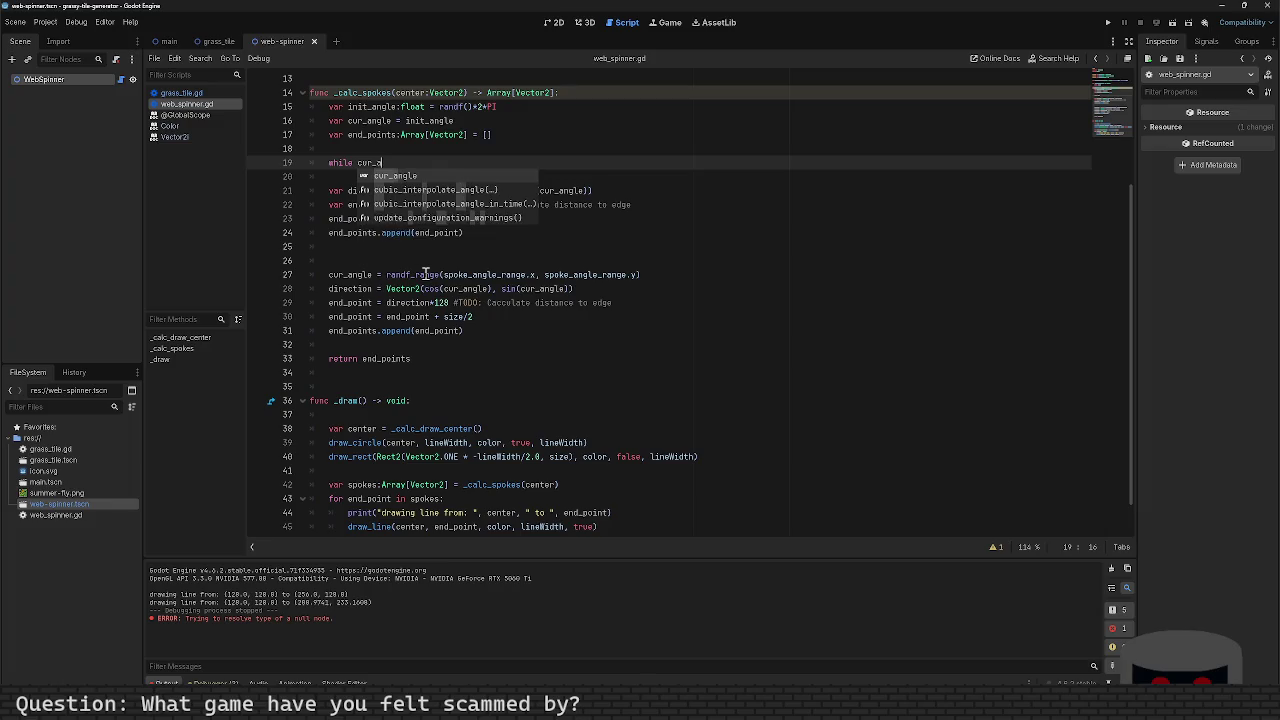
# Step: Declare var kept_going = true on a new line above the while statement
pyautogui.press('Return')
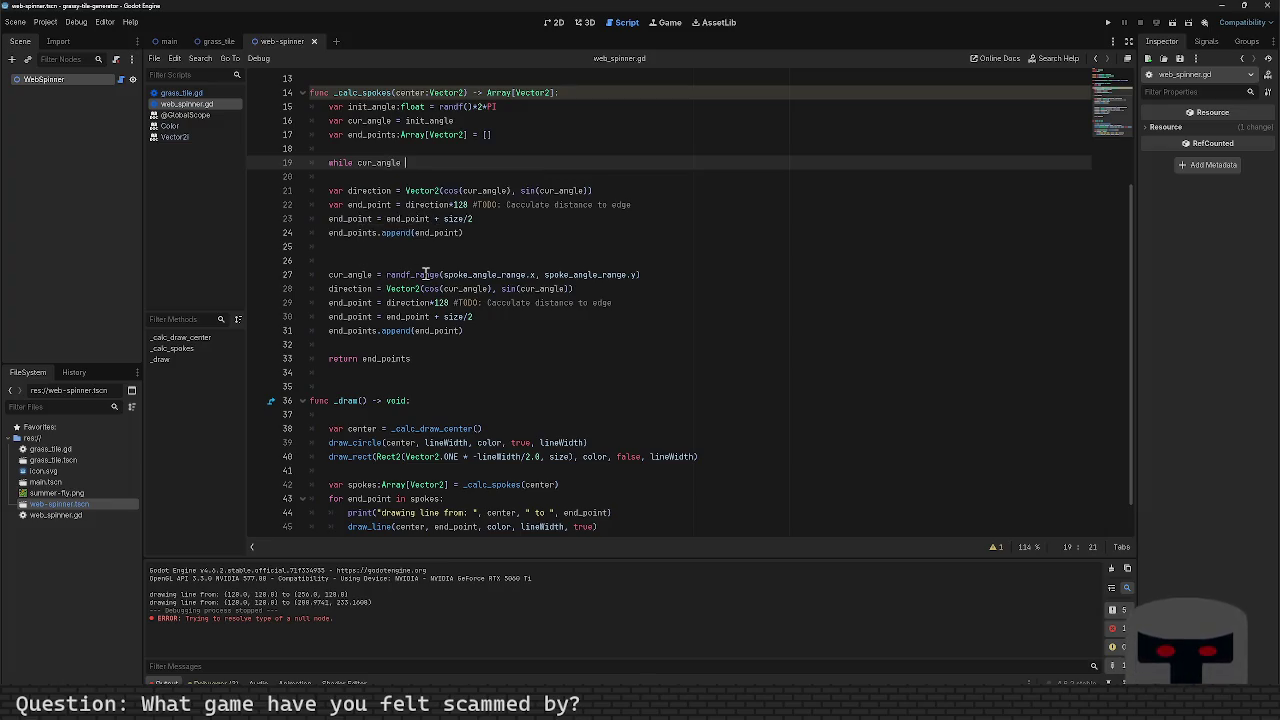
pyautogui.press('BackSpace')
pyautogui.press('BackSpace')
pyautogui.press('BackSpace')
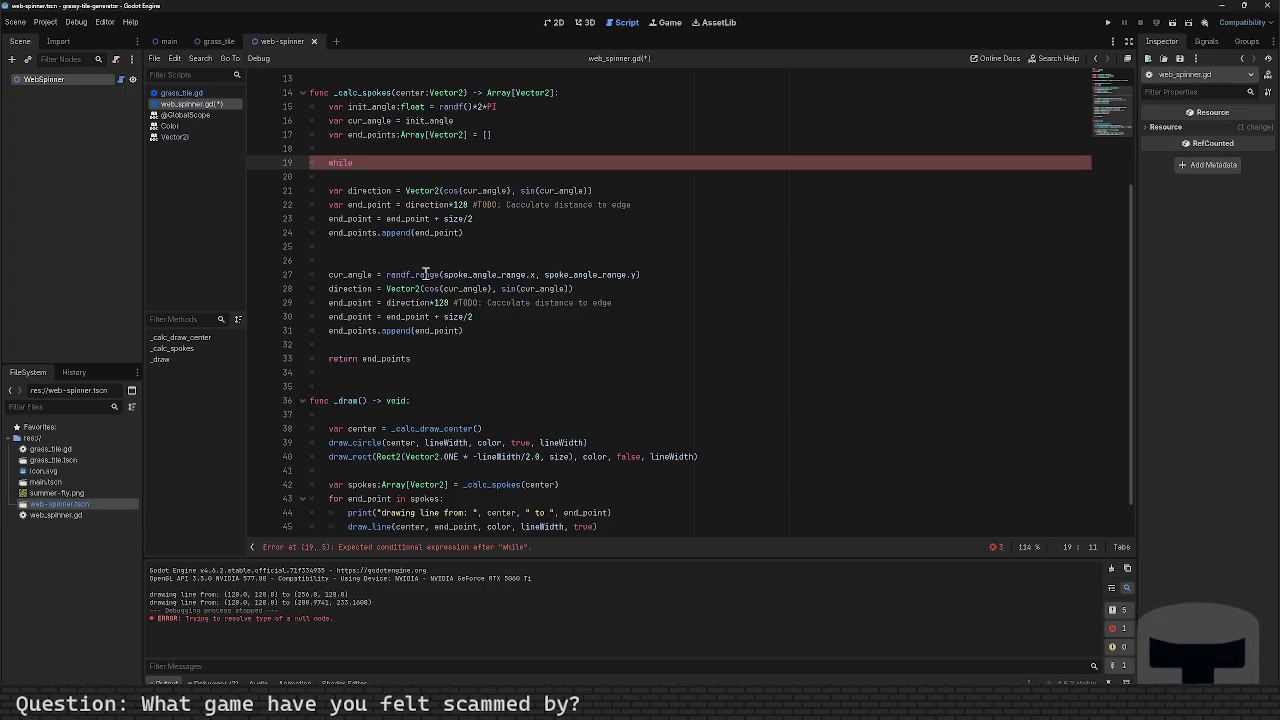
pyautogui.hotkey('ctrl', 'shift', 'Return')
pyautogui.write('var')
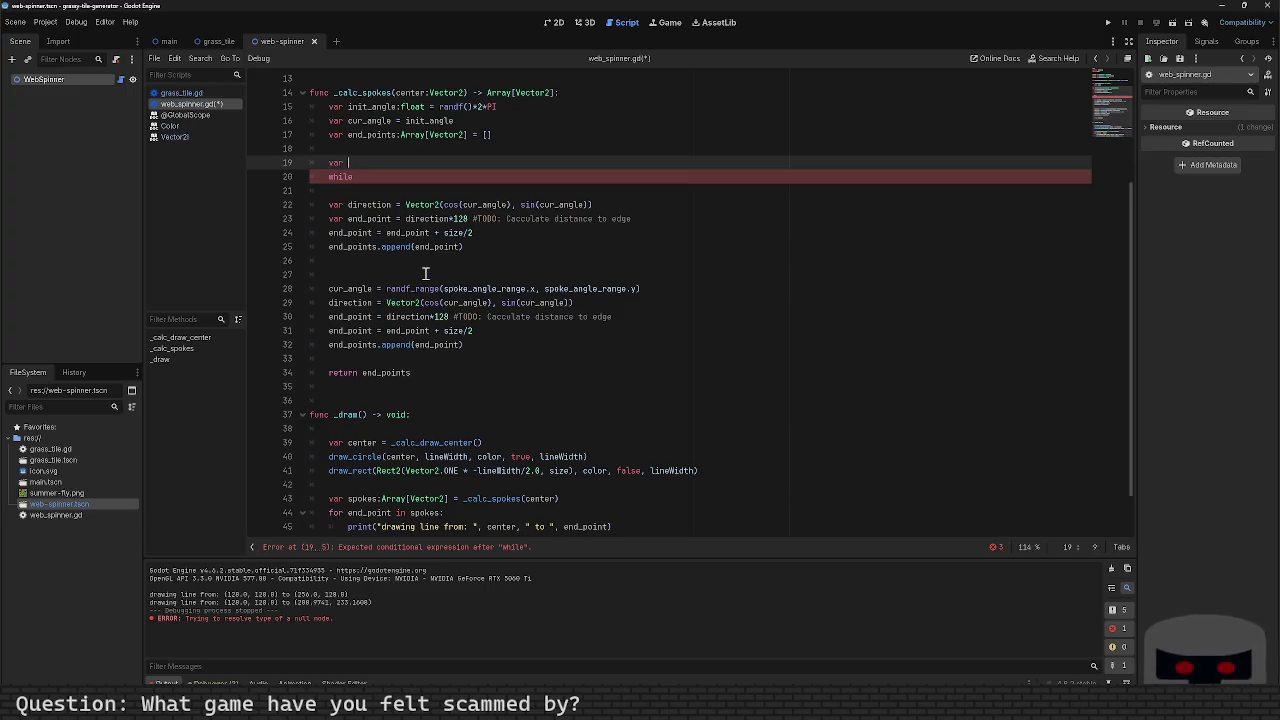
pyautogui.write(' kep')
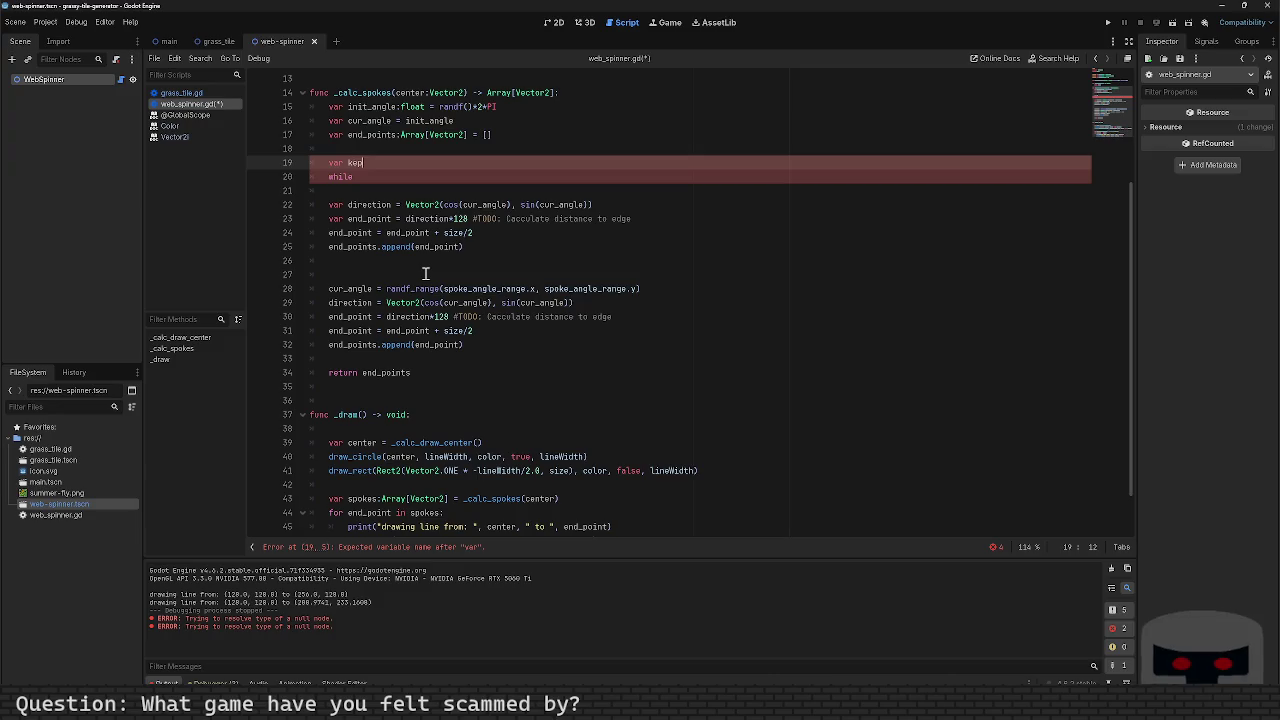
pyautogui.write('t_go')
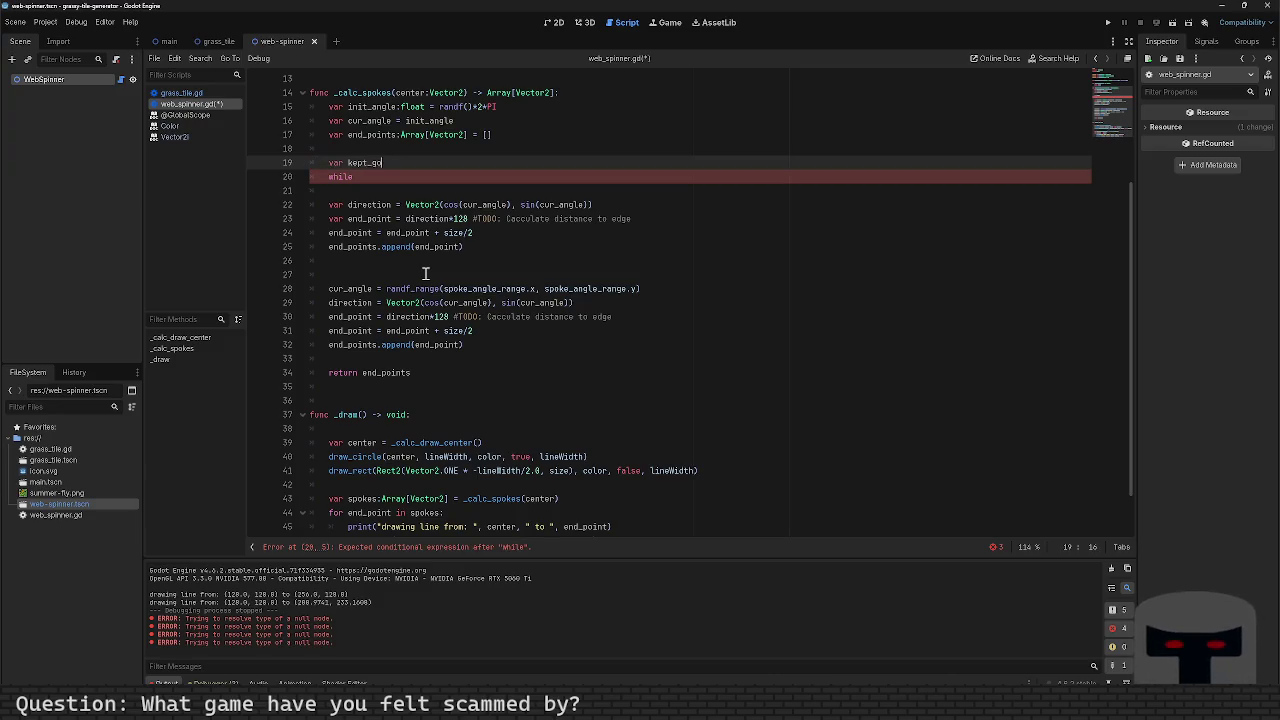
pyautogui.write('ing = true')
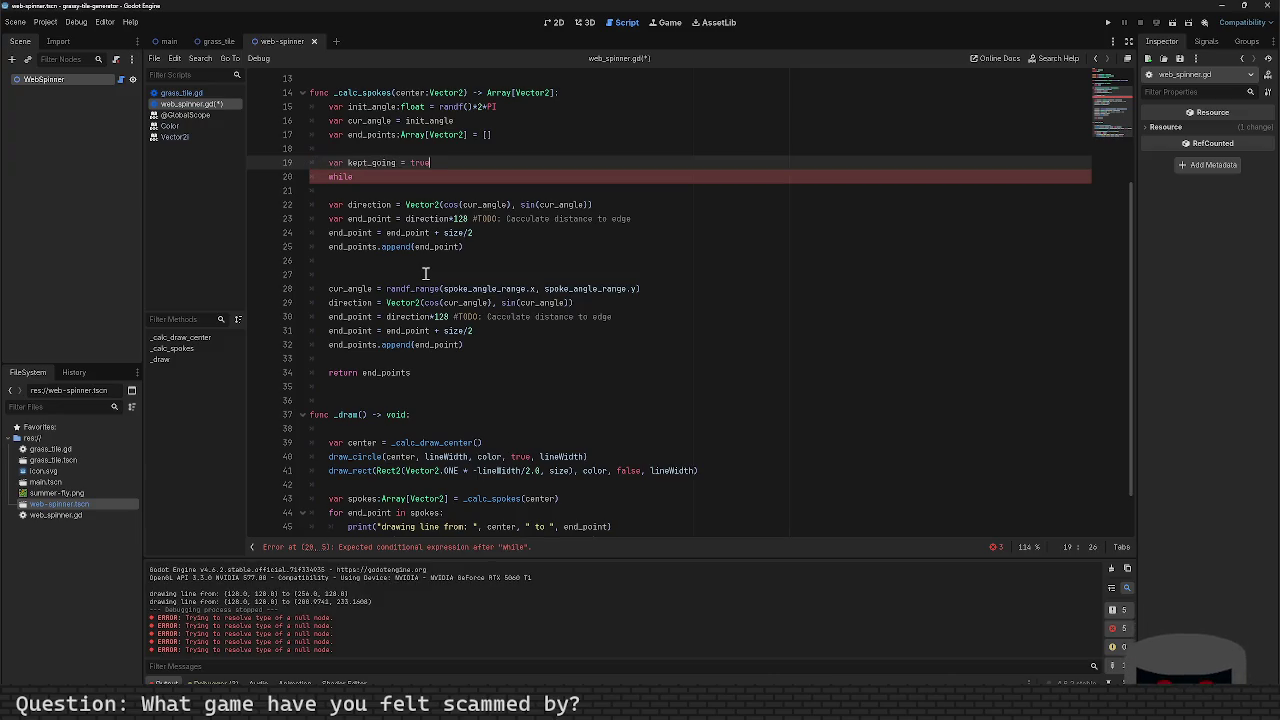
pyautogui.press('Down')
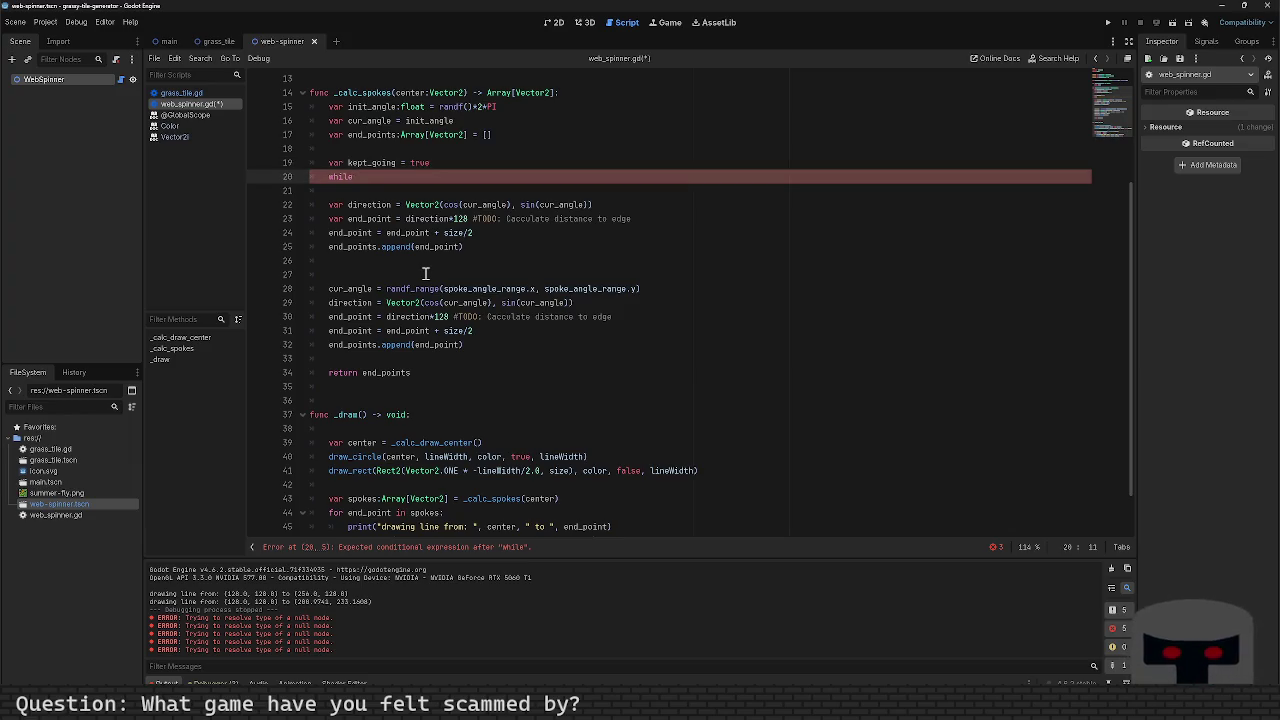
pyautogui.press('Up')
pyautogui.press('Up')
pyautogui.press('Up')
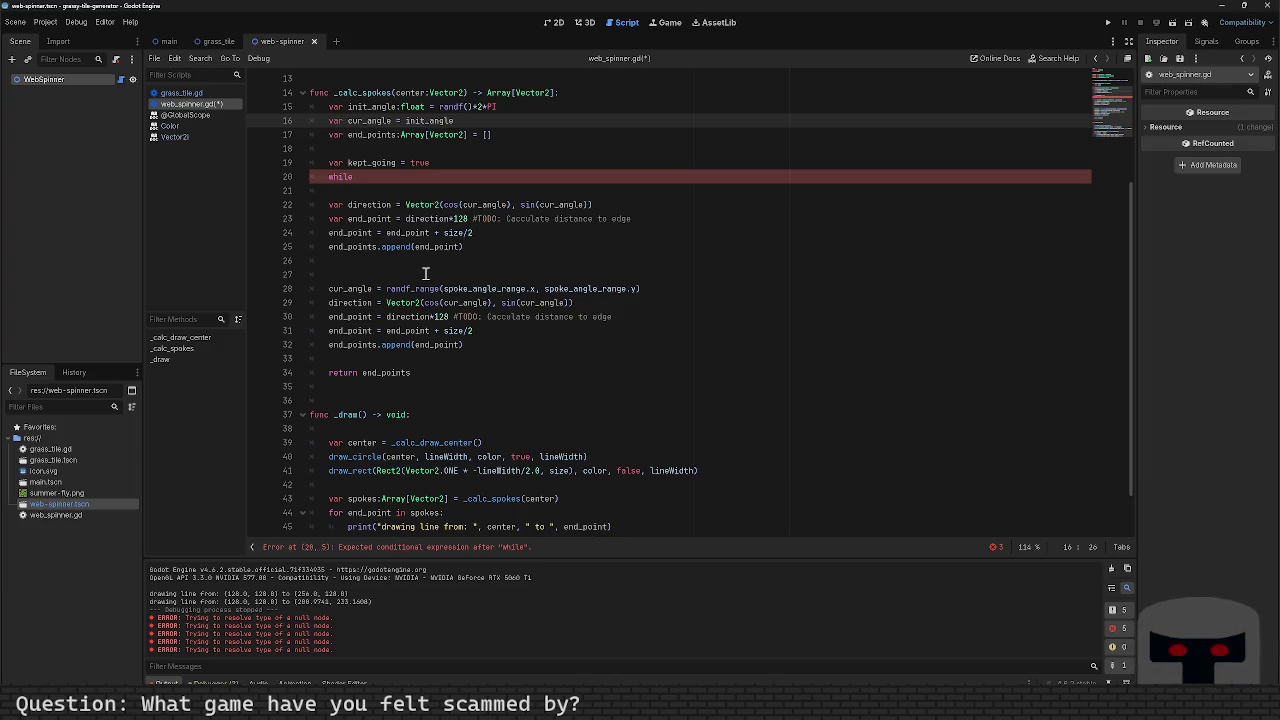
# Step: Add var angle_delta = 0.0 below the cur_angle declaration and save
pyautogui.press('Return')
pyautogui.write('var')
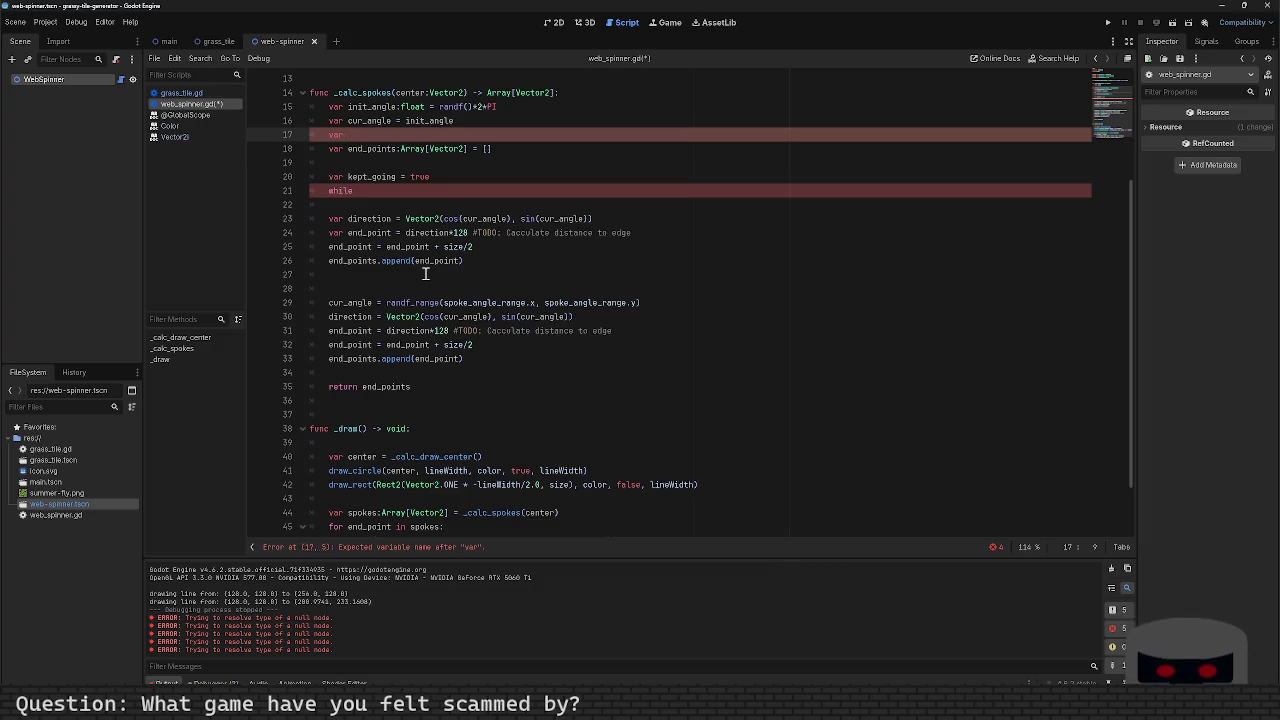
pyautogui.write('angle')
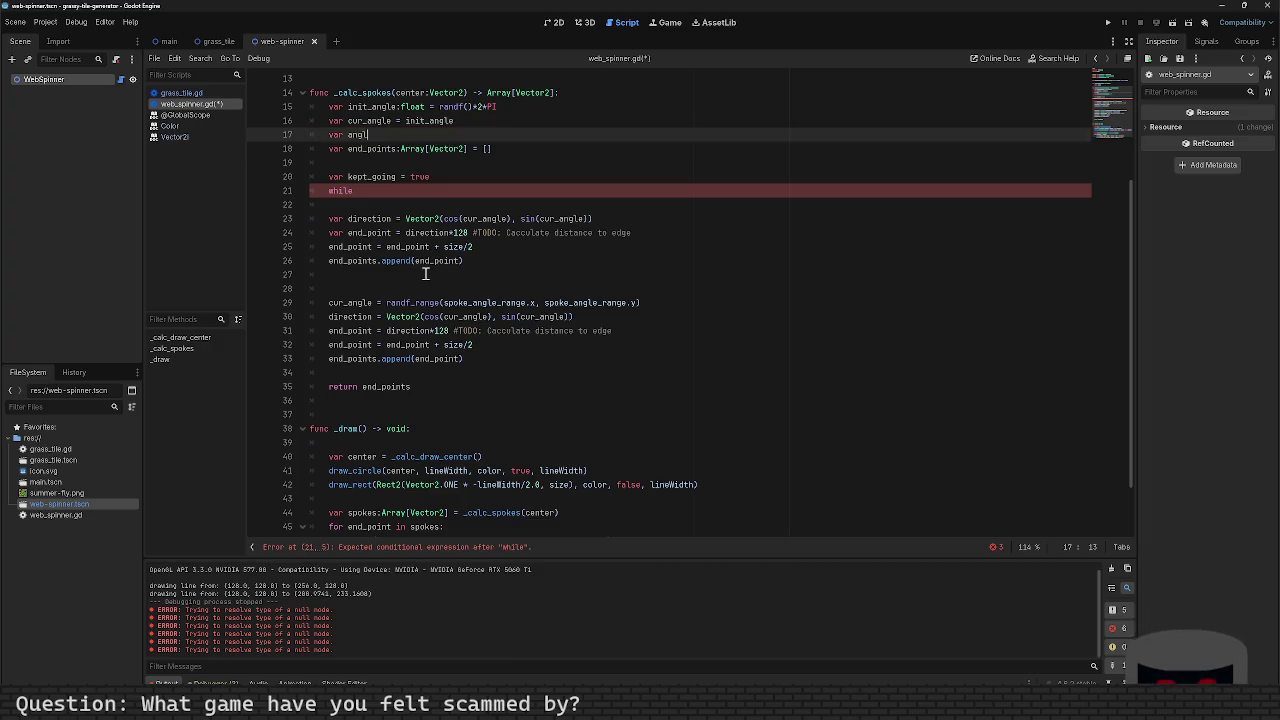
pyautogui.press('BackSpace')
pyautogui.press('BackSpace')
pyautogui.press('BackSpace')
pyautogui.write('angle')
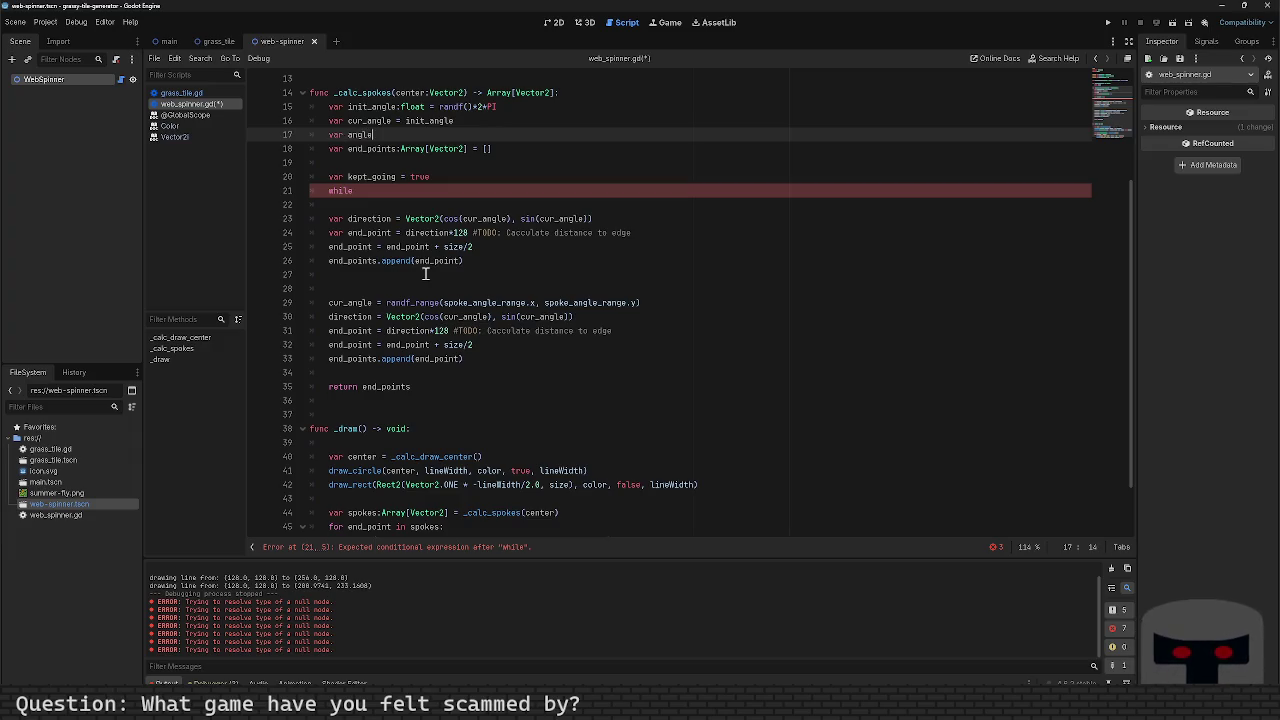
pyautogui.write('_delta')
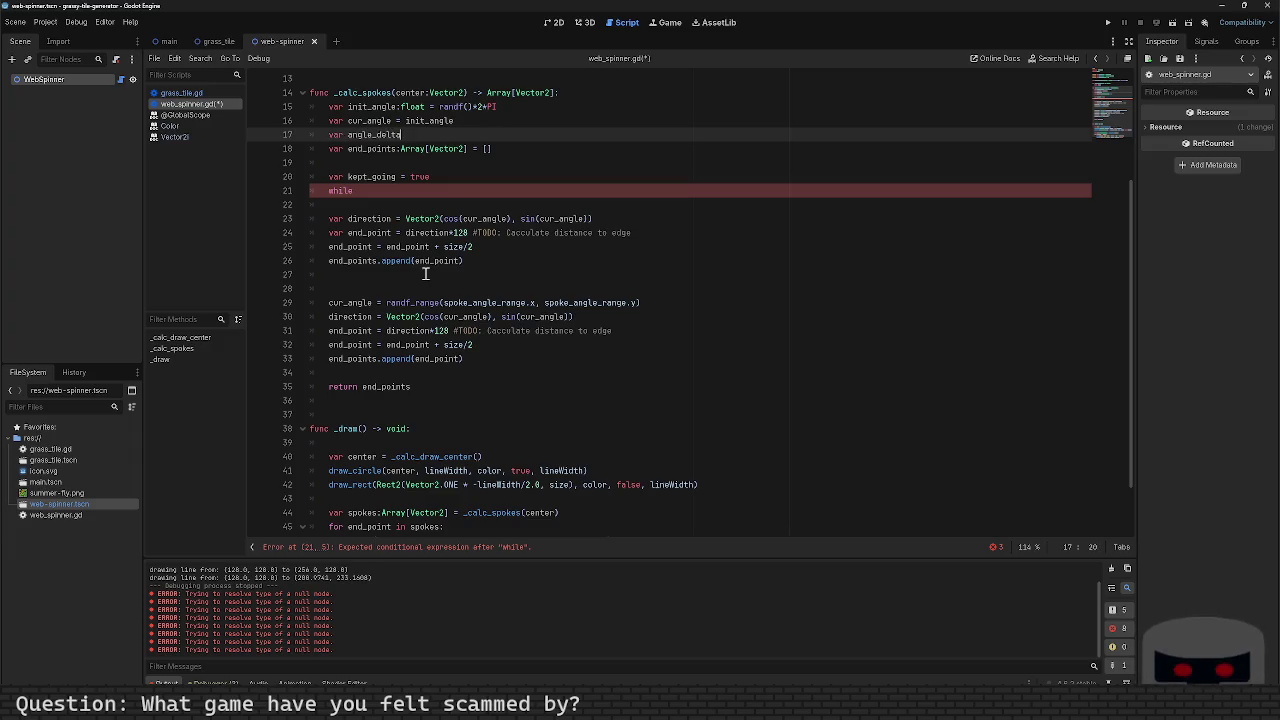
pyautogui.write(' = 0.0')
pyautogui.hotkey('ctrl', 's')
# Step: Respell the new variable's name as angel_delta
pyautogui.press('Down')
pyautogui.press('Down')
pyautogui.press('Down')
pyautogui.press('Up')
pyautogui.press('Up')
pyautogui.press('Up')
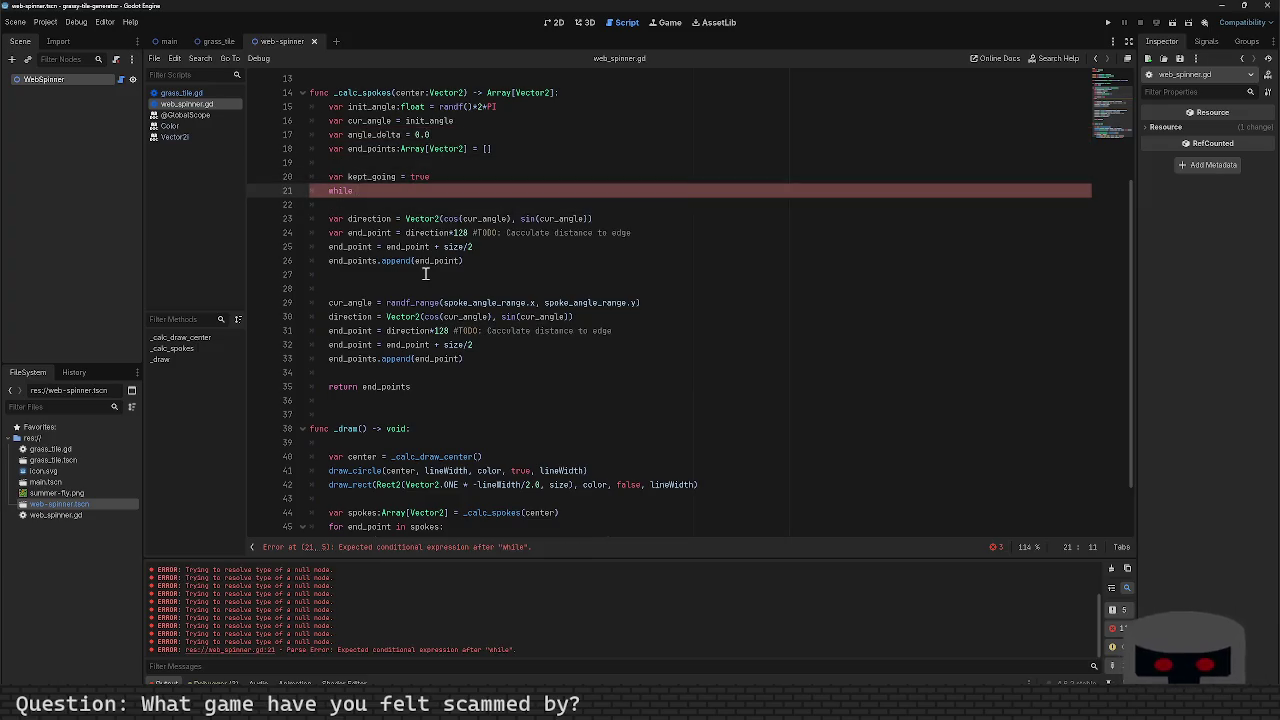
pyautogui.press('Up')
pyautogui.press('Left')
pyautogui.press('Left')
pyautogui.press('Left')
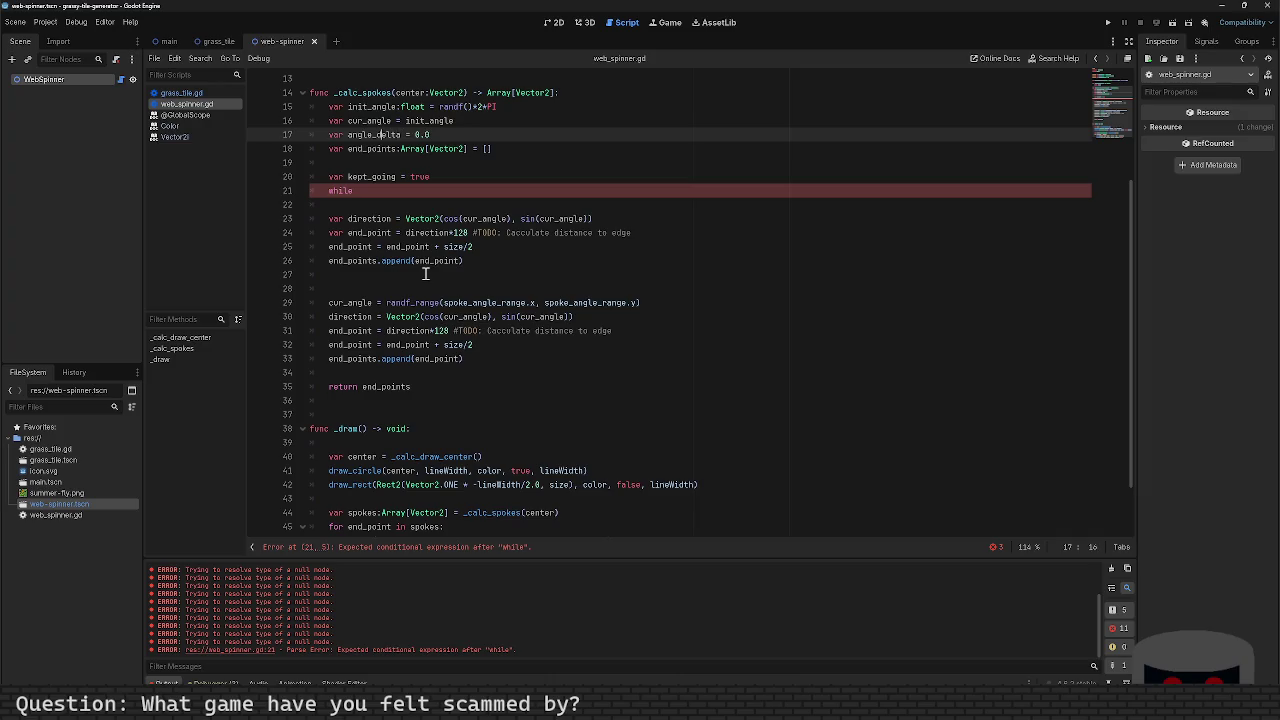
pyautogui.press('BackSpace')
pyautogui.press('BackSpace')
pyautogui.write('el')
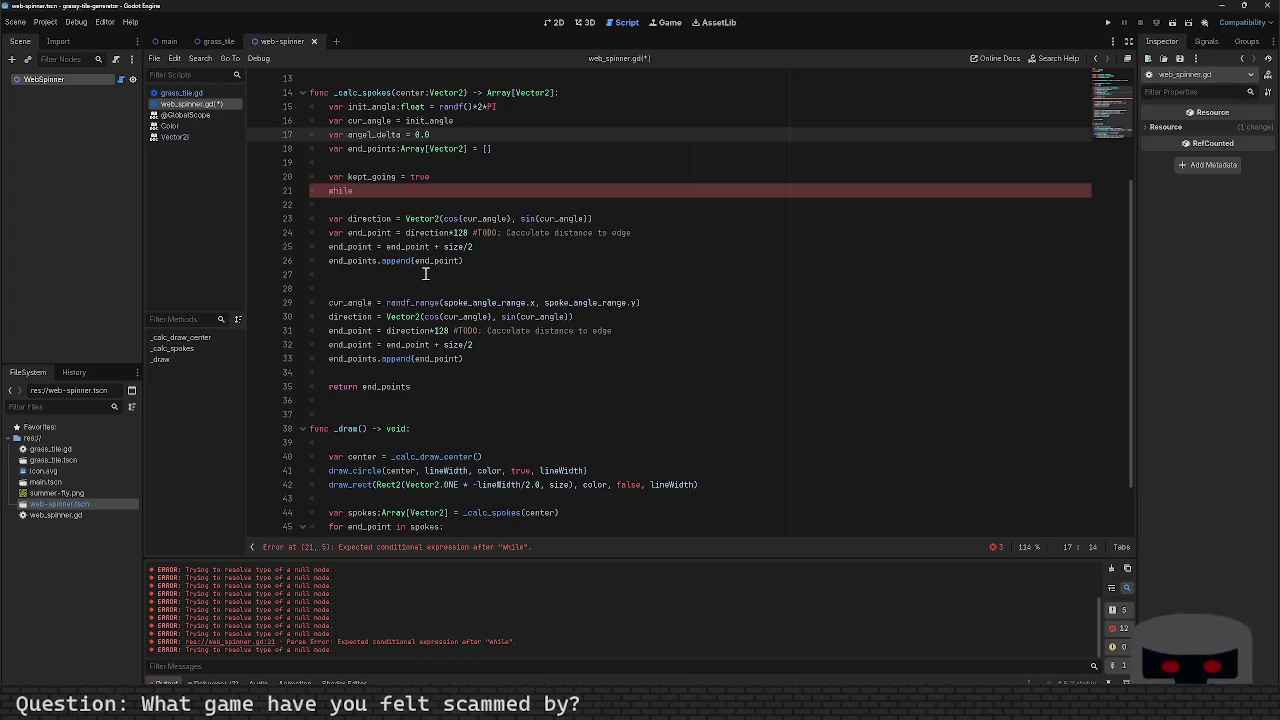
# Step: Complete the loop header as while angel_delta < 360.0: and save the script
pyautogui.press('Down')
pyautogui.press('Down')
pyautogui.press('Down')
pyautogui.press('Down')
pyautogui.write('an')
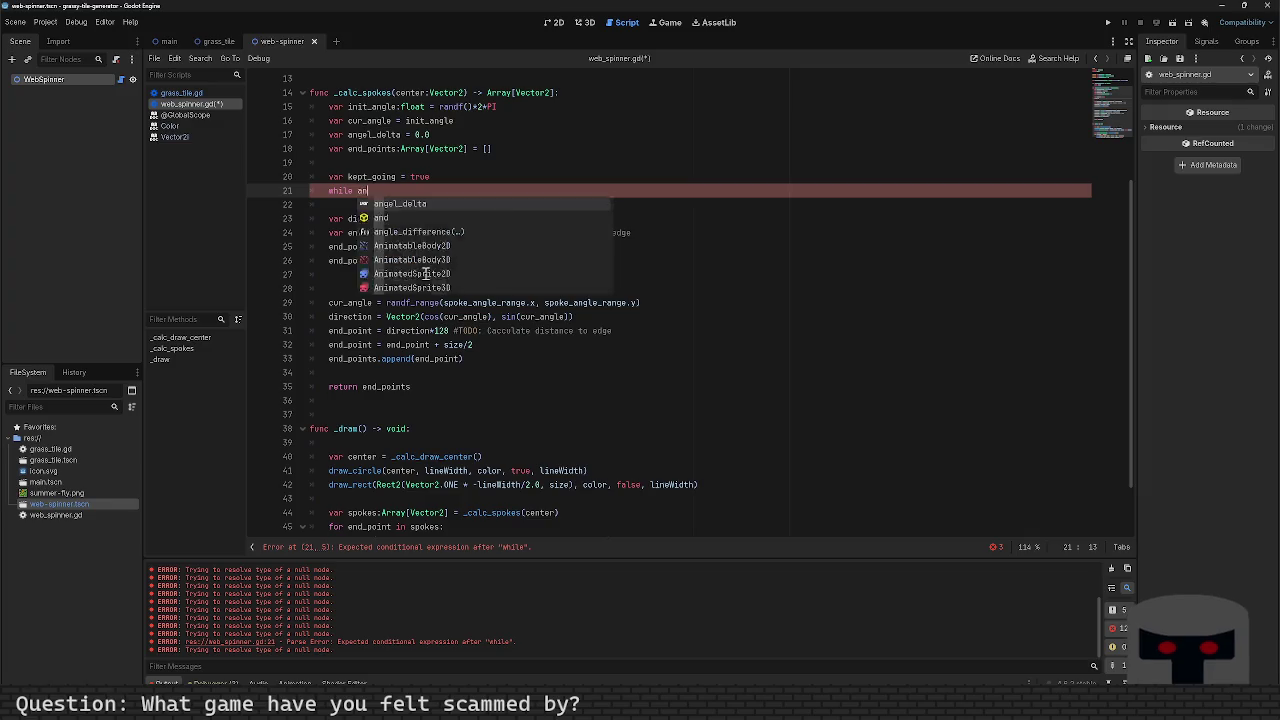
pyautogui.write('gel_delta < ')
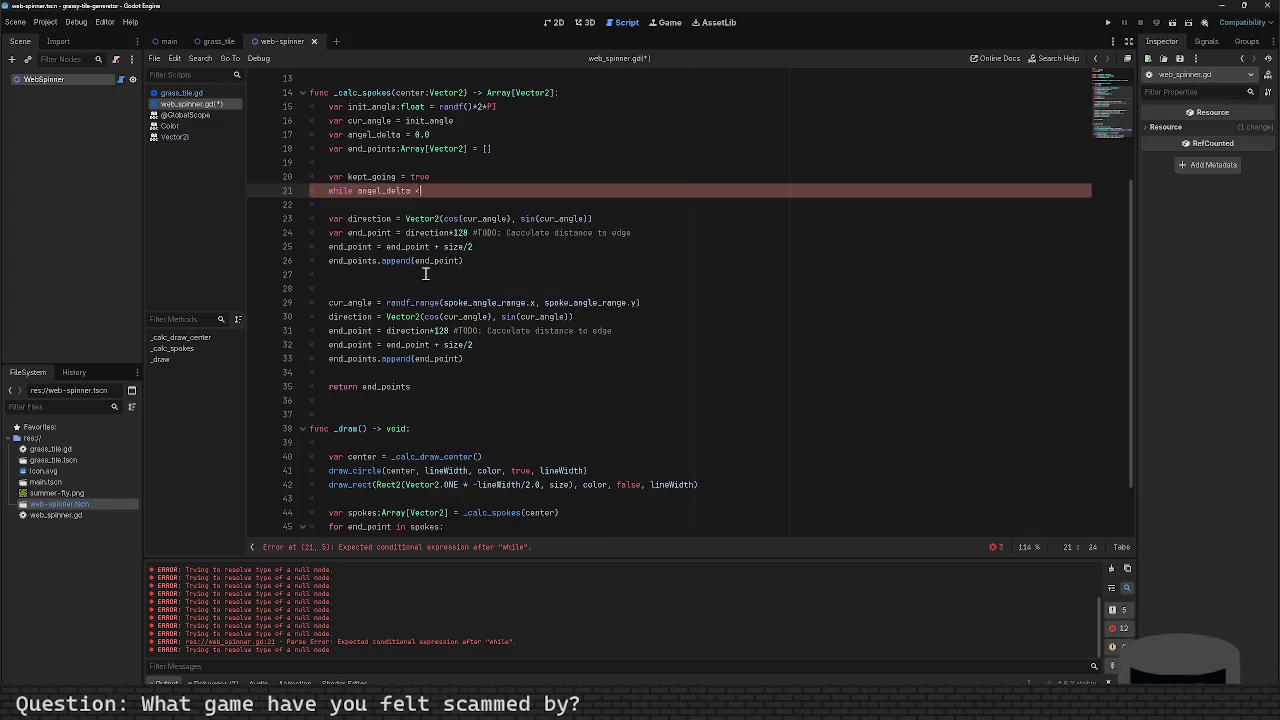
pyautogui.write('0:')
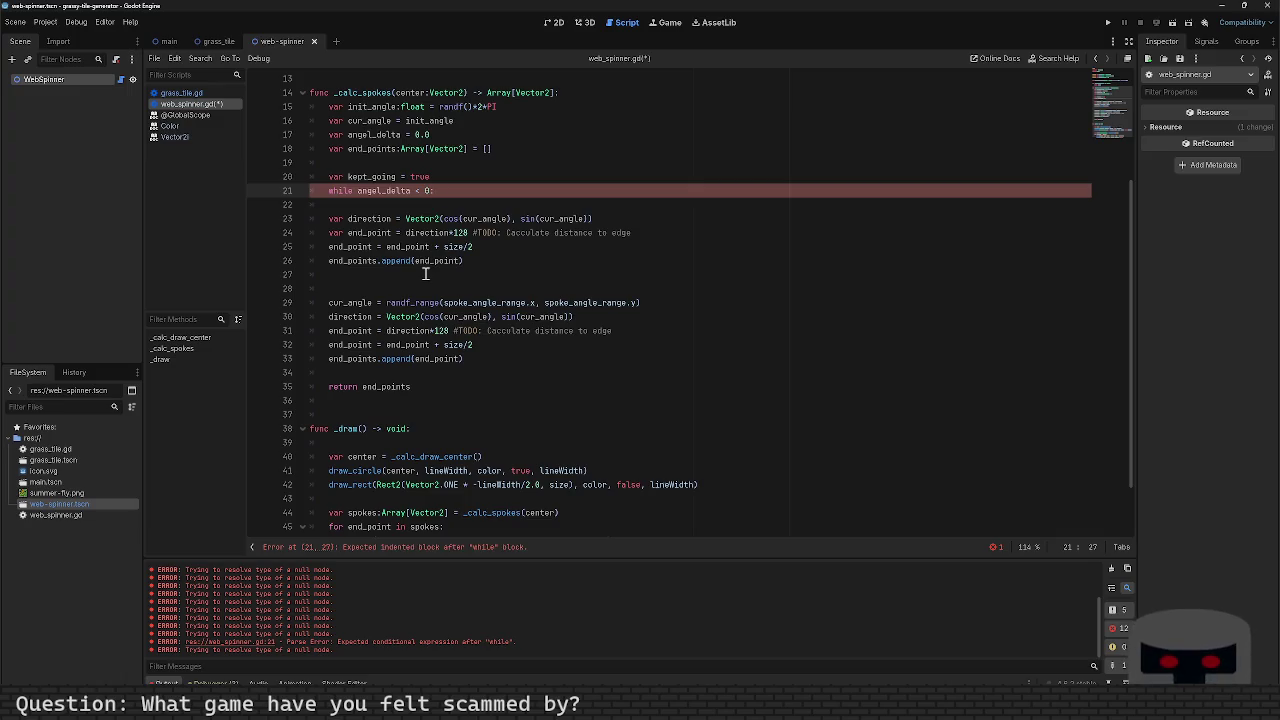
pyautogui.press('Return')
pyautogui.press('Up')
pyautogui.press('End')
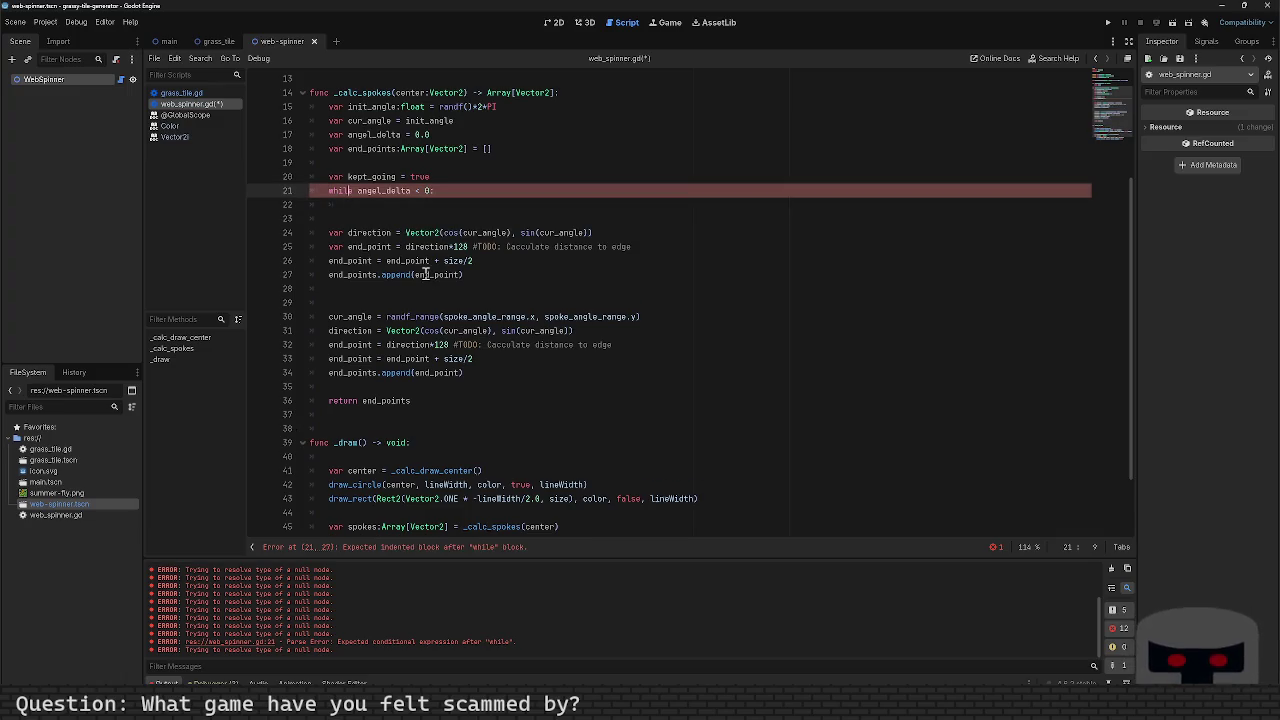
pyautogui.press('Left')
pyautogui.press('Left')
pyautogui.write('60.0')
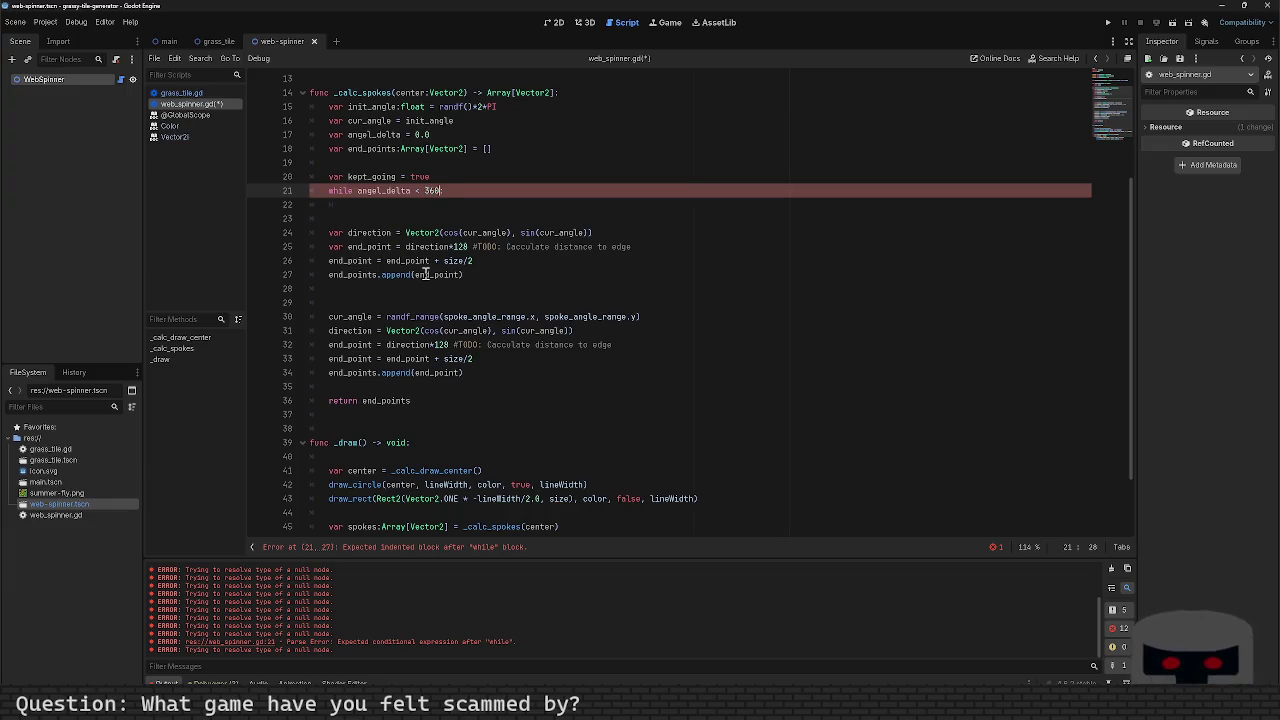
pyautogui.hotkey('ctrl', 's')
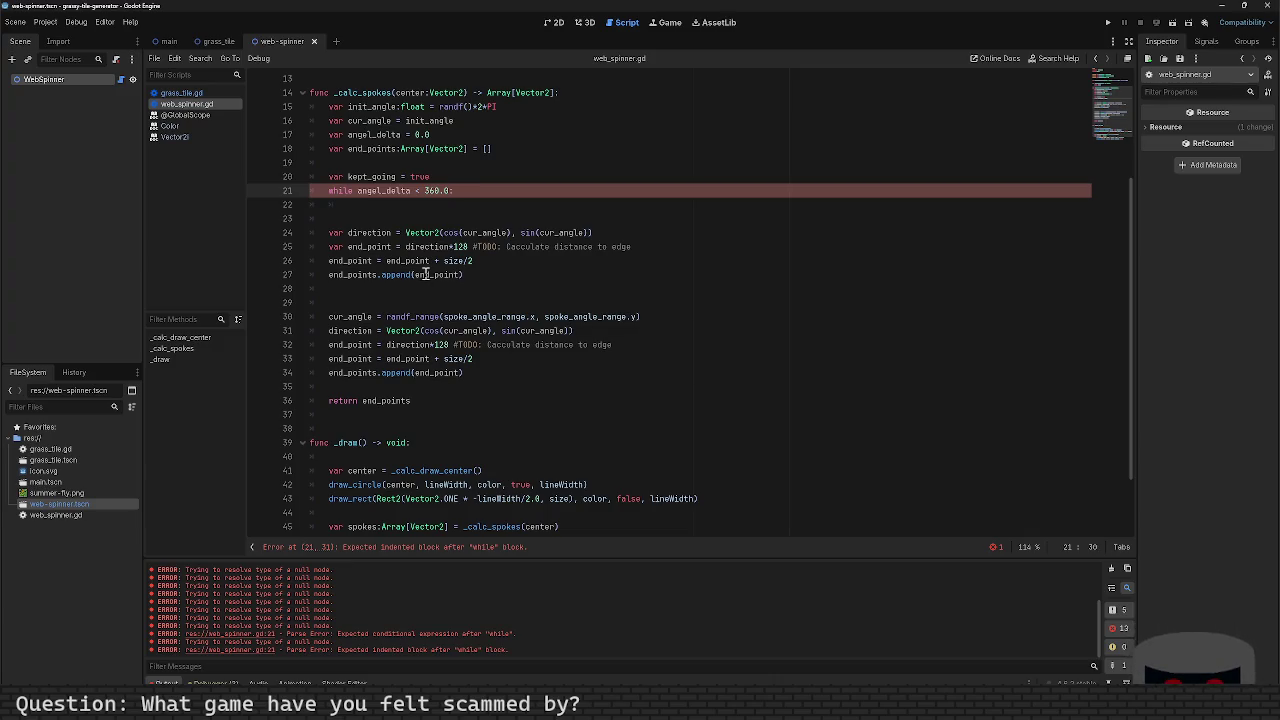
pyautogui.press('Up')
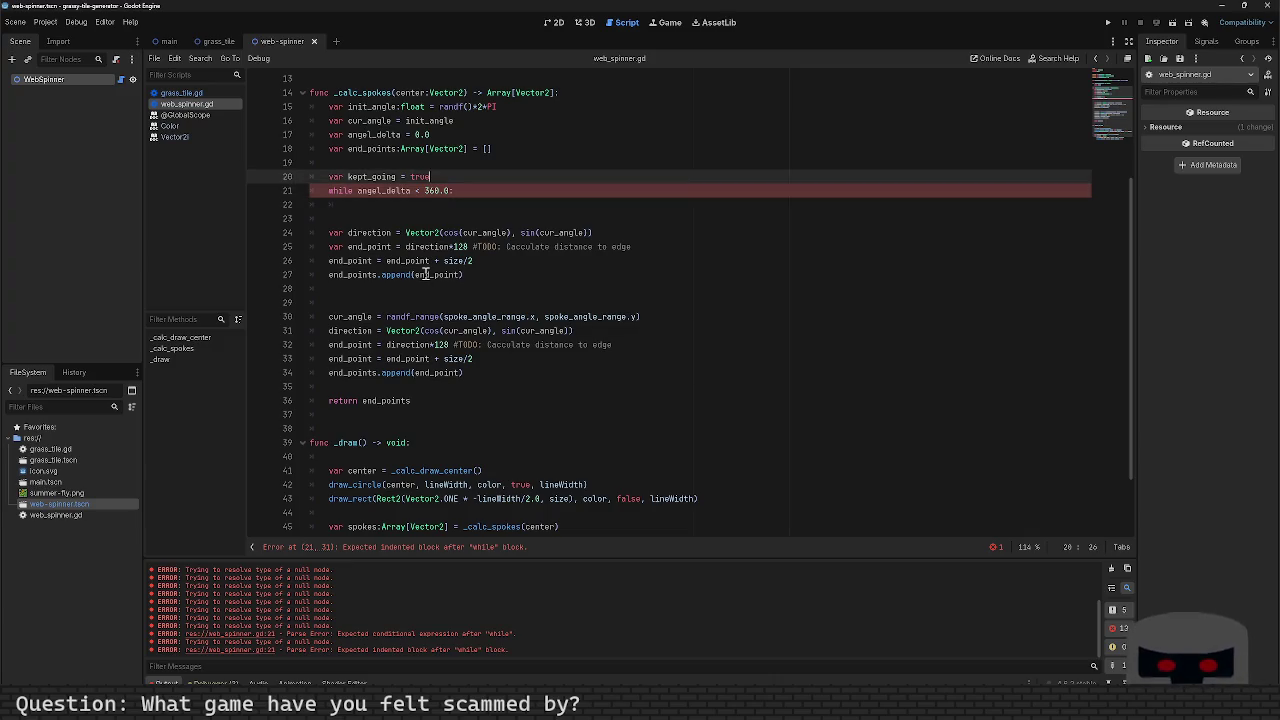
pyautogui.press('Down')
pyautogui.press('Down')
pyautogui.press('Down')
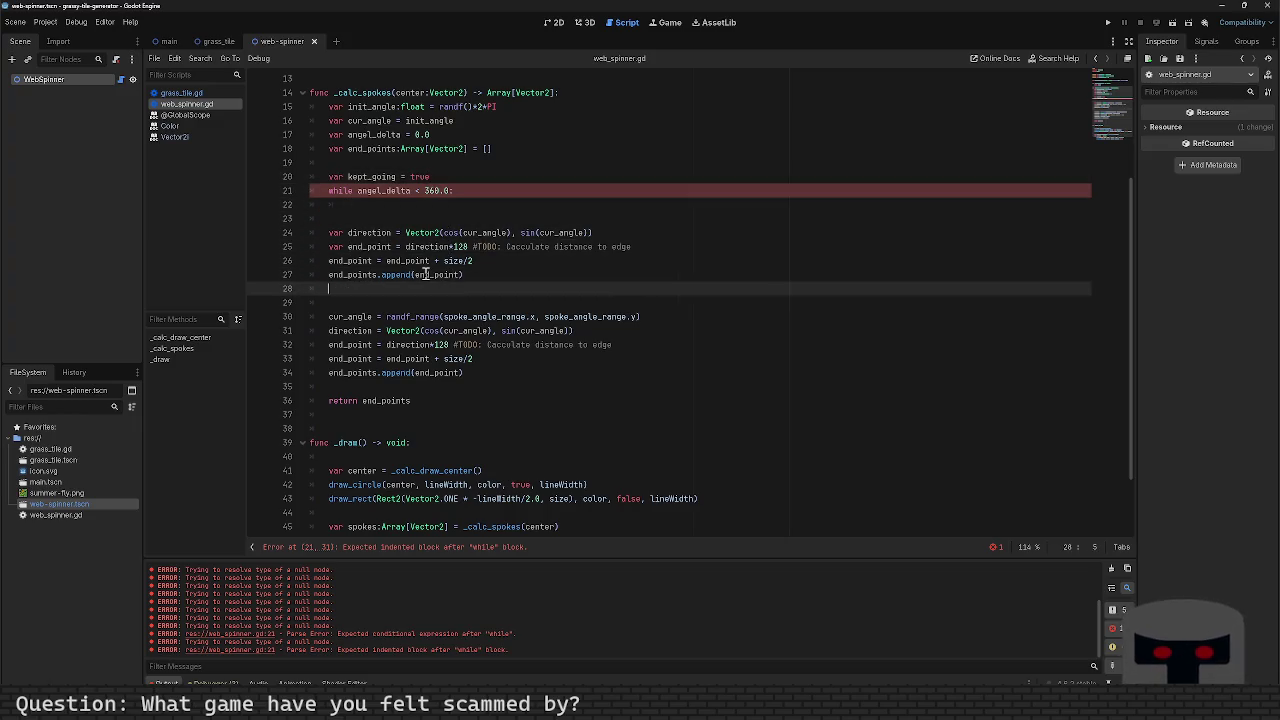
pyautogui.hotkey('shift', 'Up')
pyautogui.hotkey('shift', 'Up')
pyautogui.hotkey('shift', 'Up')
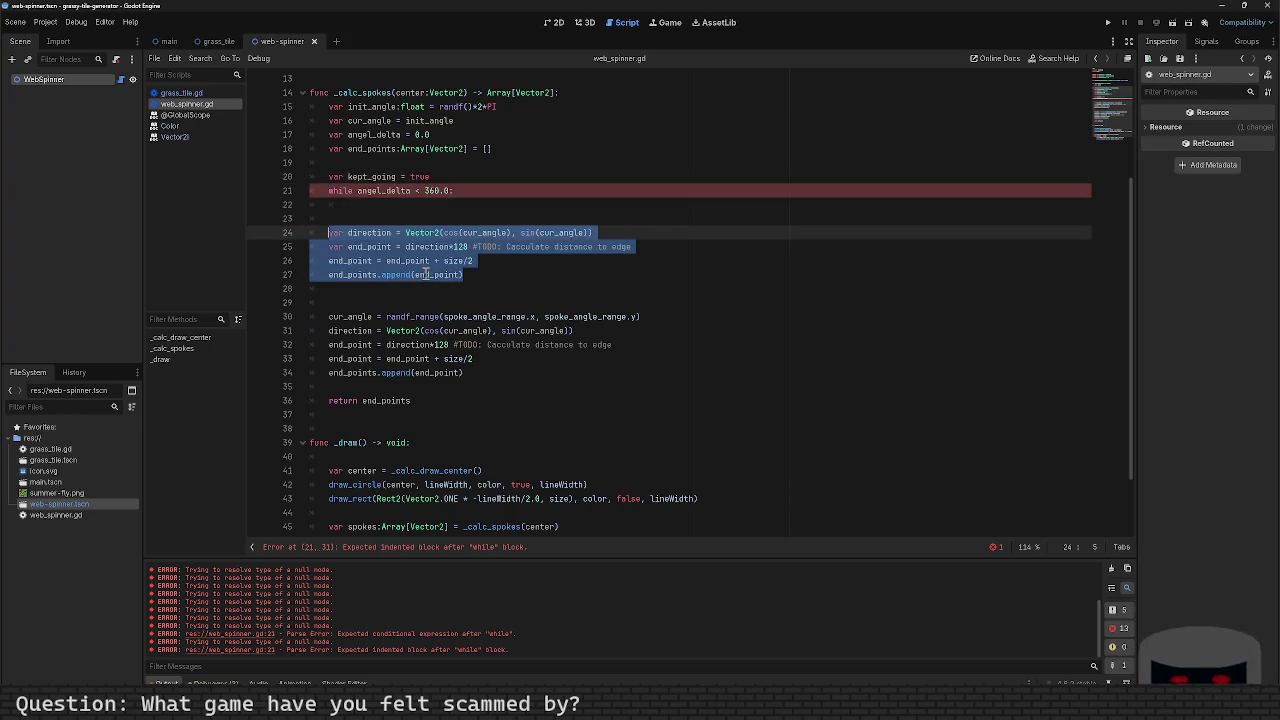
# Step: Indent the four spoke-building lines into the while loop, remove blank lines, and start a var delta line
pyautogui.press('Tab')
pyautogui.press('Left')
pyautogui.press('BackSpace')
pyautogui.press('BackSpace')
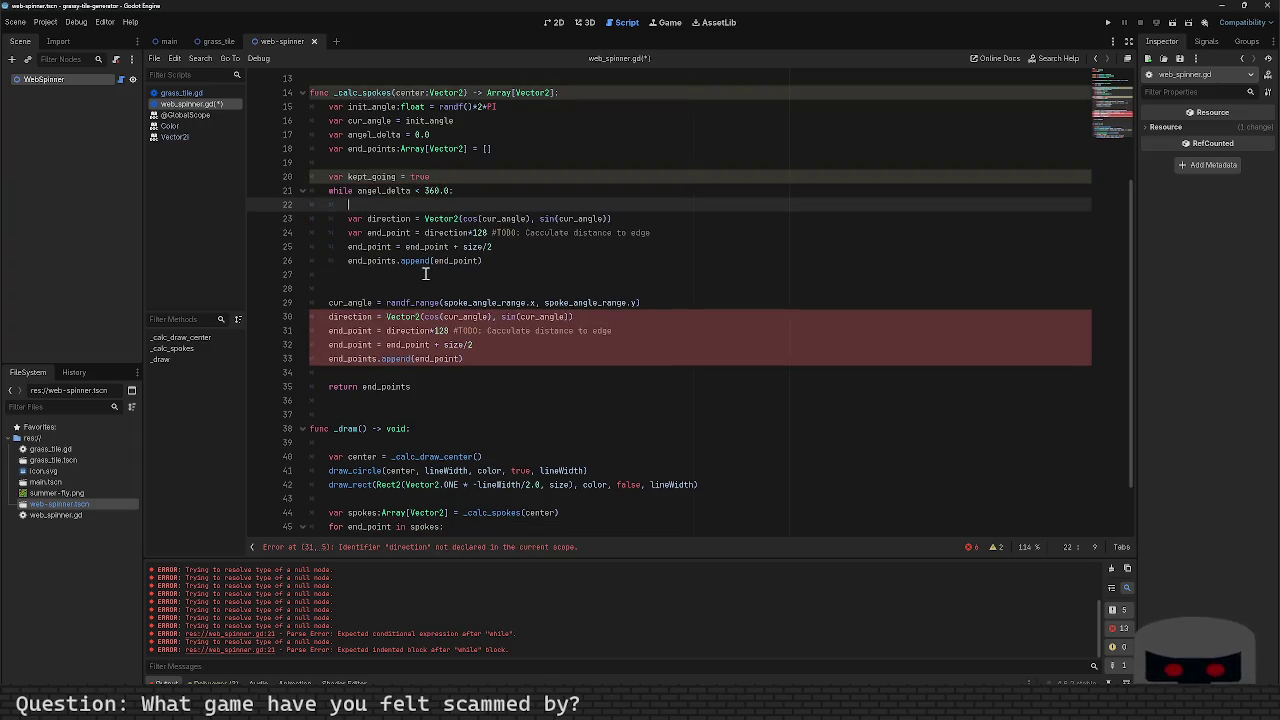
pyautogui.press('BackSpace')
pyautogui.press('Down')
pyautogui.press('Down')
pyautogui.press('Down')
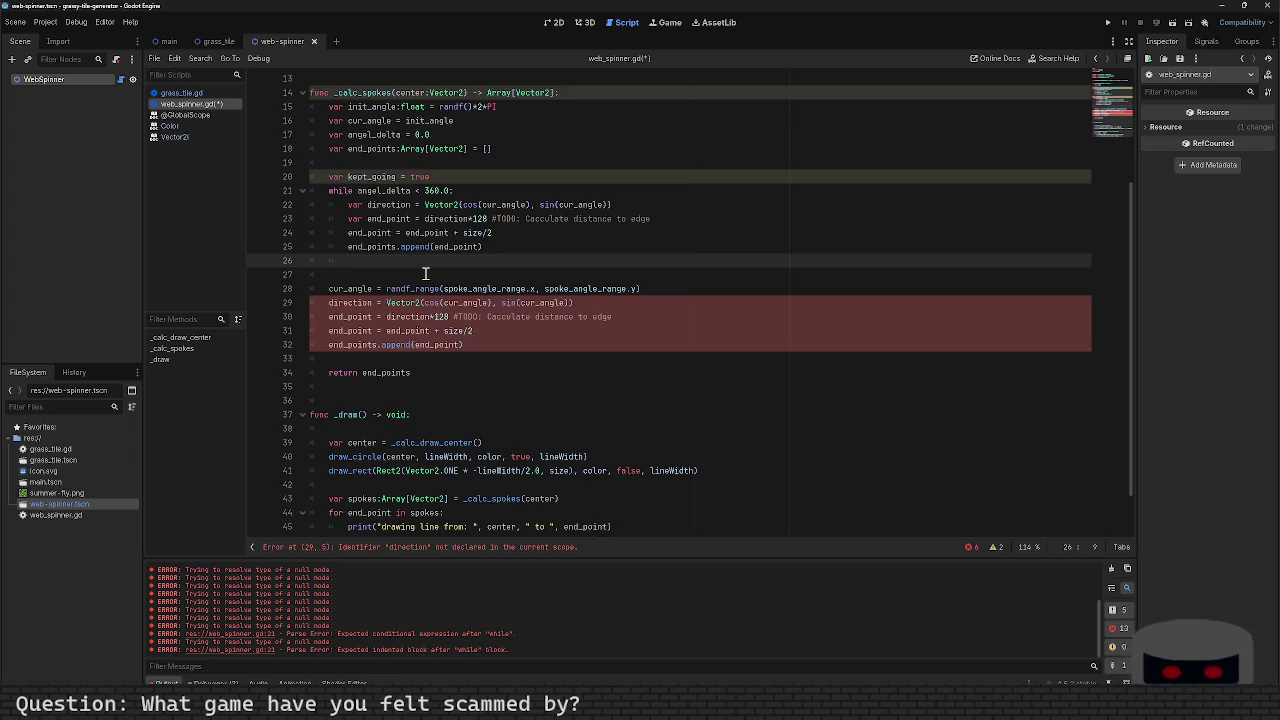
pyautogui.write('cur_angle')
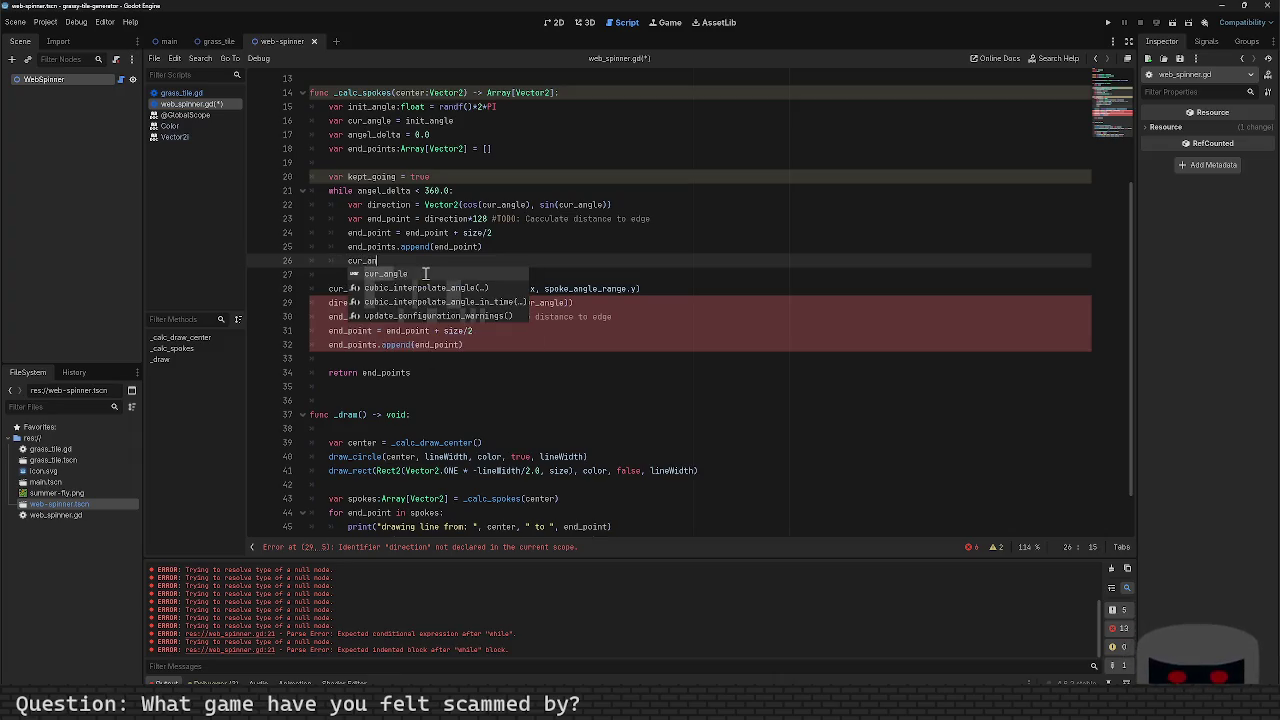
pyautogui.press('BackSpace')
pyautogui.press('BackSpace')
pyautogui.press('BackSpace')
pyautogui.write('var delta =')
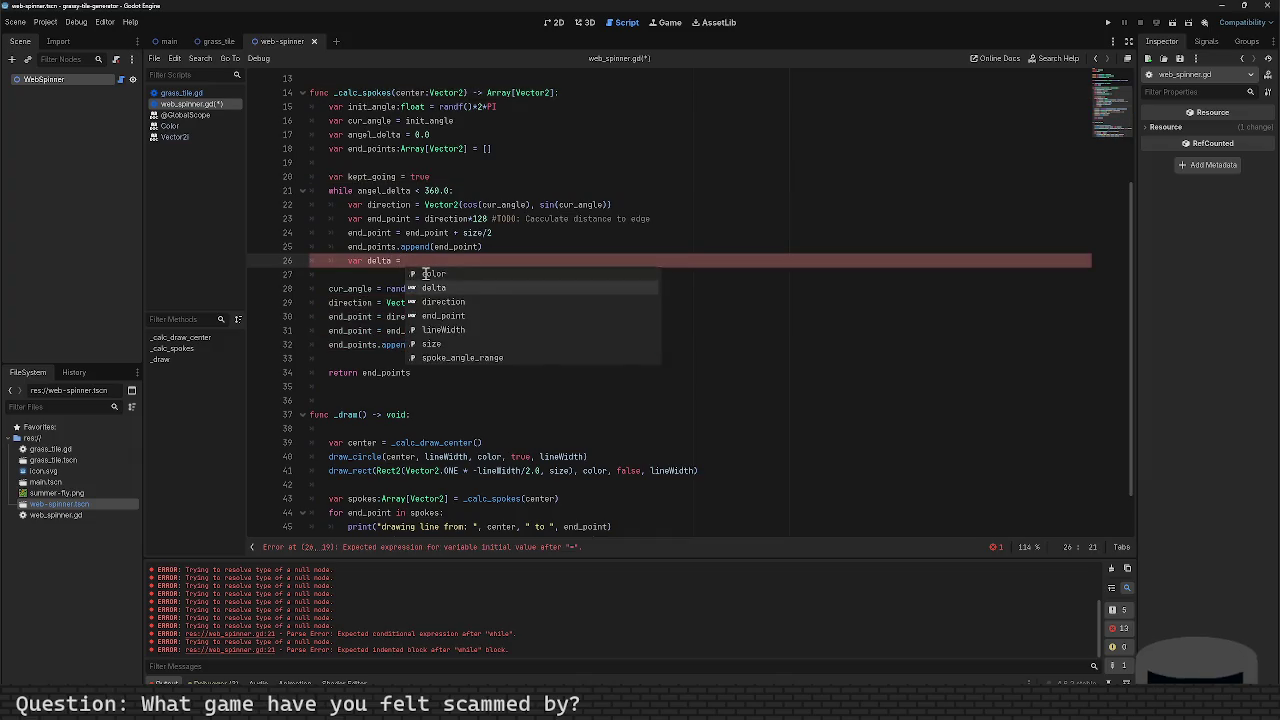
pyautogui.press('Escape')
# Step: Rename angel_delta on line 17 to total_delta and save
pyautogui.press('Up')
pyautogui.press('Up')
pyautogui.press('Up')
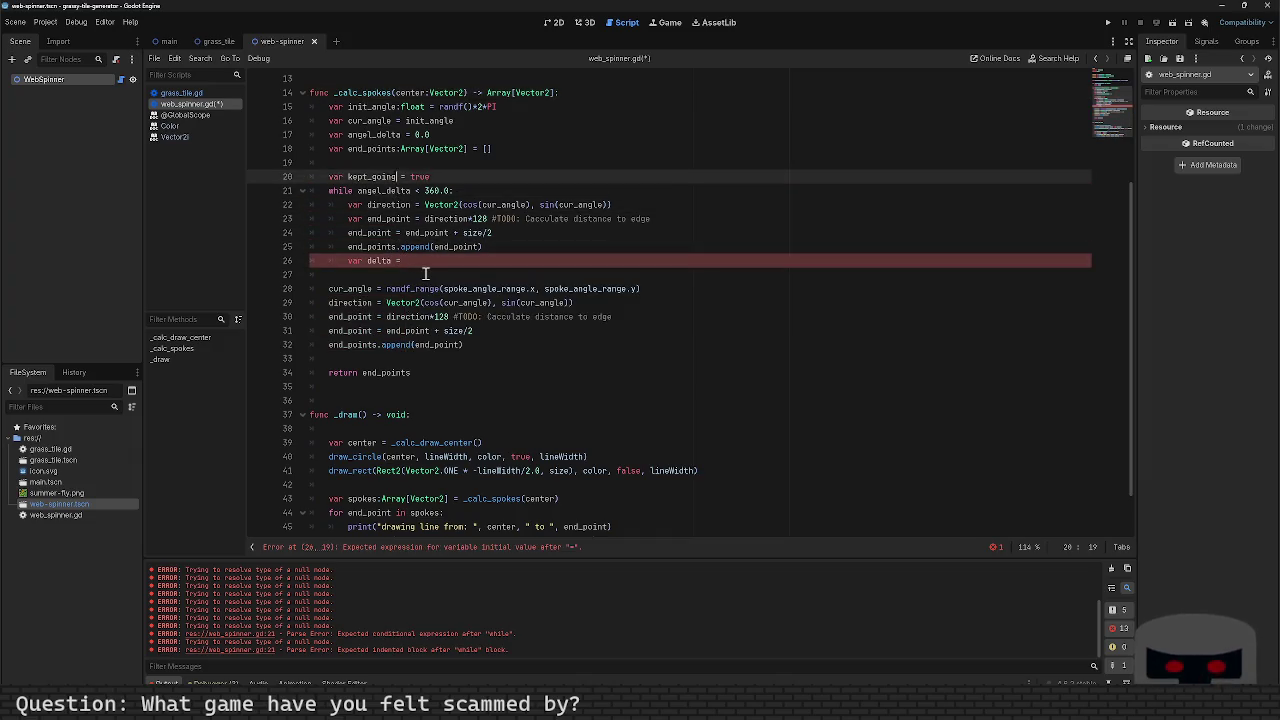
pyautogui.hotkey('shift', 'Left')
pyautogui.hotkey('shift', 'Left')
pyautogui.hotkey('shift', 'Left')
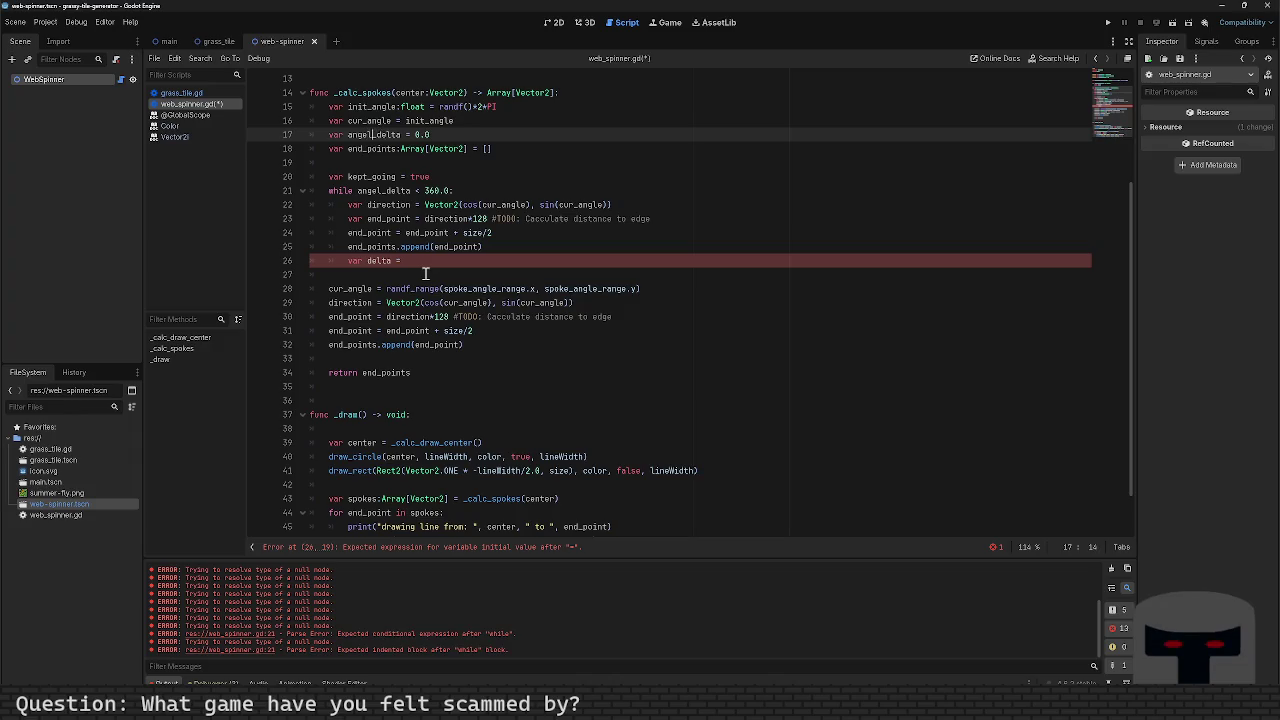
pyautogui.write('total')
pyautogui.hotkey('ctrl', 's')
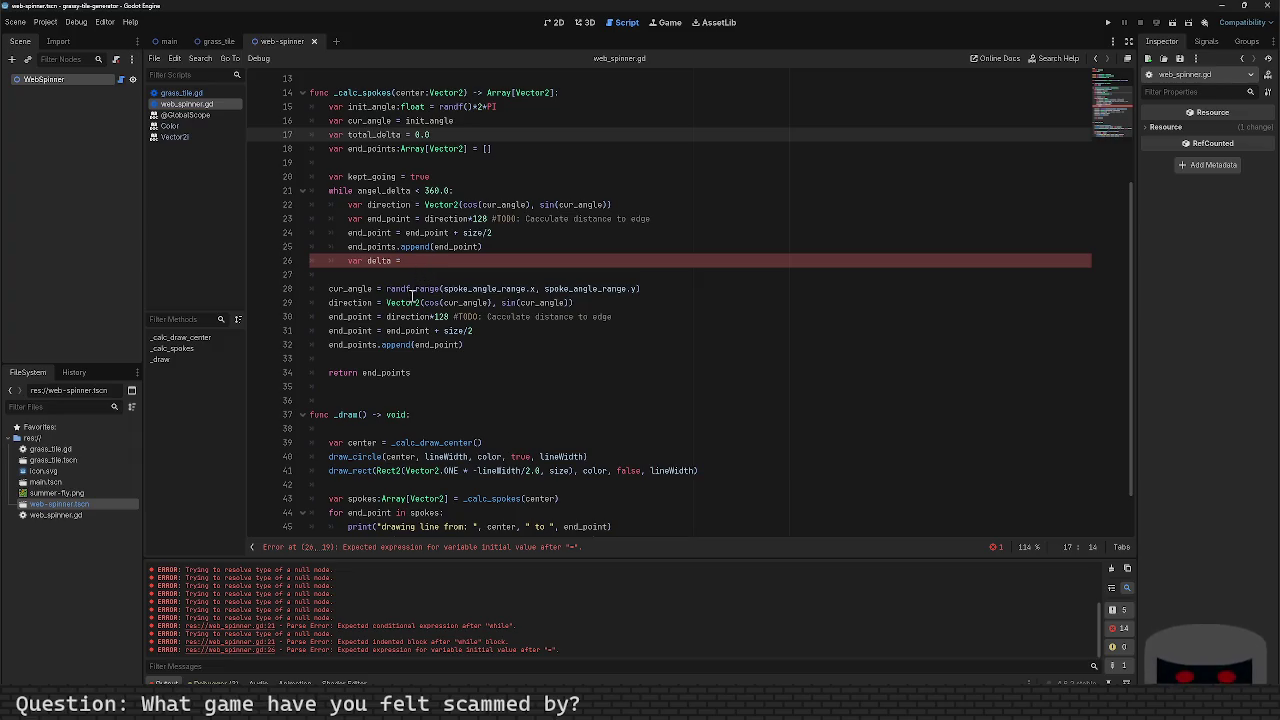
pyautogui.click(386, 289)
# Step: Assign the copied randf_range expression as var delta's value
pyautogui.hotkey('shift', 'End')
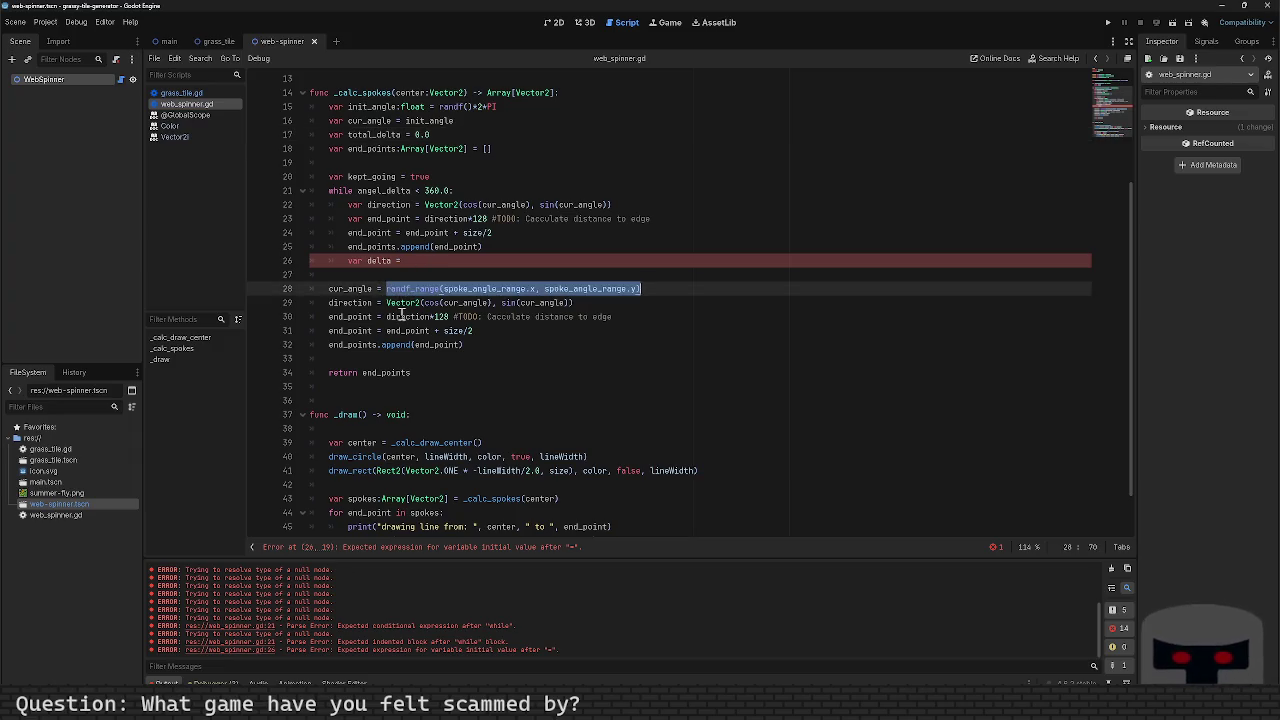
pyautogui.hotkey('ctrl', 'c')
pyautogui.press('Up')
pyautogui.press('Up')
pyautogui.hotkey('ctrl', 'v')
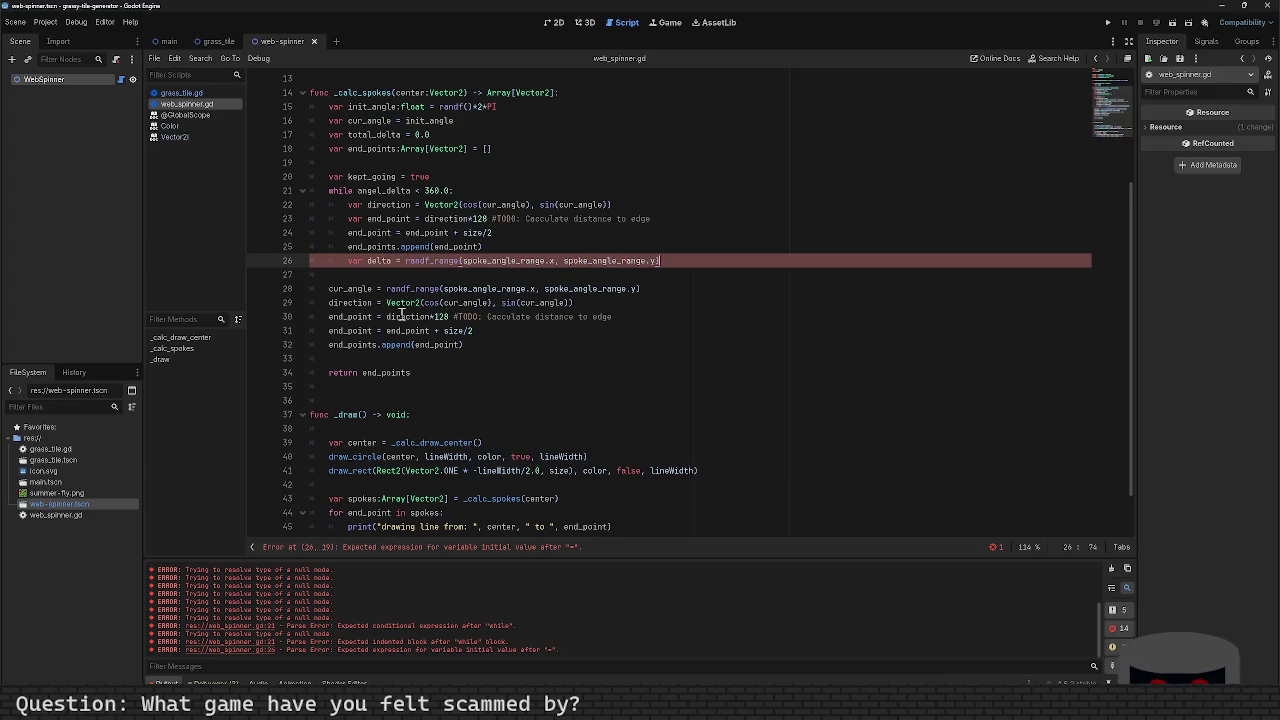
# Step: Add cur_angle += delta below the delta line and save the script
pyautogui.press('Return')
pyautogui.write('cur_angle')
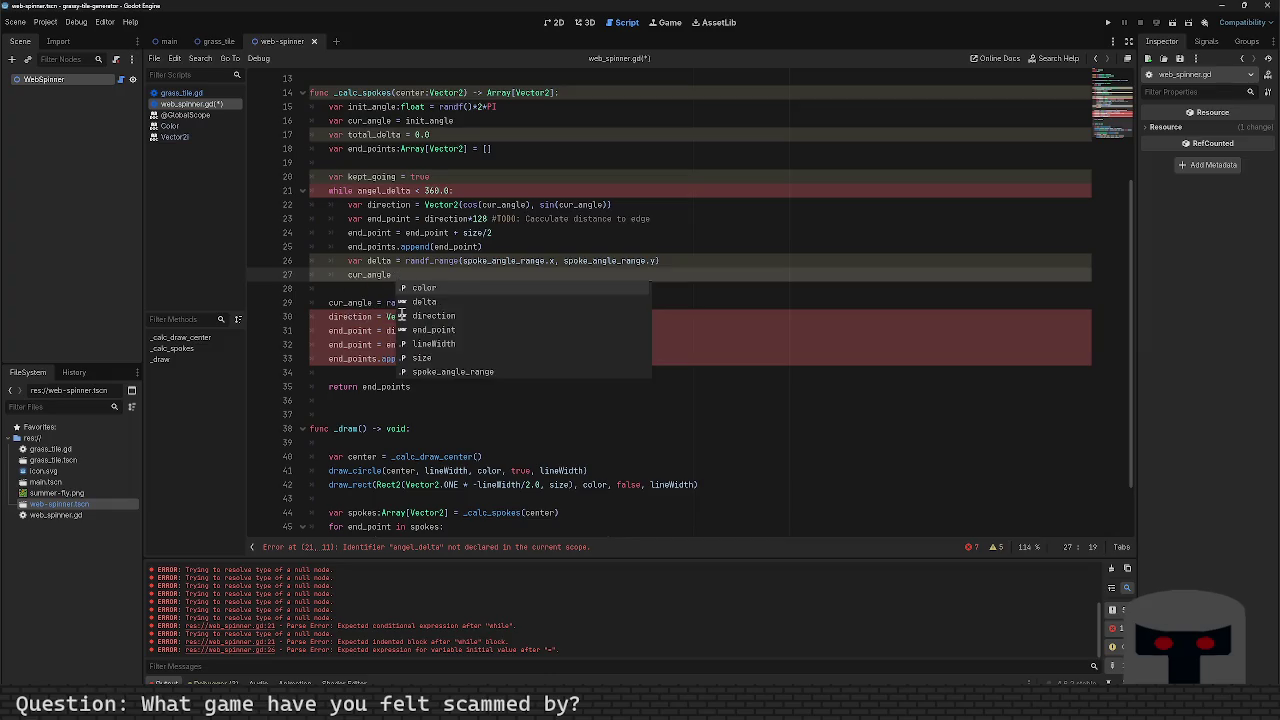
pyautogui.write(' += de')
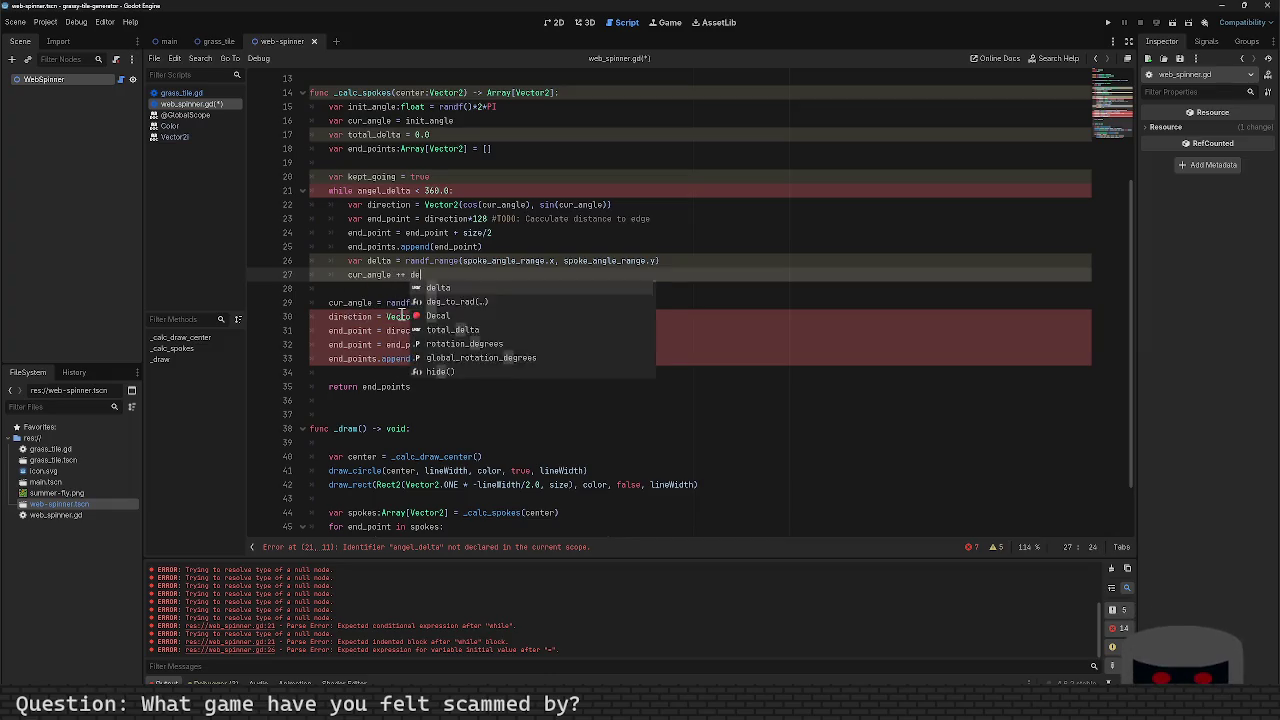
pyautogui.write('lta')
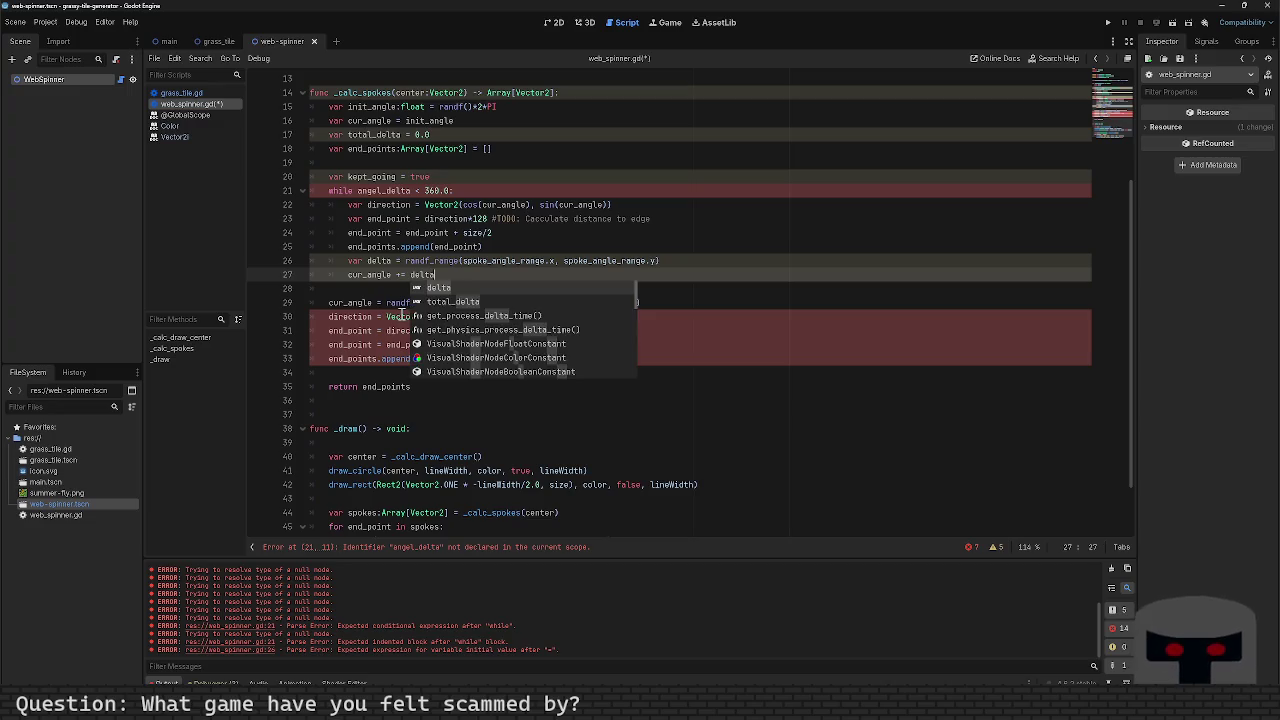
pyautogui.hotkey('ctrl', 's')
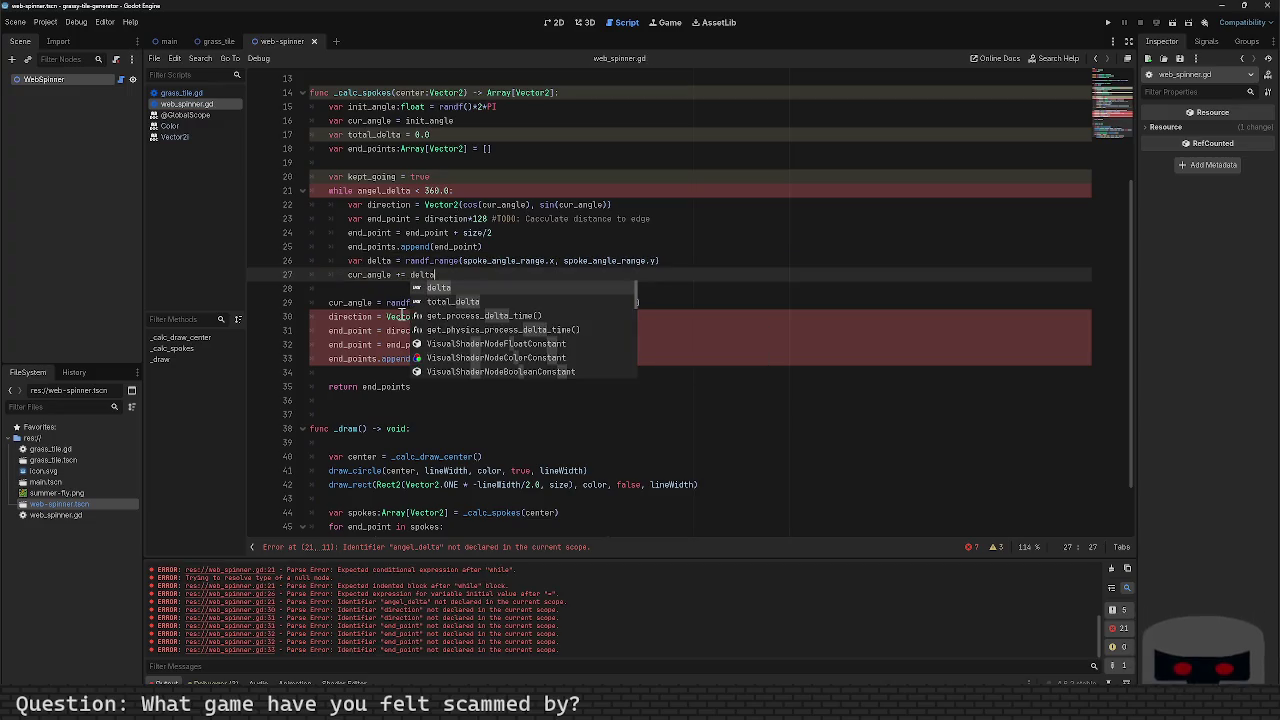
pyautogui.press('Return')
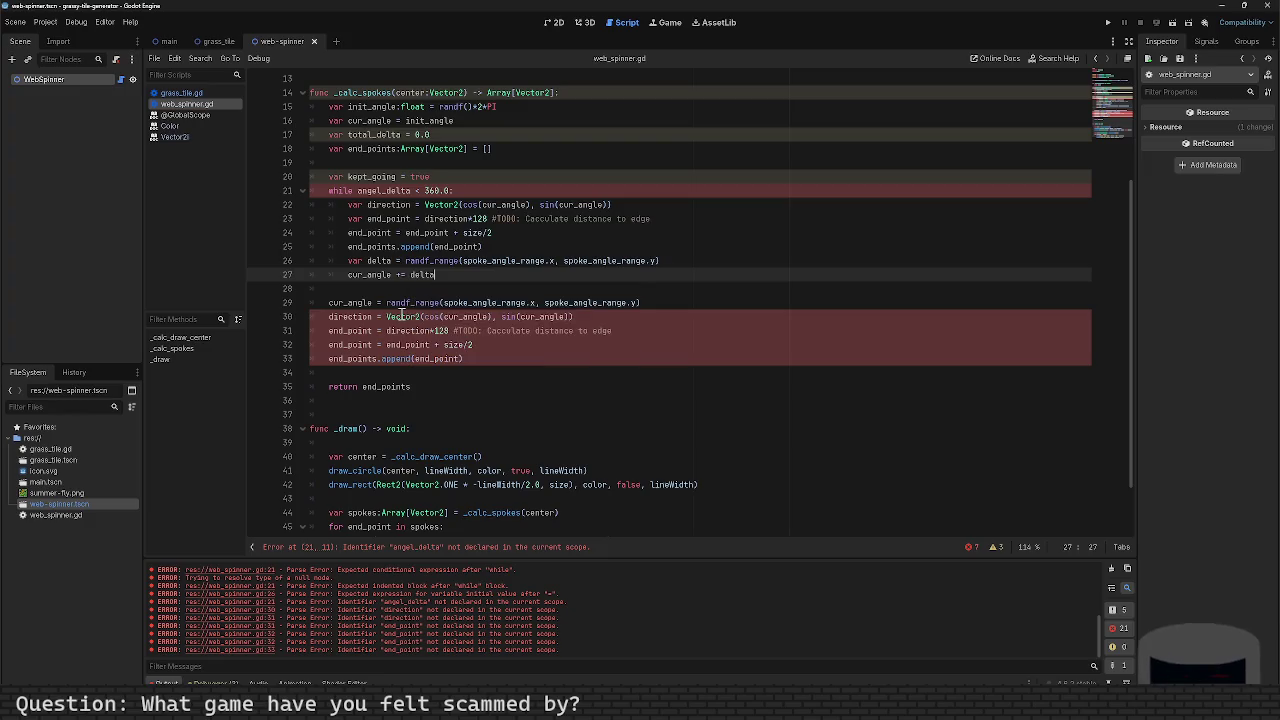
pyautogui.press('Return')
pyautogui.write('delta')
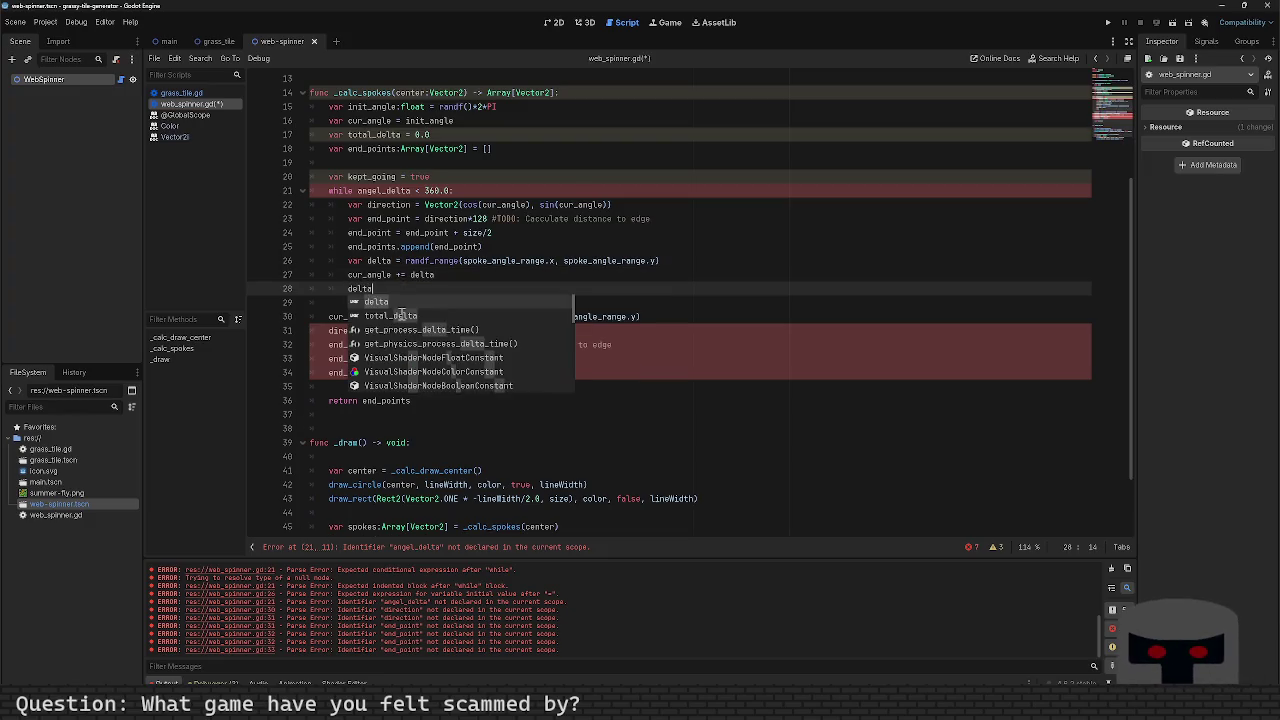
pyautogui.press('BackSpace')
pyautogui.press('BackSpace')
pyautogui.press('BackSpace')
pyautogui.press('Up')
pyautogui.press('Up')
pyautogui.press('Up')
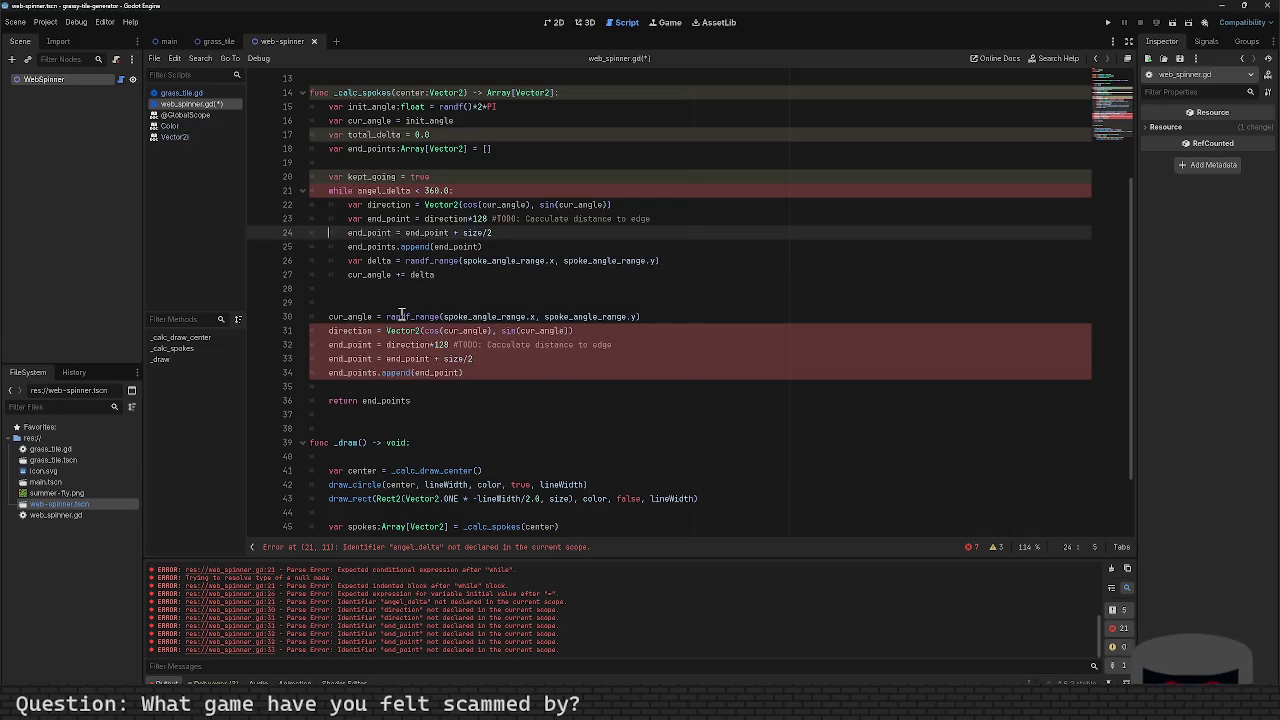
pyautogui.press('Up')
pyautogui.press('Up')
pyautogui.press('Up')
# Step: Rewrite the while condition as cur_angle - init_angle < 2*PI, dropping the angel_delta comparison
pyautogui.write('cur')
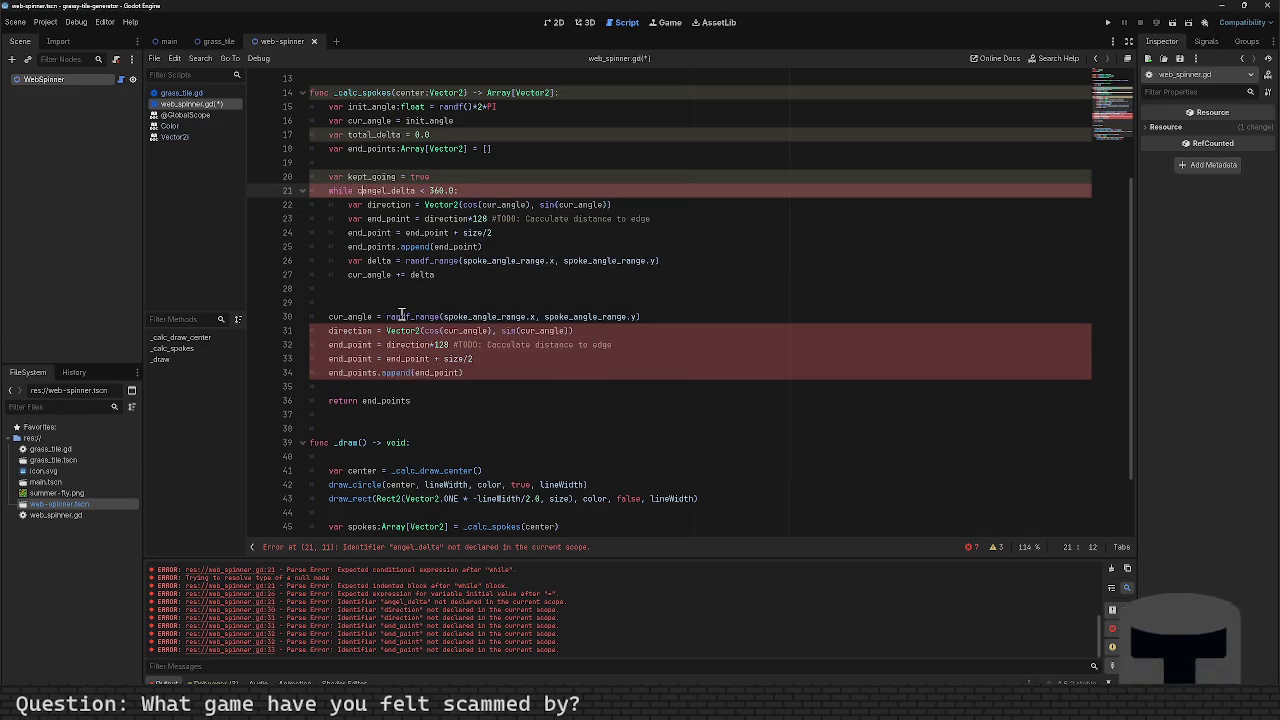
pyautogui.press('BackSpace')
pyautogui.write('_ +')
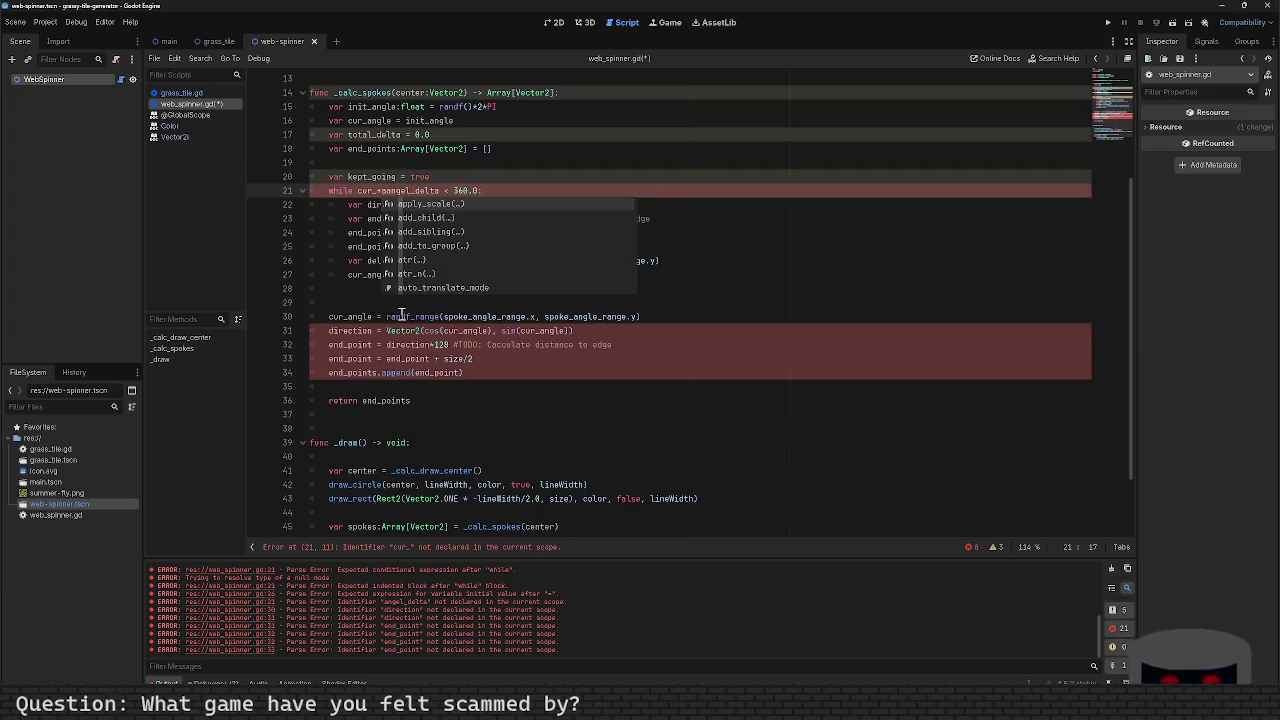
pyautogui.press('BackSpace')
pyautogui.press('BackSpace')
pyautogui.write('angle ')
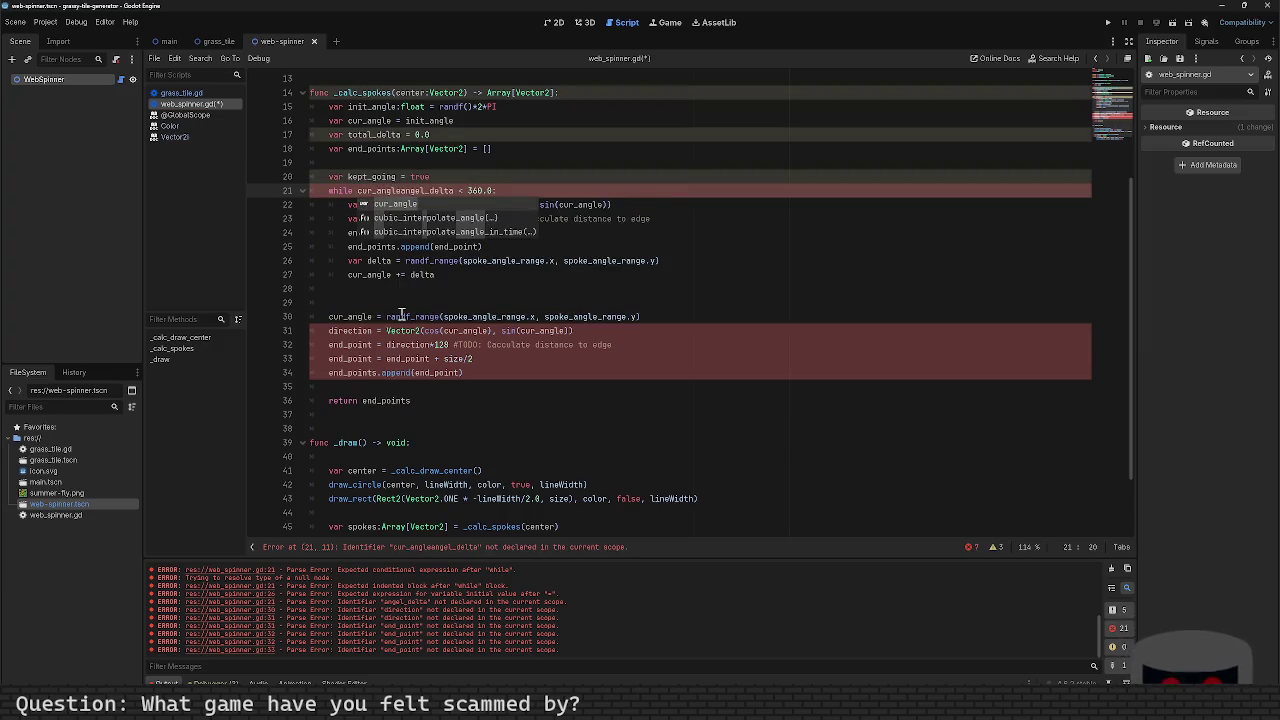
pyautogui.write('-')
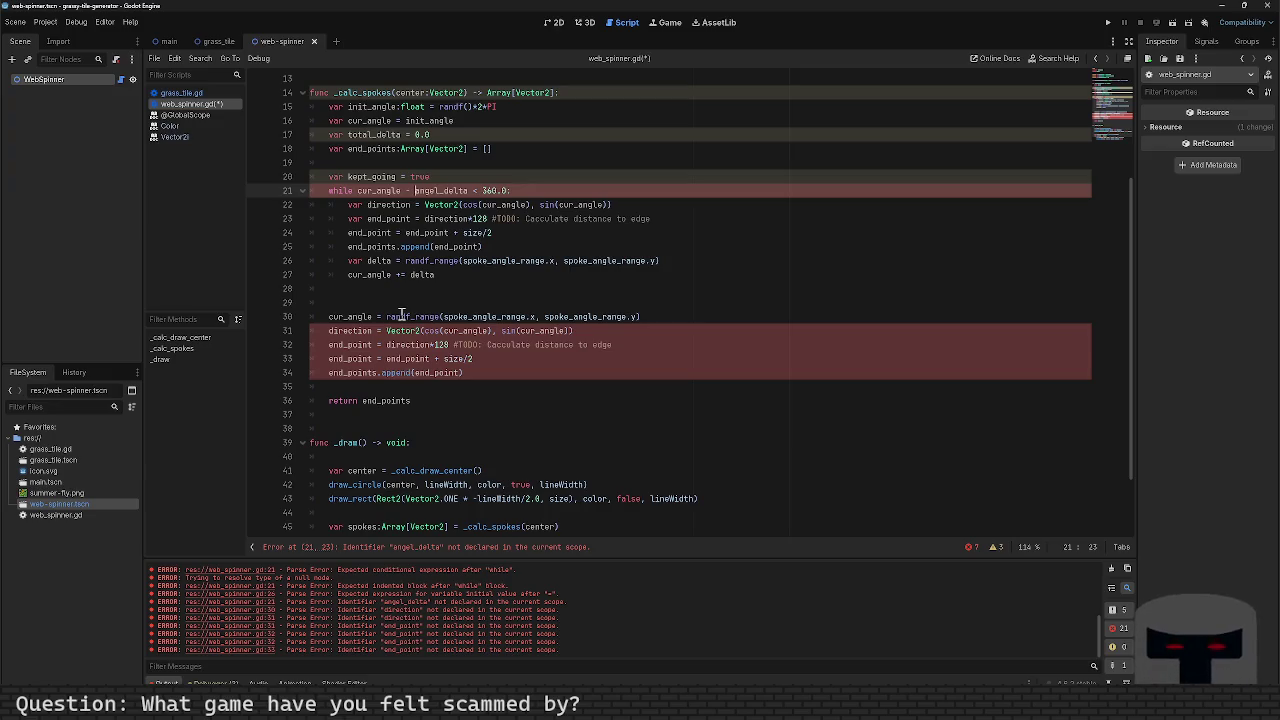
pyautogui.write('init_angle')
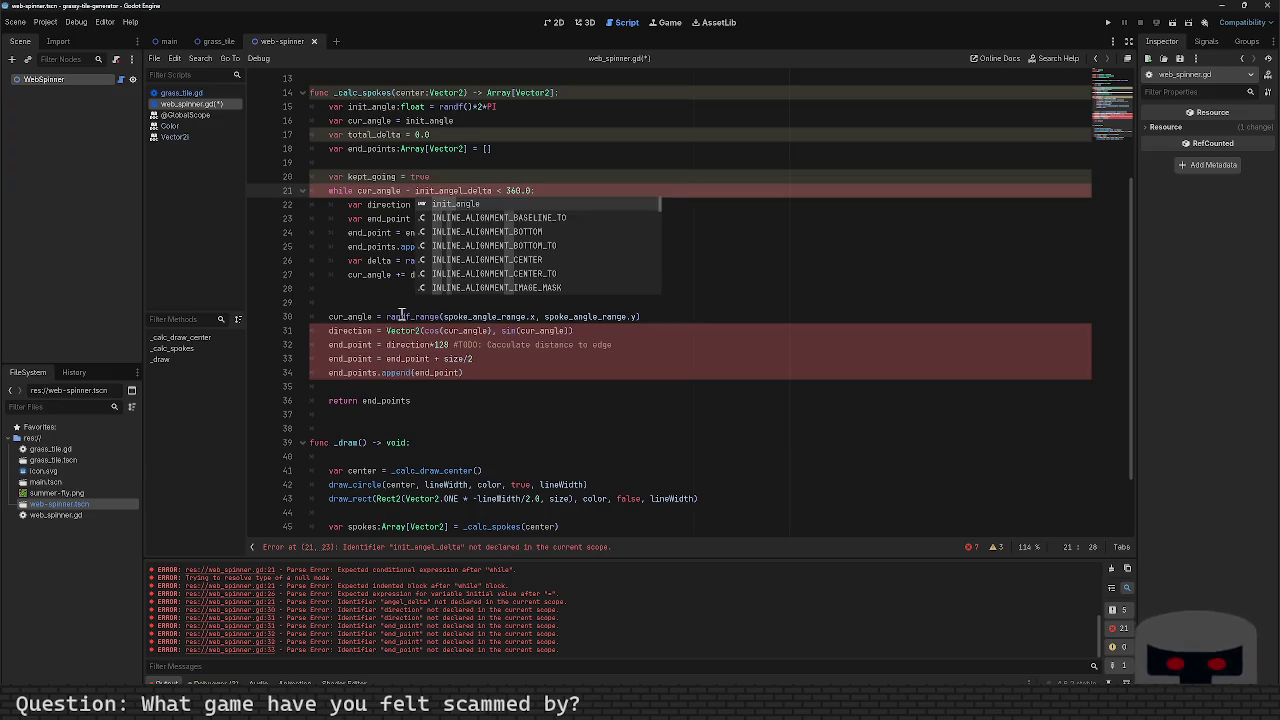
pyautogui.write(' < ang')
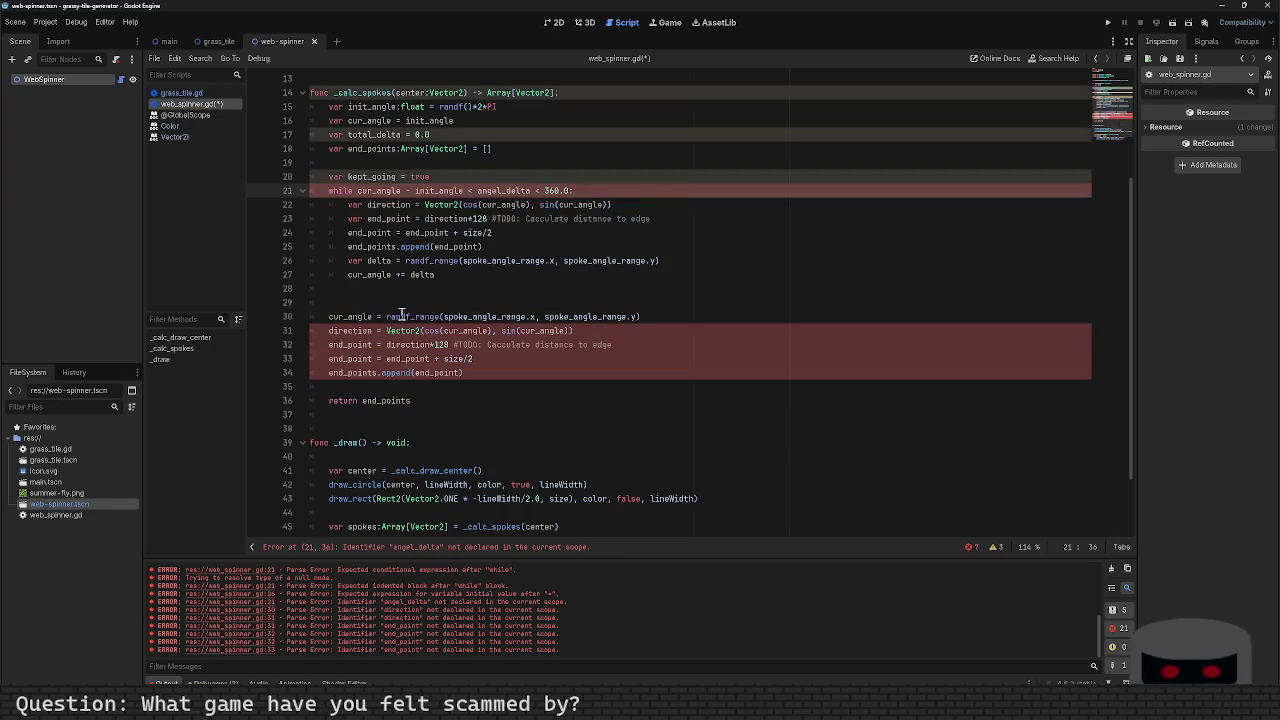
pyautogui.write('2*')
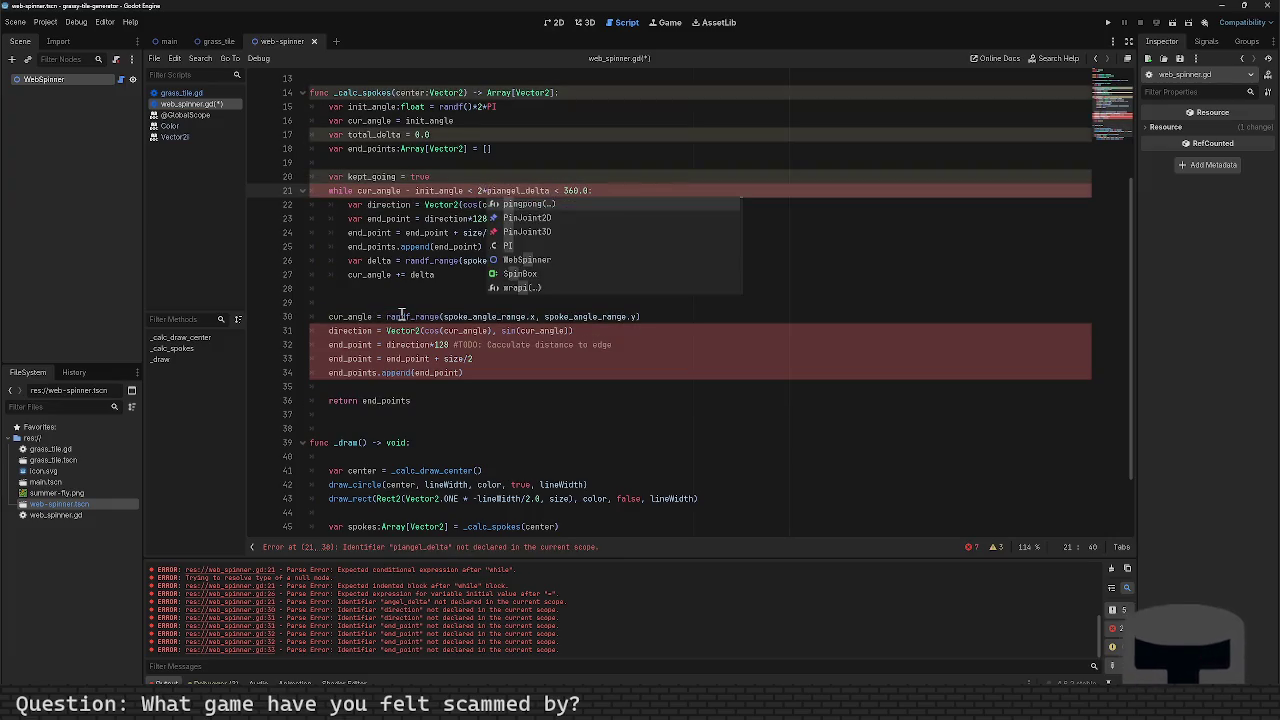
pyautogui.write('PI')
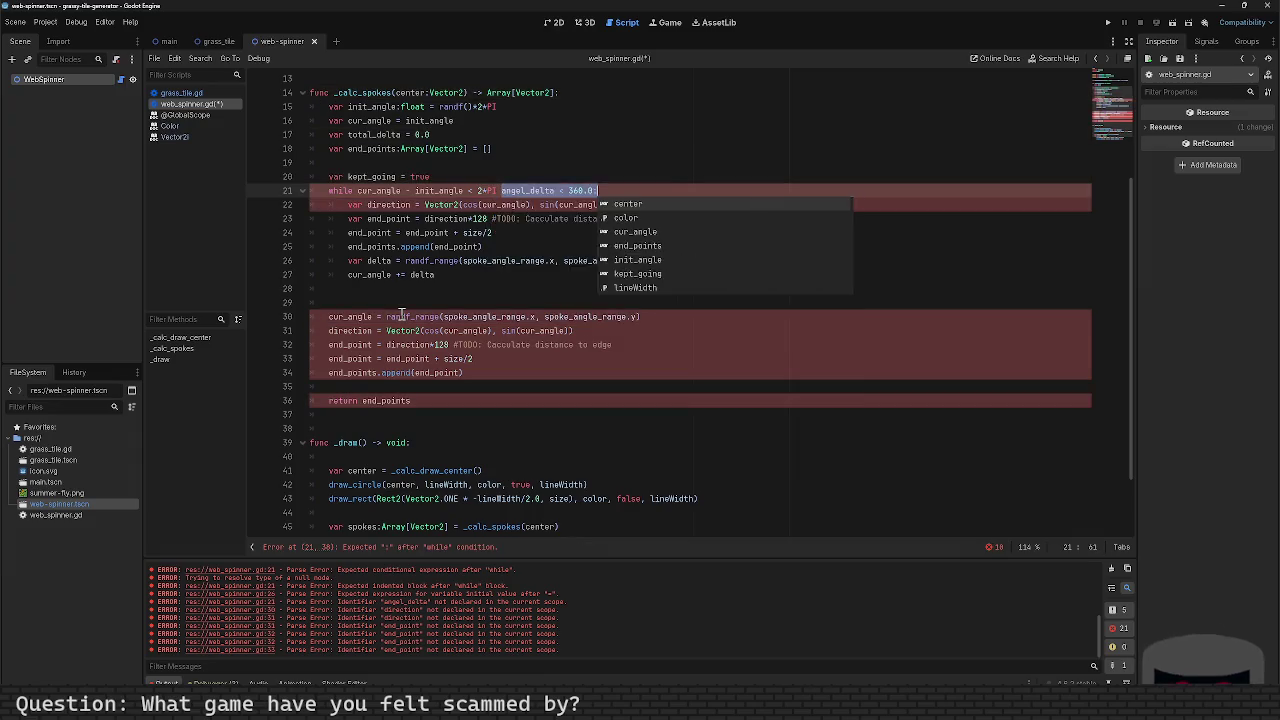
pyautogui.hotkey('ctrl', 'shift', 'Right')
pyautogui.hotkey('ctrl', 'shift', 'Right')
pyautogui.hotkey('ctrl', 'shift', 'Right')
pyautogui.press('Delete')
pyautogui.press('BackSpace')
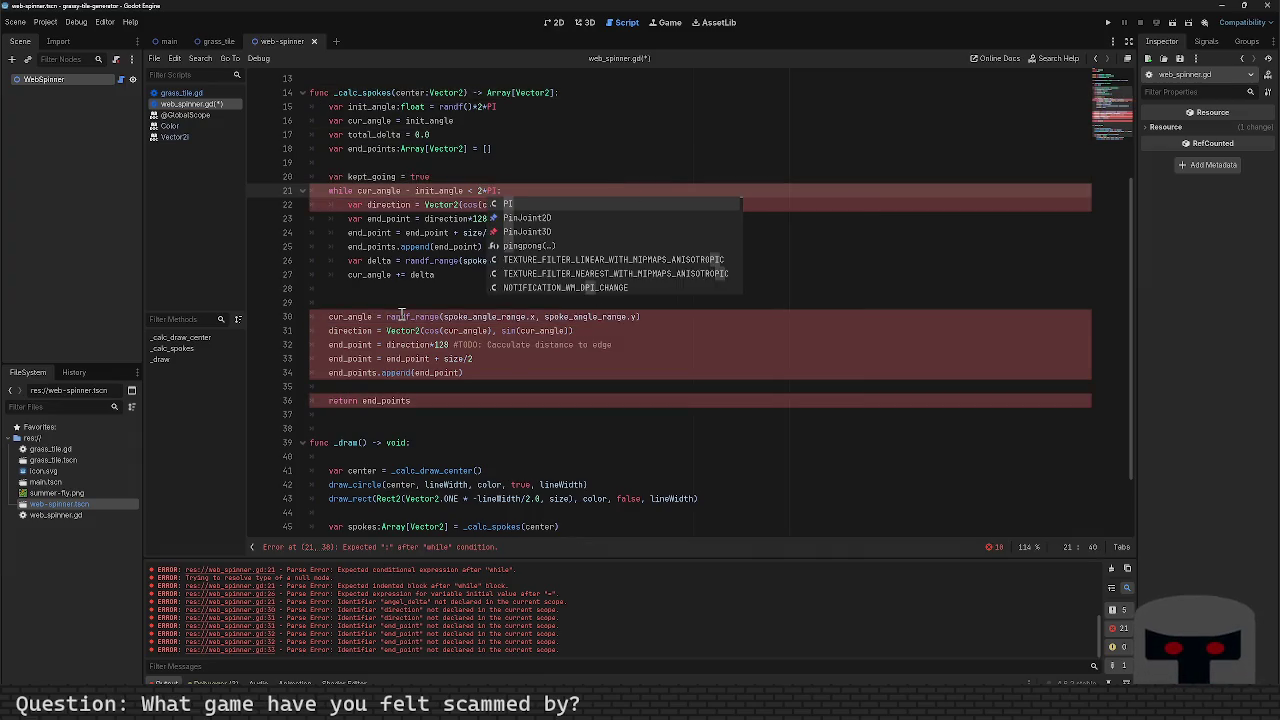
pyautogui.press('Escape')
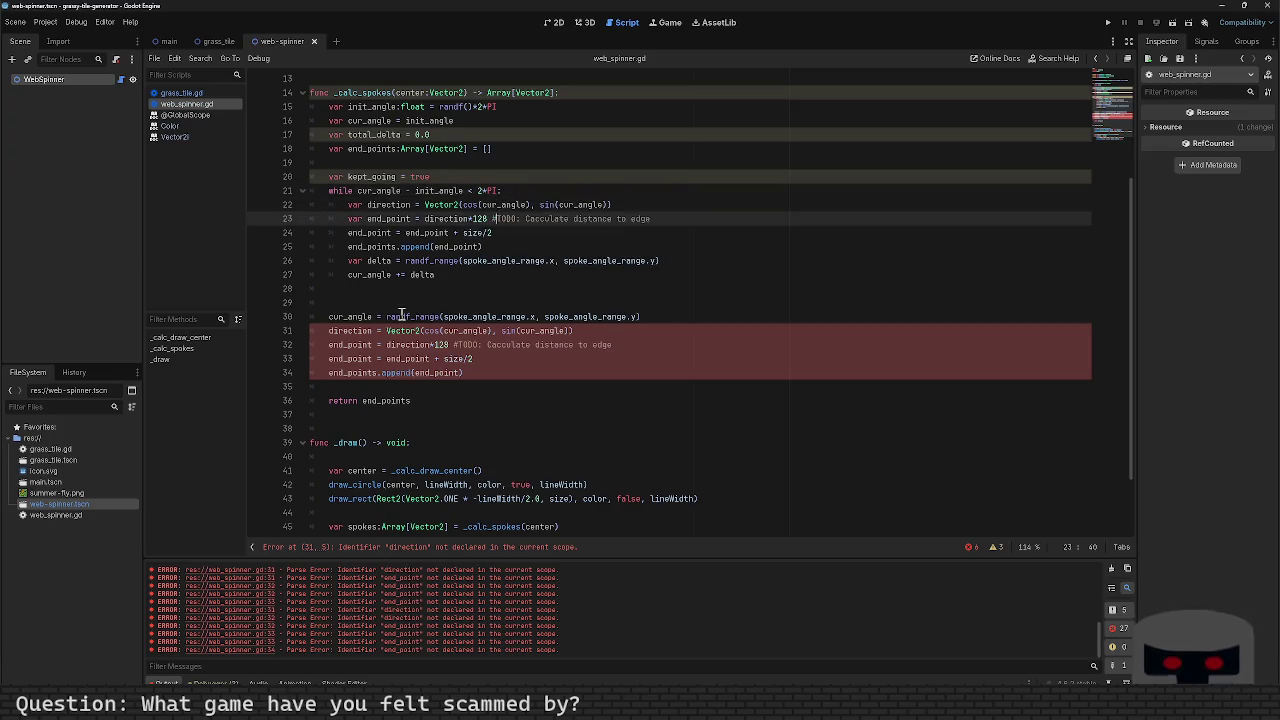
# Step: Replace var delta with cur_angle so randf_range is assigned directly to cur_angle
pyautogui.press('Down')
pyautogui.press('Down')
pyautogui.press('Down')
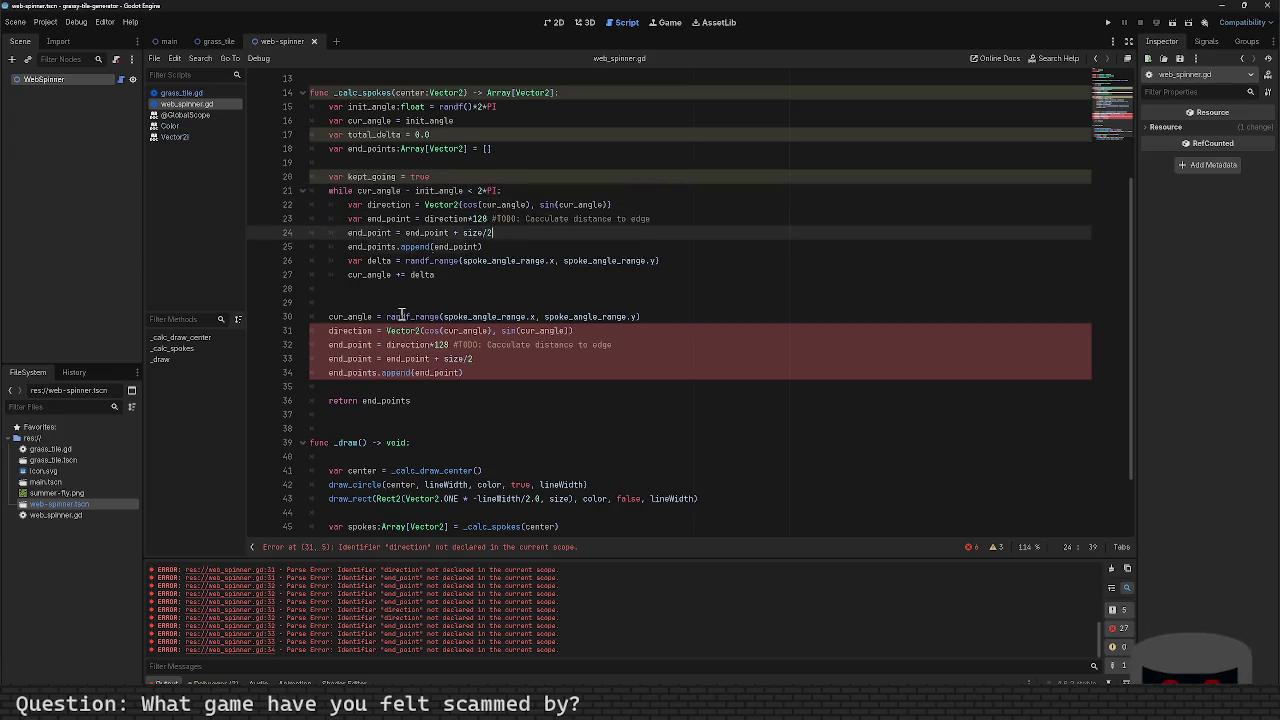
pyautogui.press('Up')
pyautogui.press('Up')
pyautogui.press('Up')
pyautogui.press('Up')
pyautogui.press('Up')
pyautogui.press('Up')
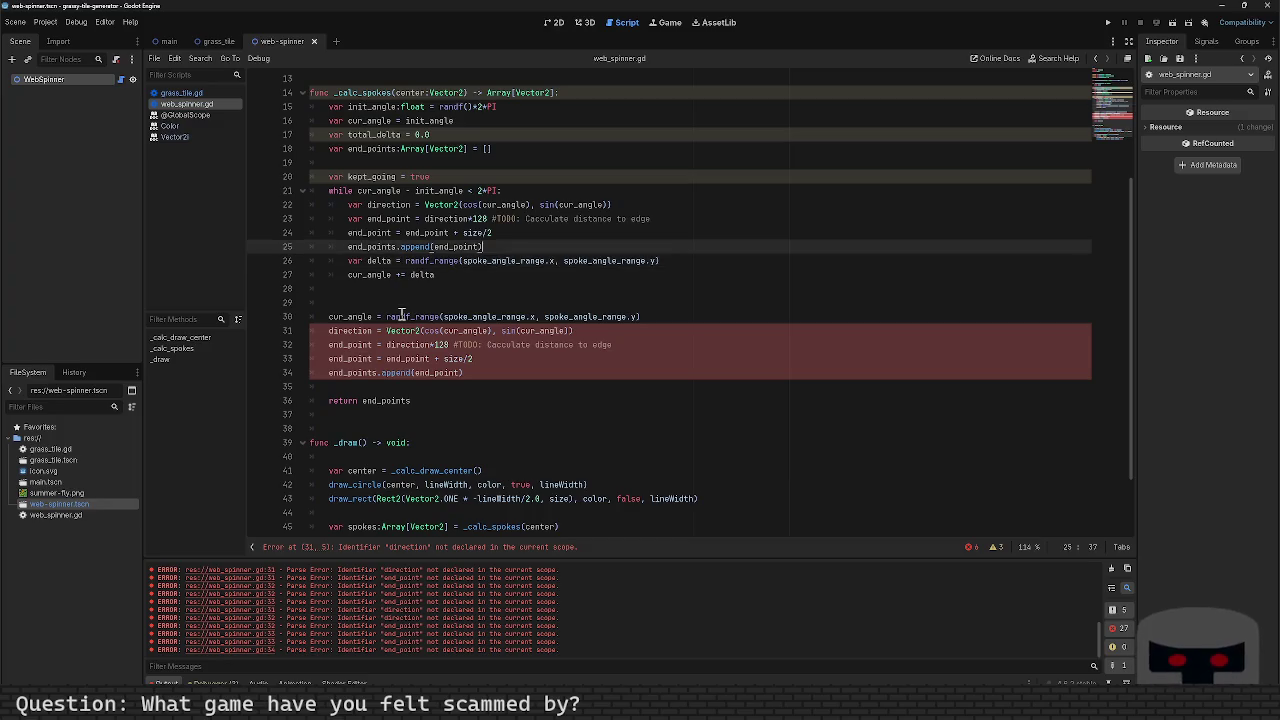
pyautogui.press('Down')
pyautogui.press('Down')
pyautogui.press('Down')
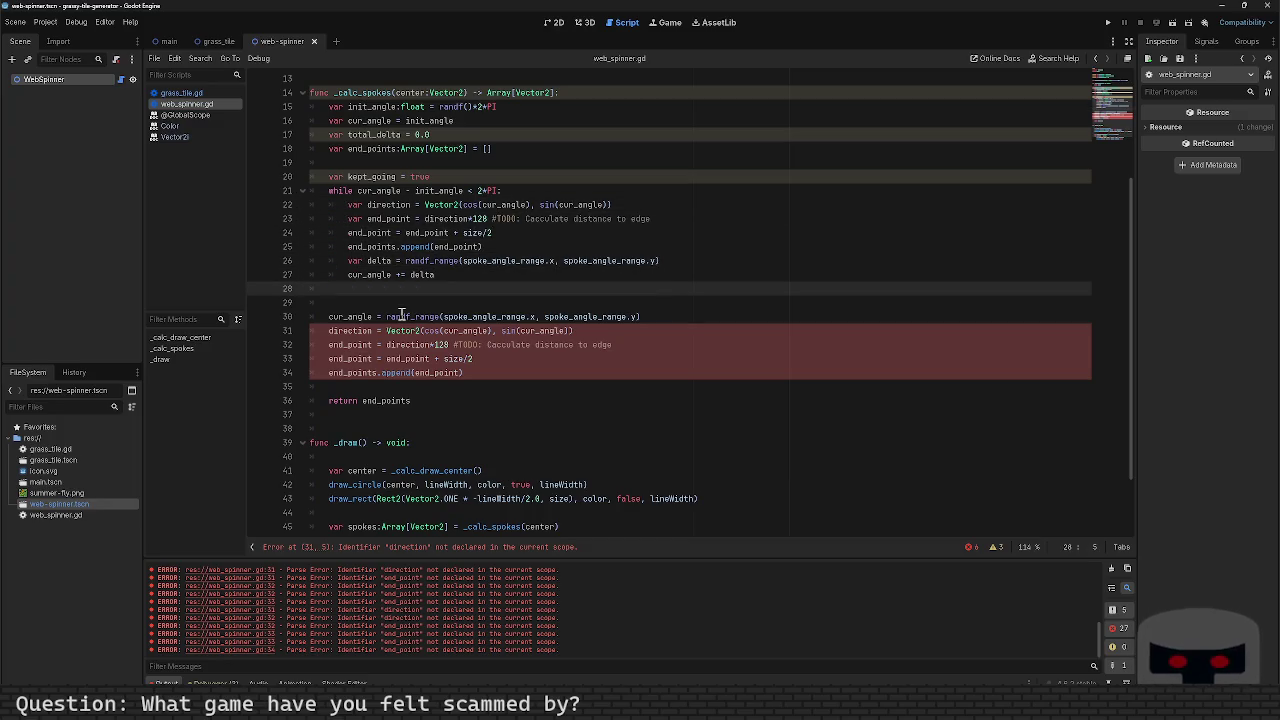
pyautogui.press('Up')
pyautogui.press('Up')
pyautogui.press('Left')
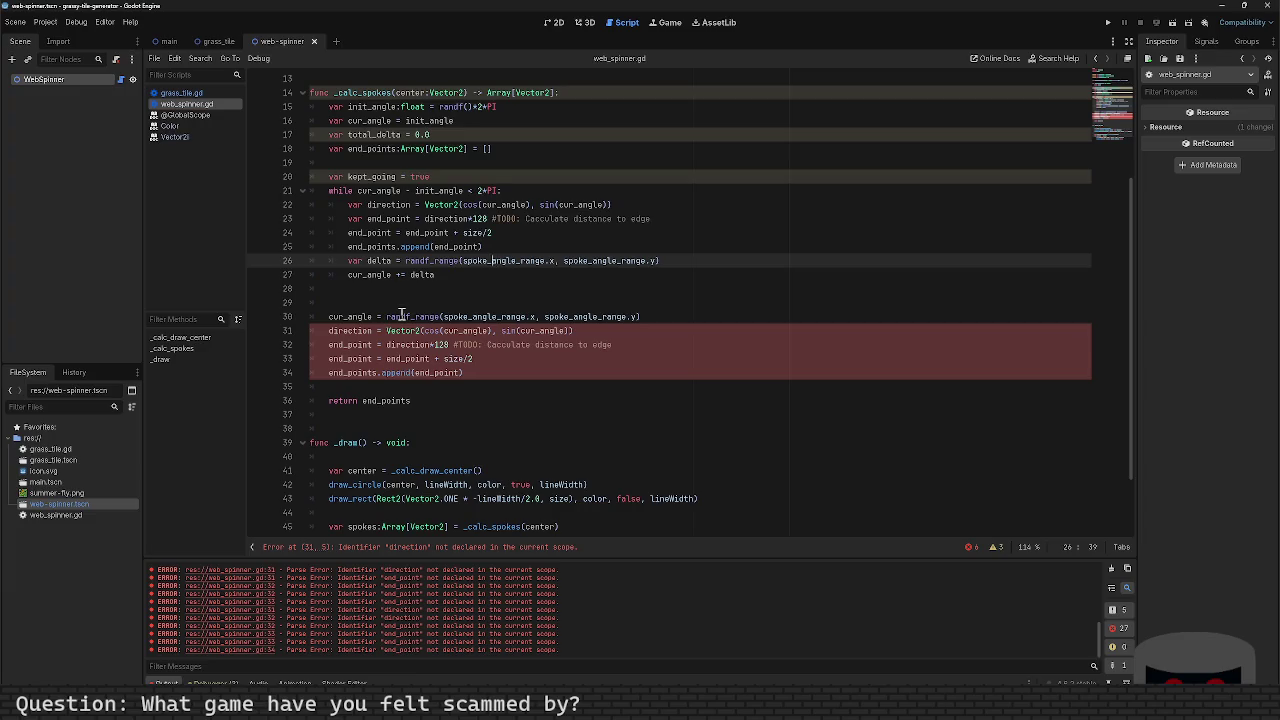
pyautogui.press('Down')
pyautogui.hotkey('shift', 'Left')
pyautogui.hotkey('shift', 'Left')
pyautogui.hotkey('shift', 'Left')
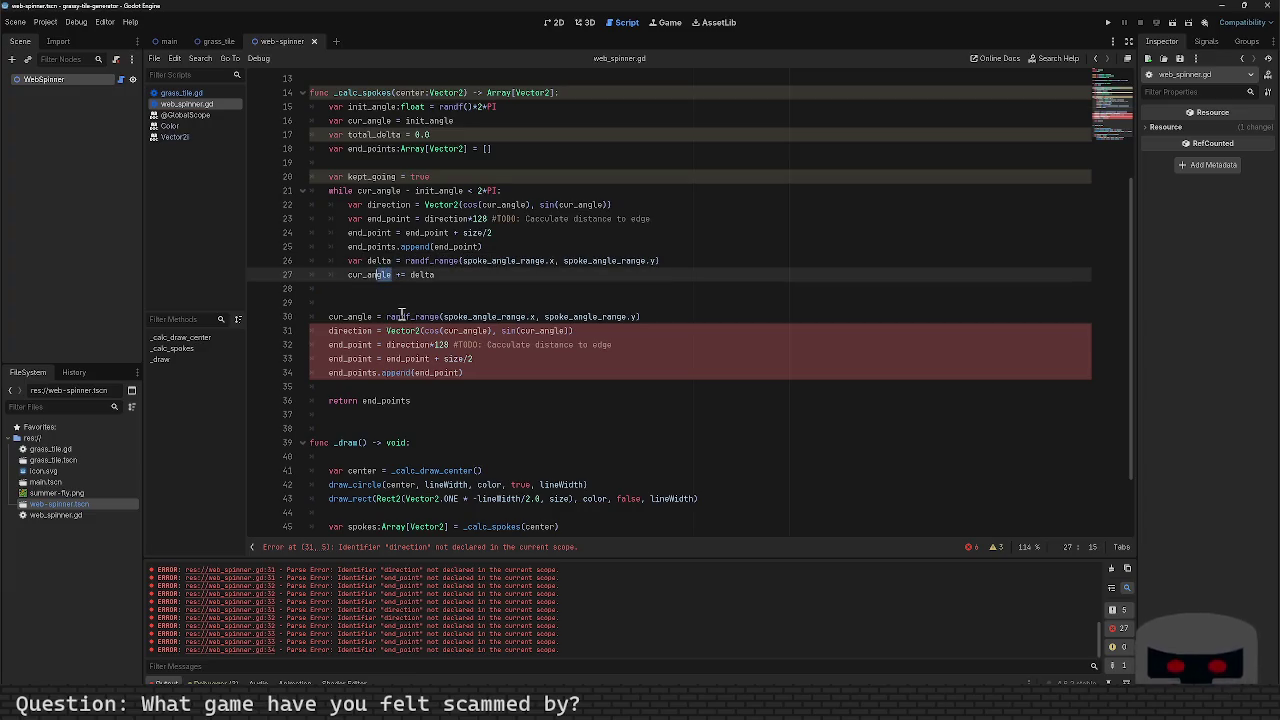
pyautogui.hotkey('ctrl', 'x')
pyautogui.press('Up')
pyautogui.hotkey('shift', 'Right')
pyautogui.hotkey('shift', 'Right')
pyautogui.hotkey('shift', 'Right')
pyautogui.hotkey('shift', 'Right')
pyautogui.hotkey('shift', 'Right')
pyautogui.hotkey('ctrl', 'v')
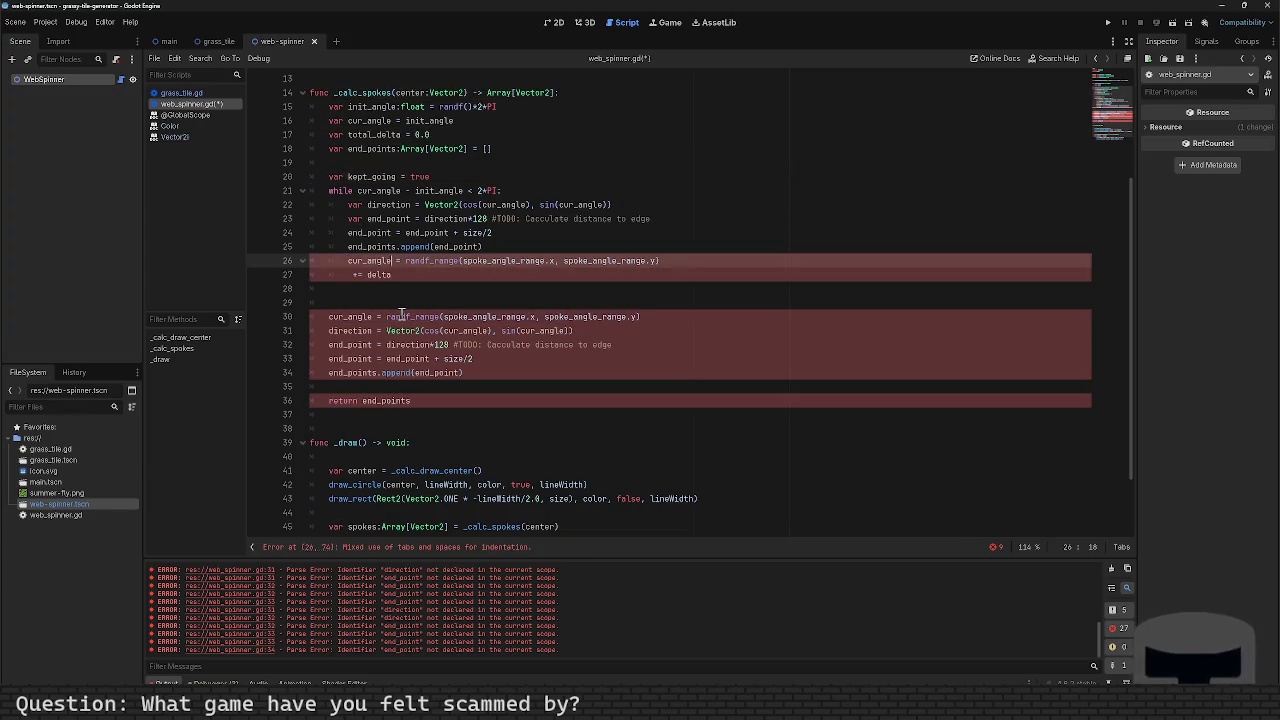
# Step: Delete the leftover += delta line and duplicate spoke code below the loop, then run with F5
pyautogui.press('Down')
pyautogui.hotkey('shift', 'Home')
pyautogui.press('Delete')
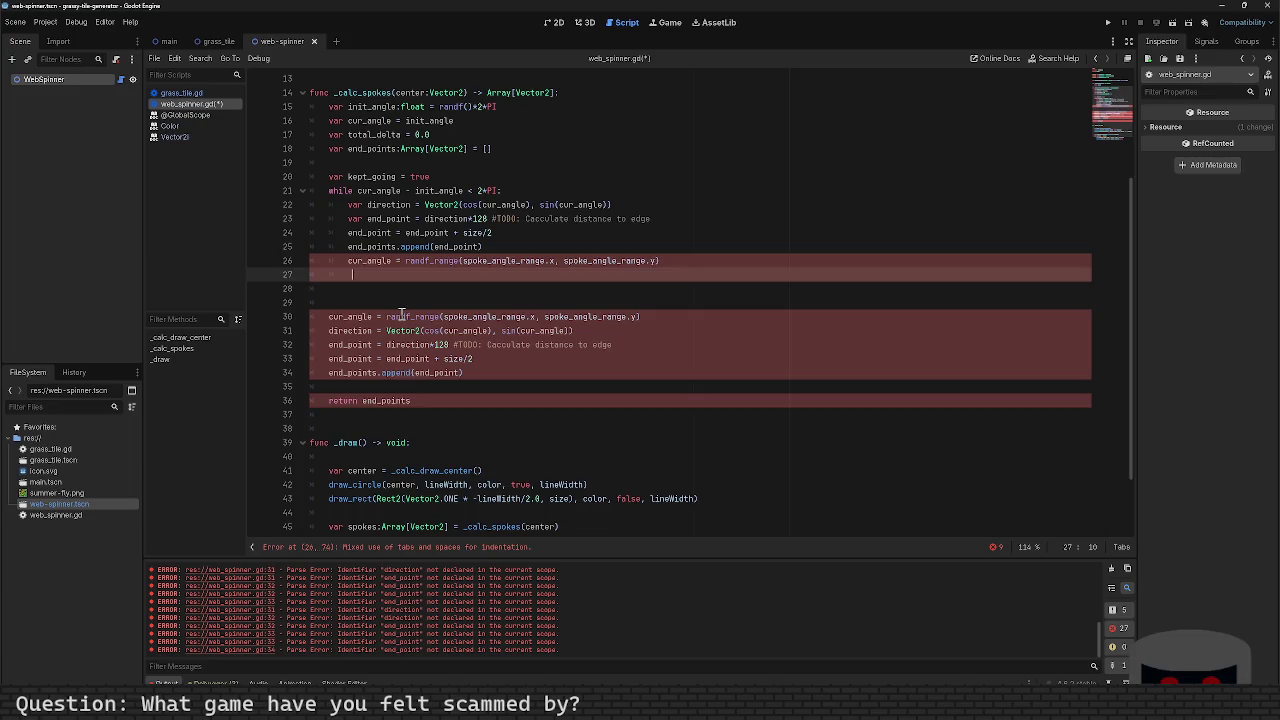
pyautogui.hotkey('shift', 'Down')
pyautogui.hotkey('shift', 'Down')
pyautogui.hotkey('shift', 'Down')
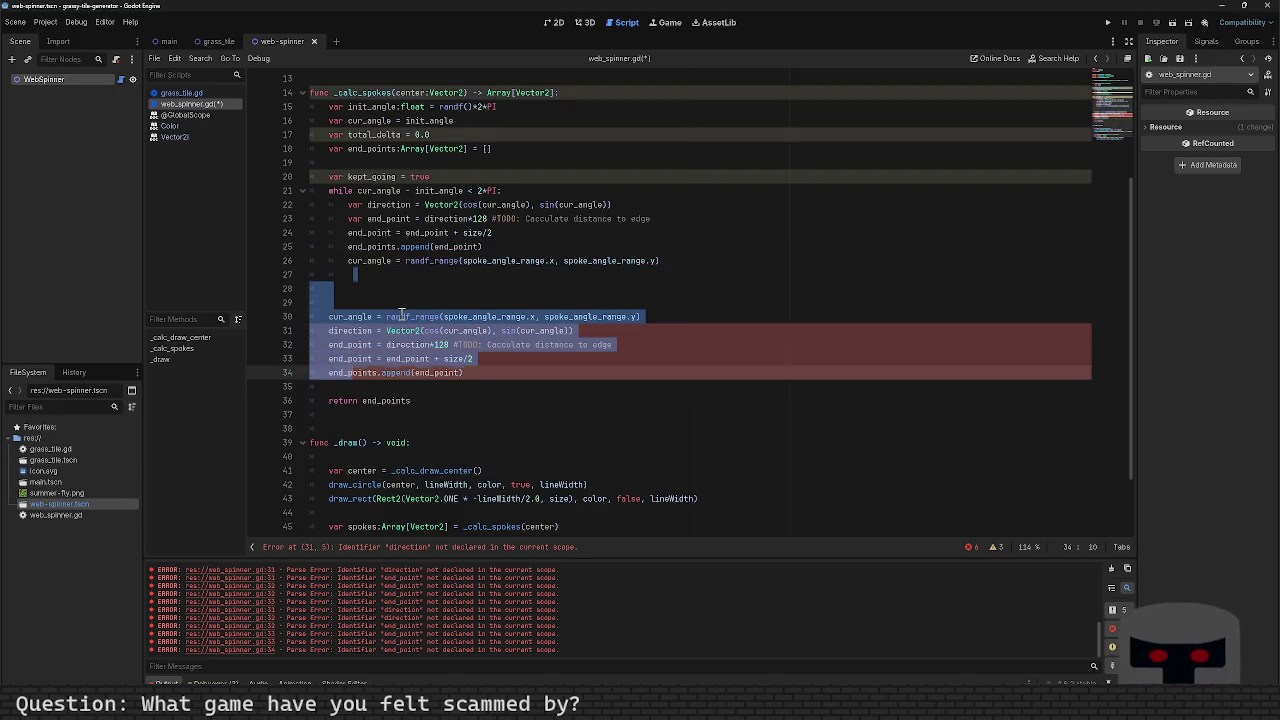
pyautogui.press('Delete')
pyautogui.press('BackSpace')
pyautogui.press('BackSpace')
pyautogui.press('F5')
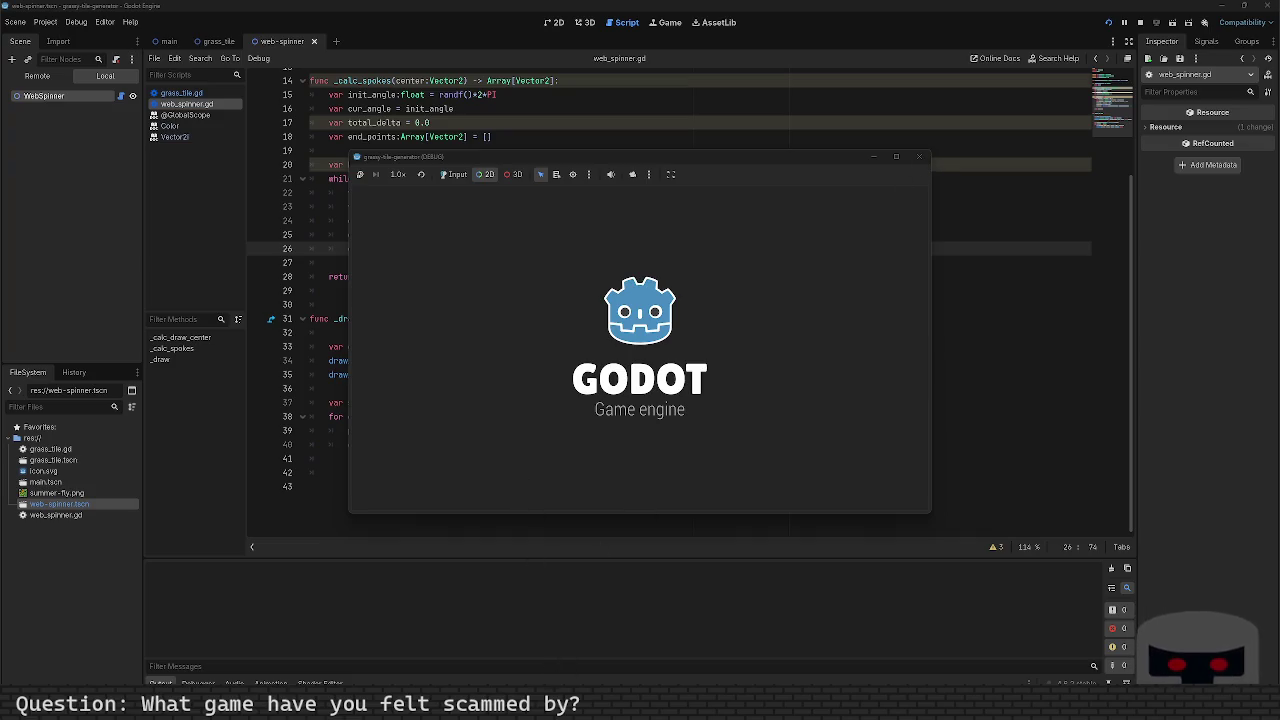
# Step: Close the Godot editor using Close all windows from its taskbar icon menu
pyautogui.moveTo(501, 712)
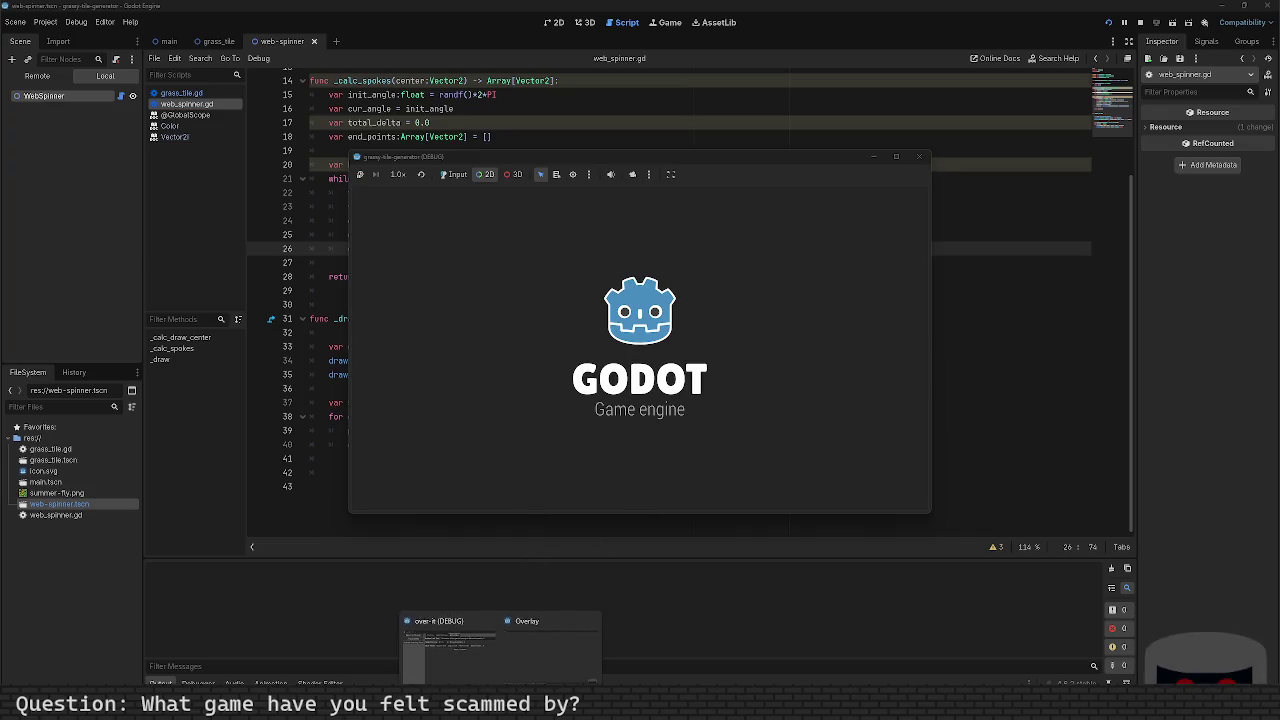
pyautogui.rightClick(324, 712)
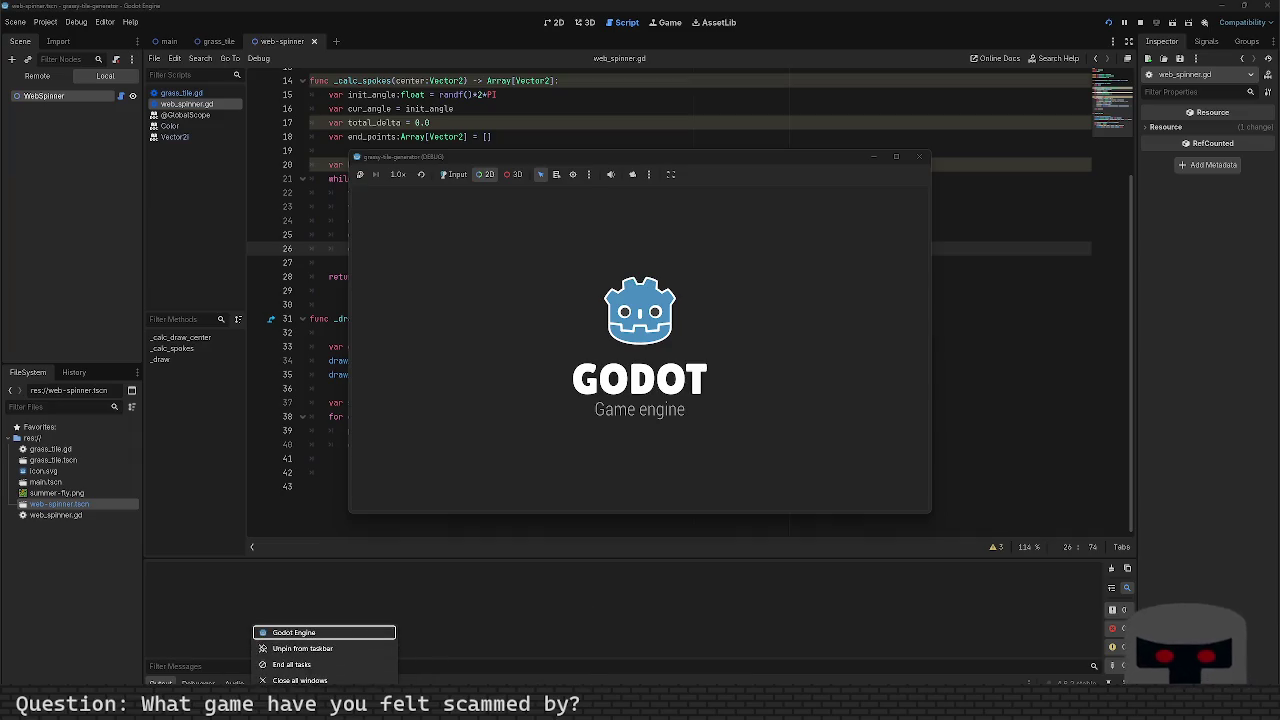
pyautogui.click(333, 679)
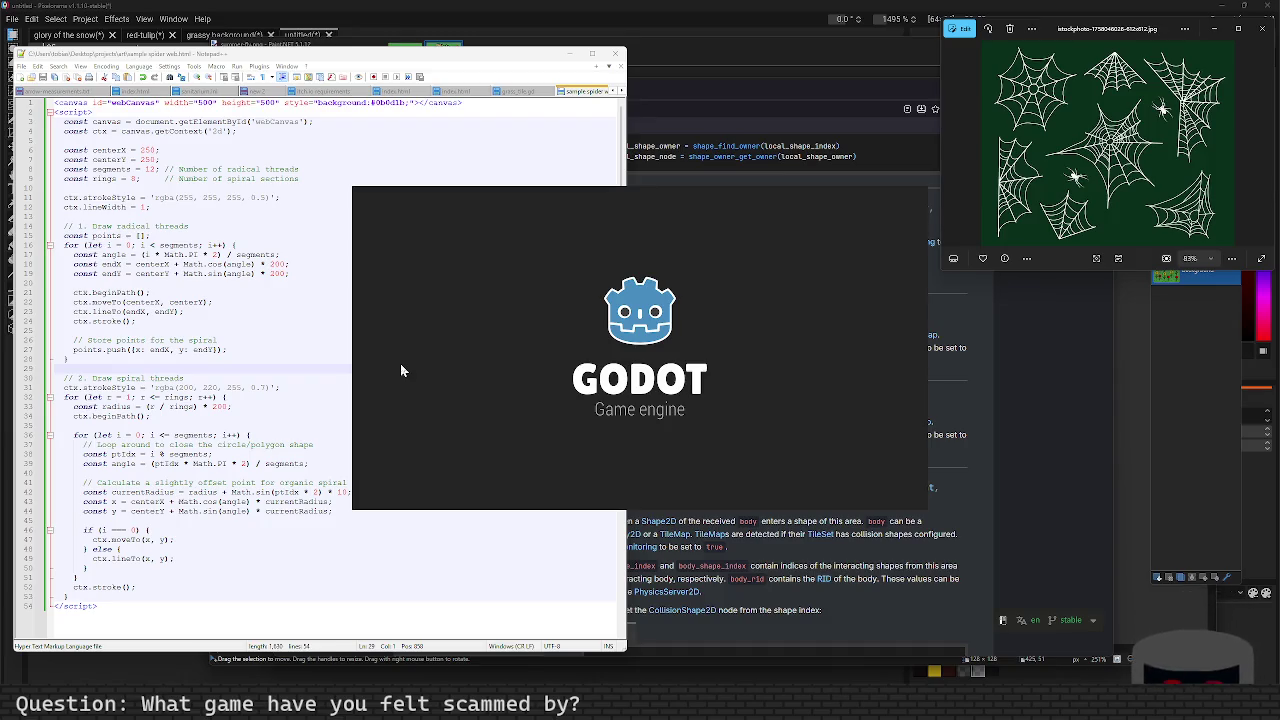
# Step: Launch Task Manager from PowerToys Run by searching 'task'
pyautogui.hotkey('alt', 'space')
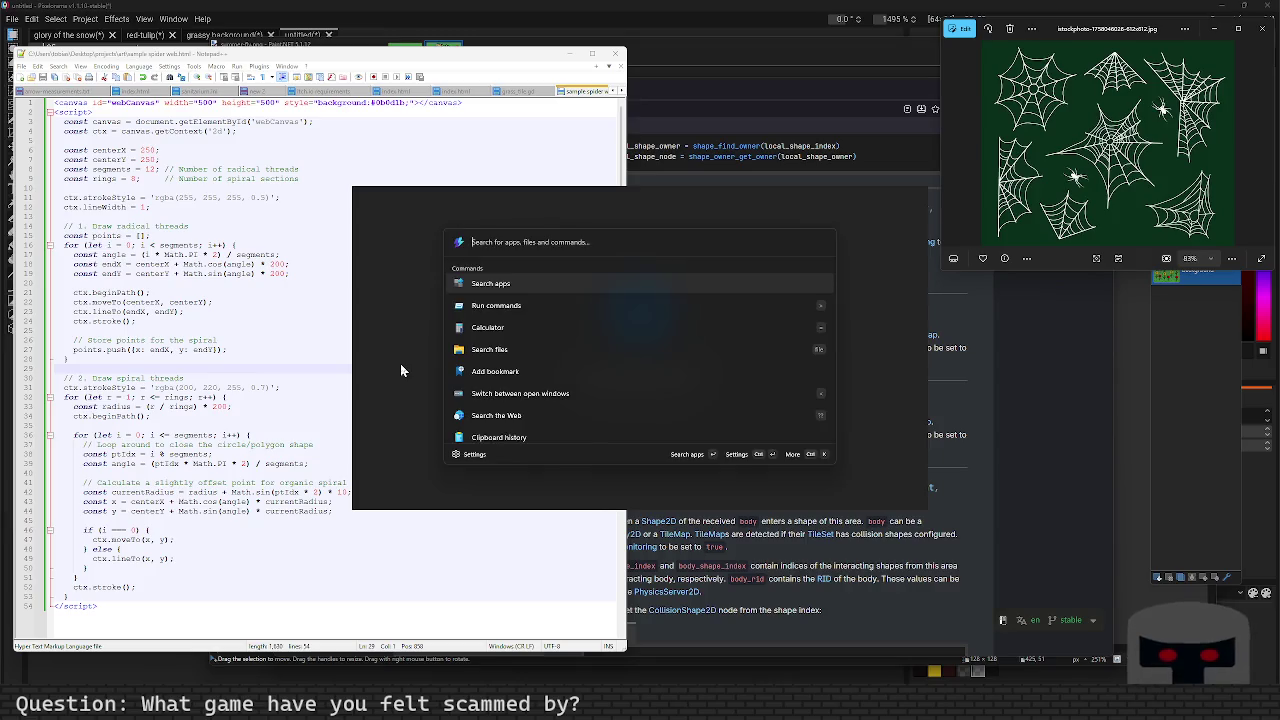
pyautogui.write('task')
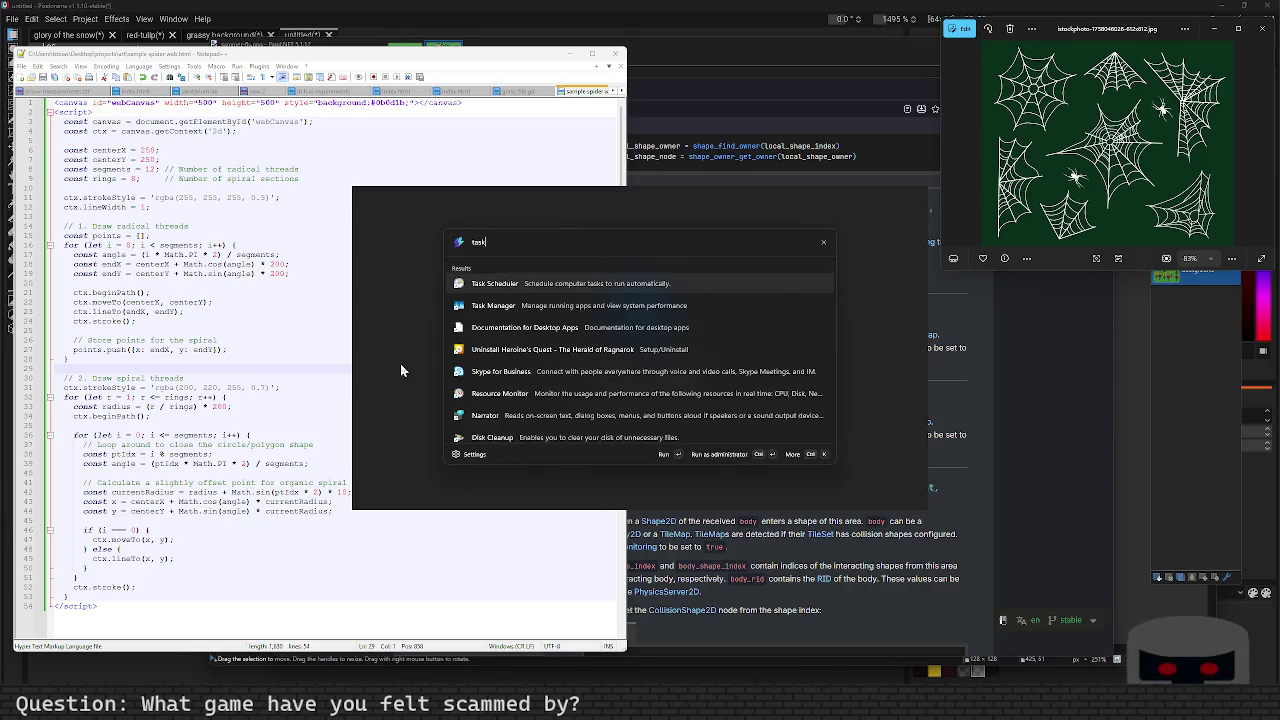
pyautogui.press('Down')
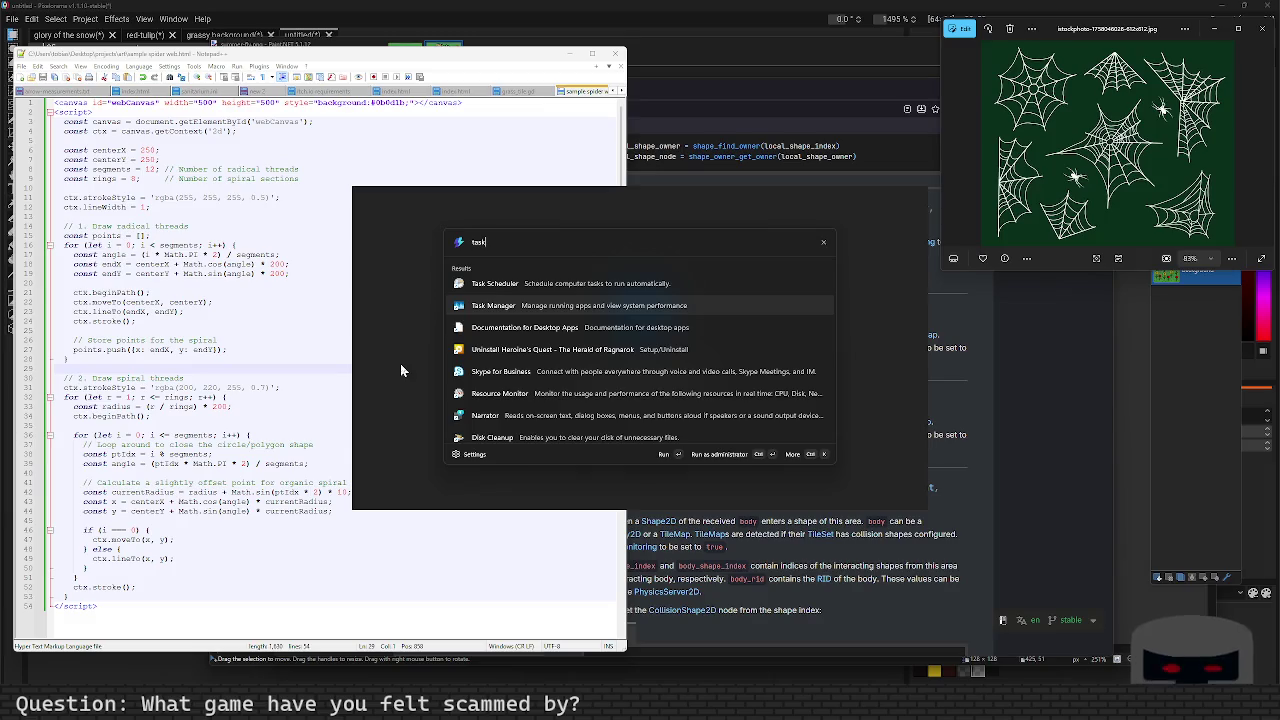
pyautogui.press('Return')
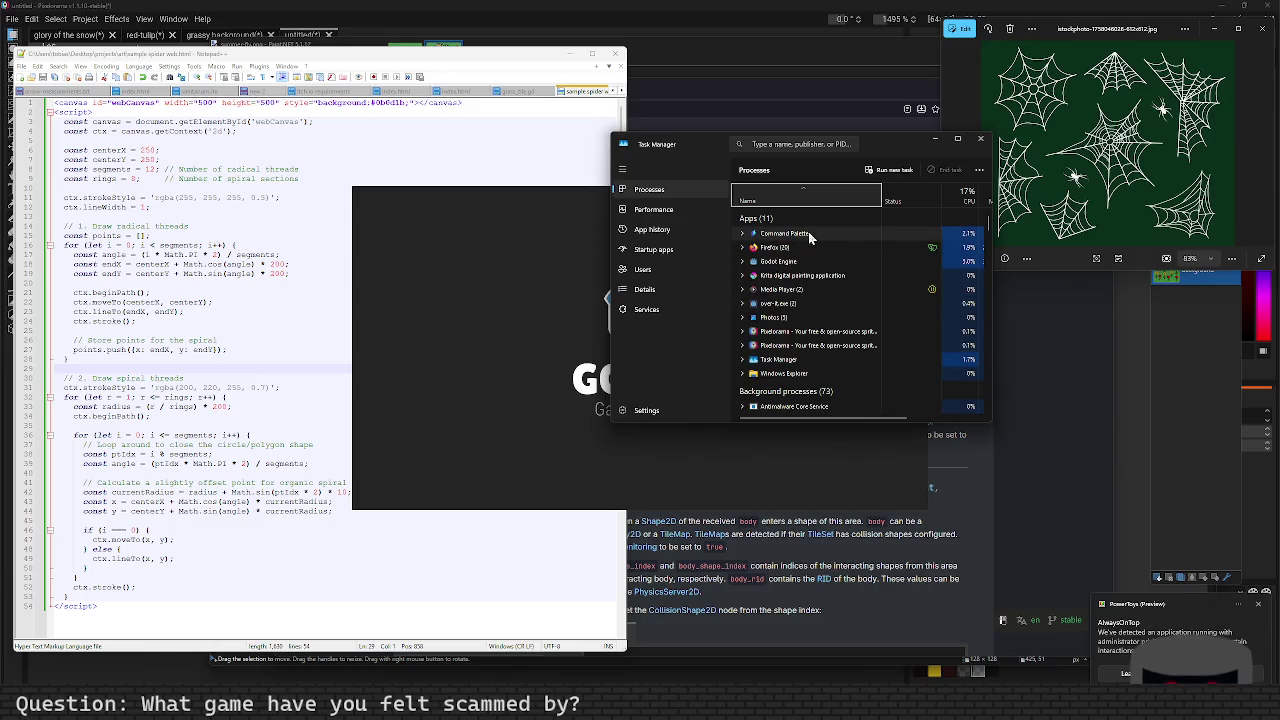
pyautogui.scroll(-3, 814, 335)
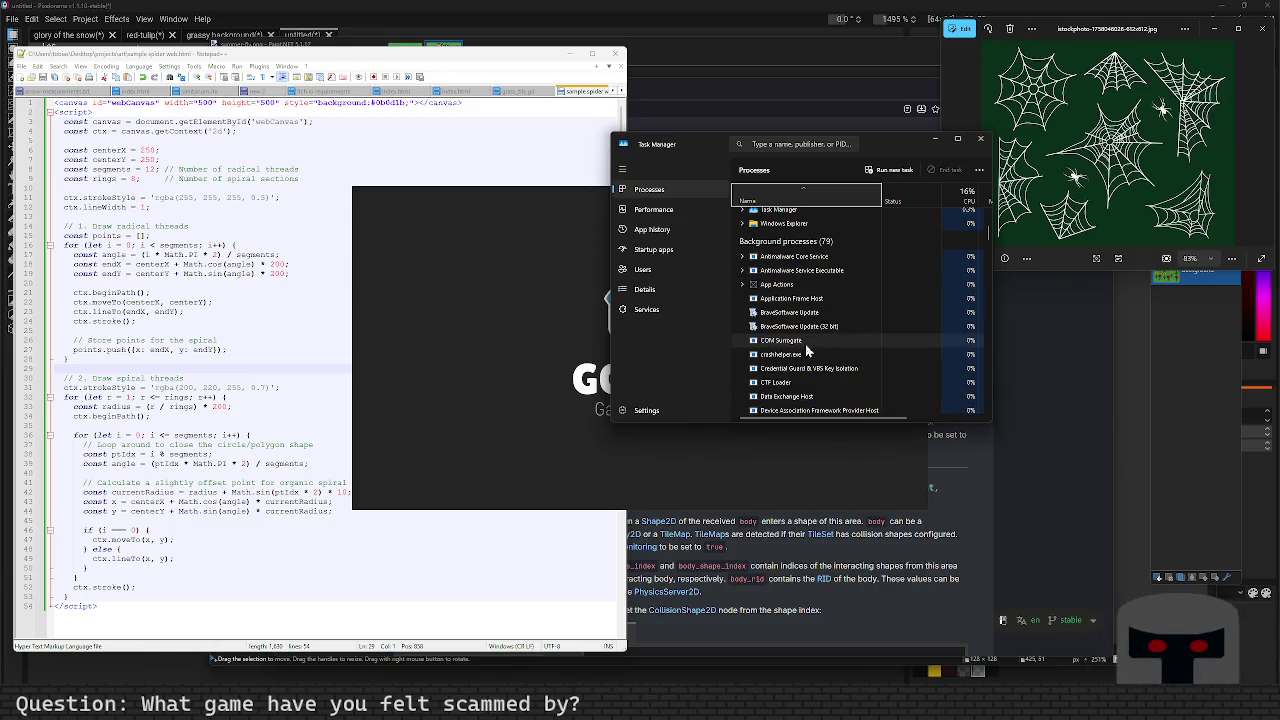
pyautogui.scroll(5, 805, 344)
# Step: Filter processes for 'godot', end the Godot Engine task, and close Task Manager
pyautogui.click(789, 148)
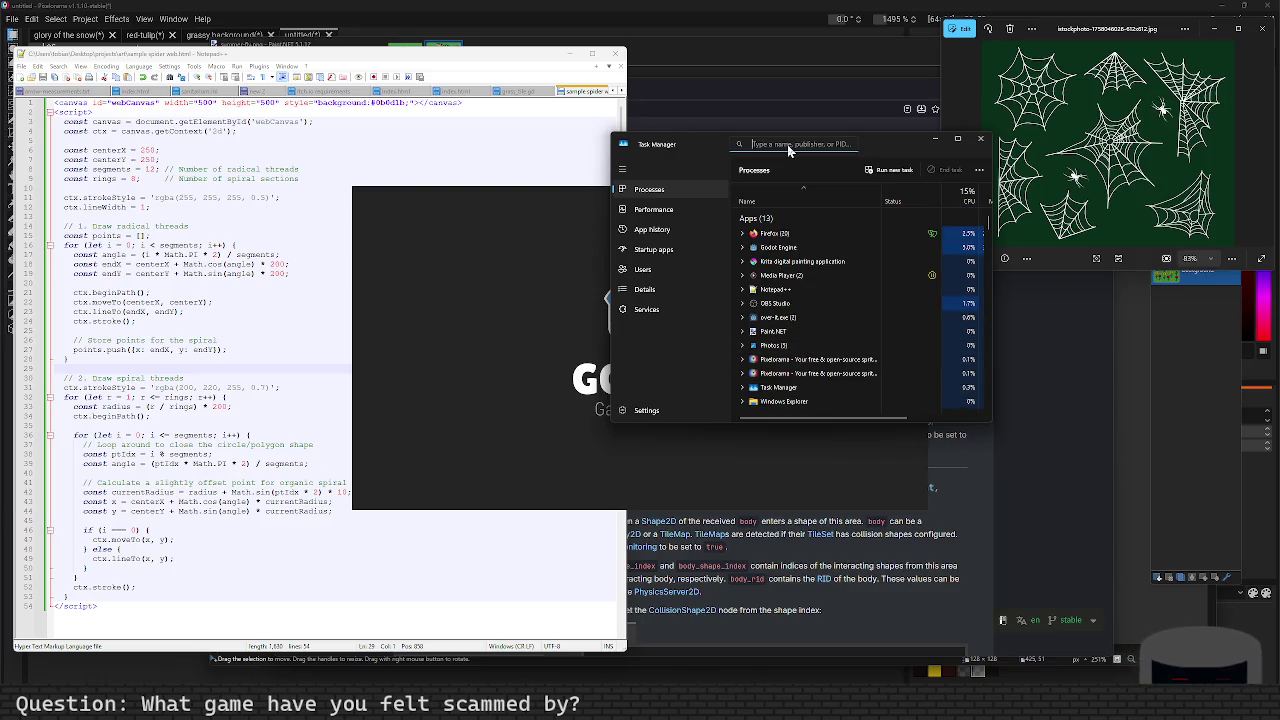
pyautogui.write('godot')
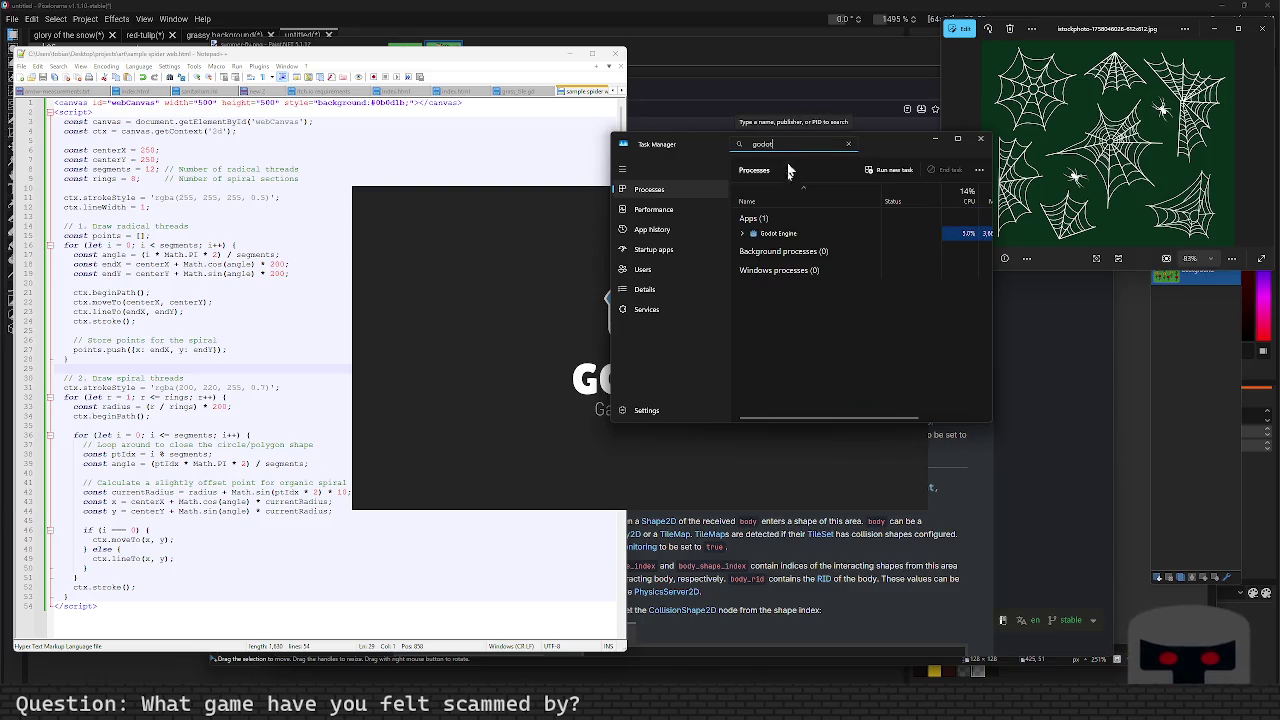
pyautogui.rightClick(780, 234)
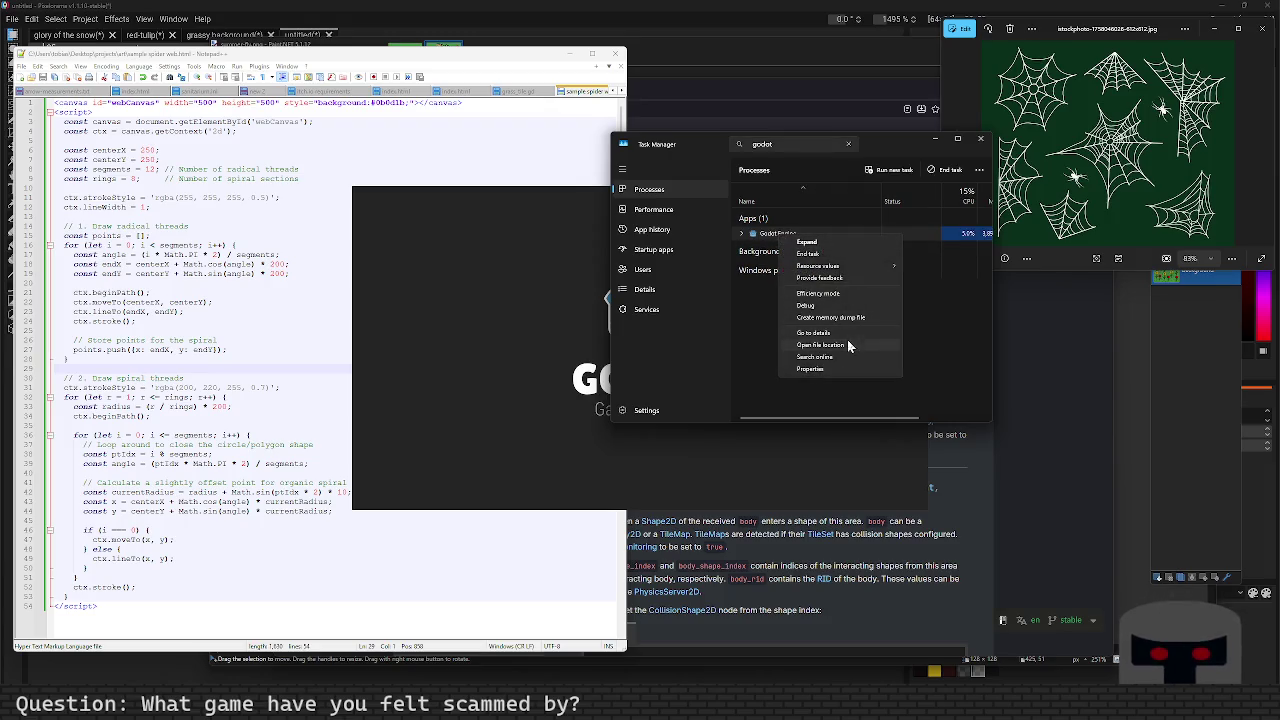
pyautogui.click(845, 253)
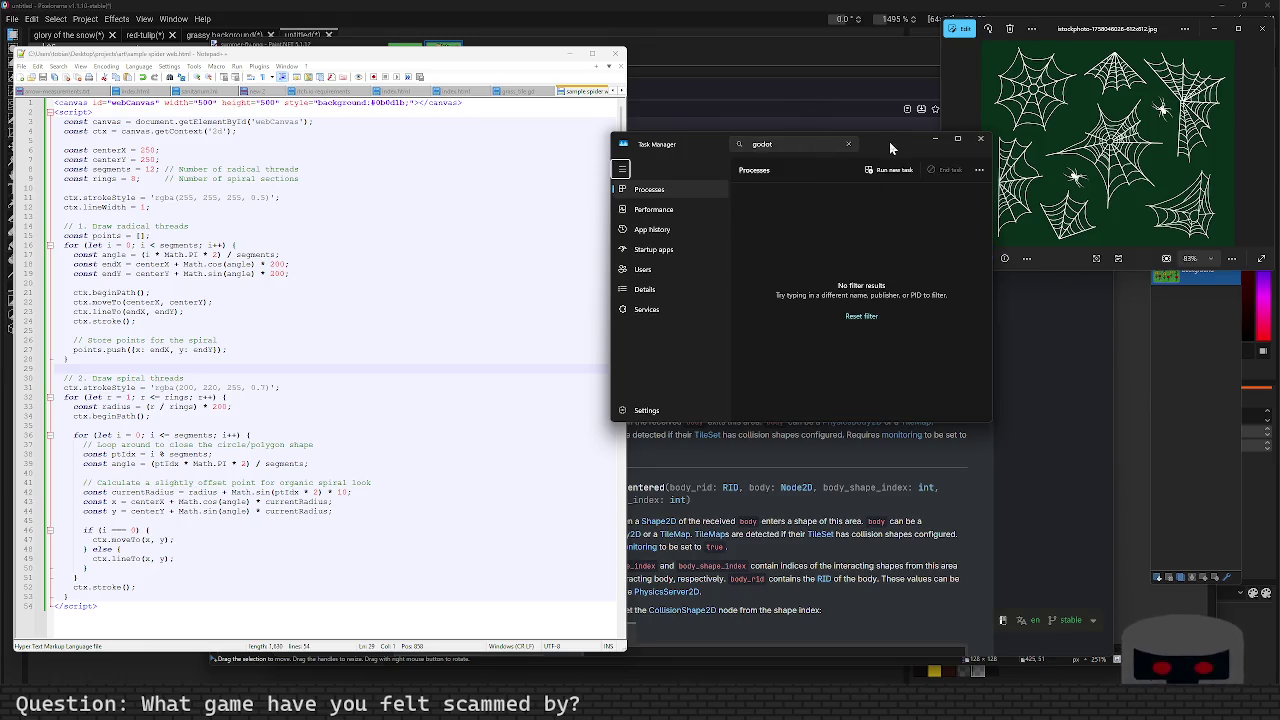
pyautogui.click(980, 138)
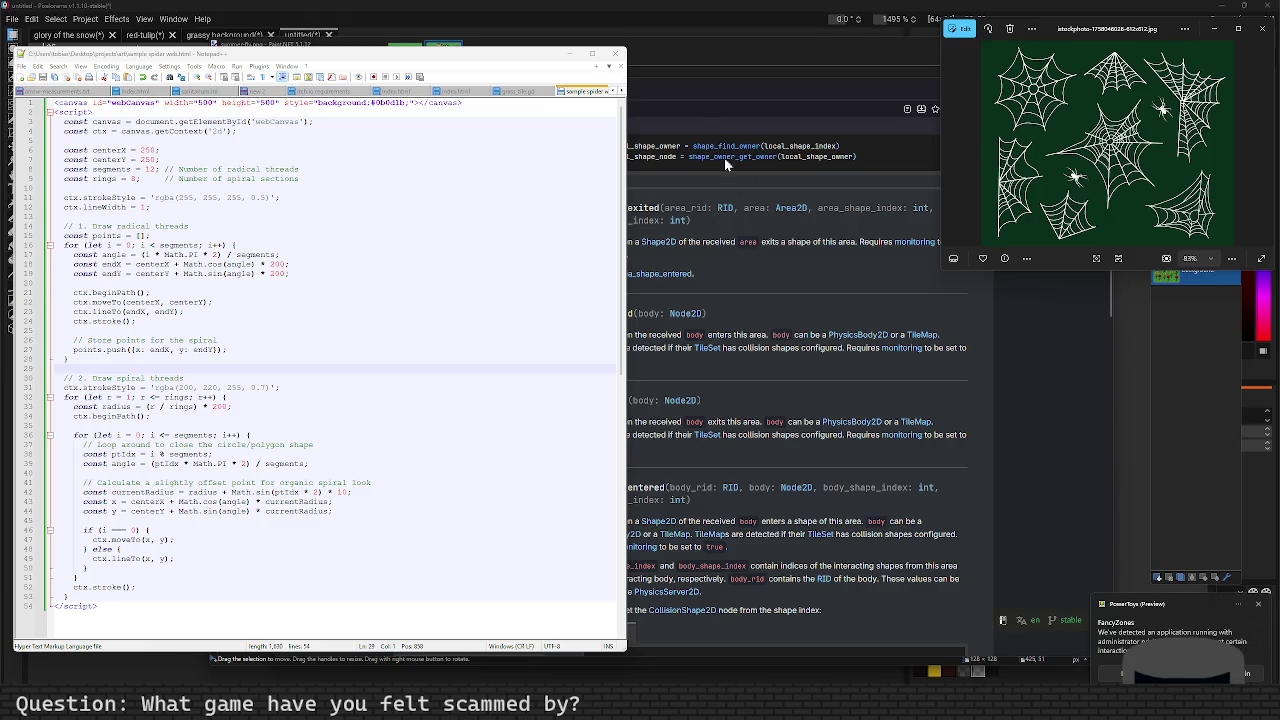
pyautogui.click(690, 108)
# Step: Bring Pixelorama forward and launch a new Godot Project Manager from the taskbar icon
pyautogui.hotkey('alt', 'Tab')
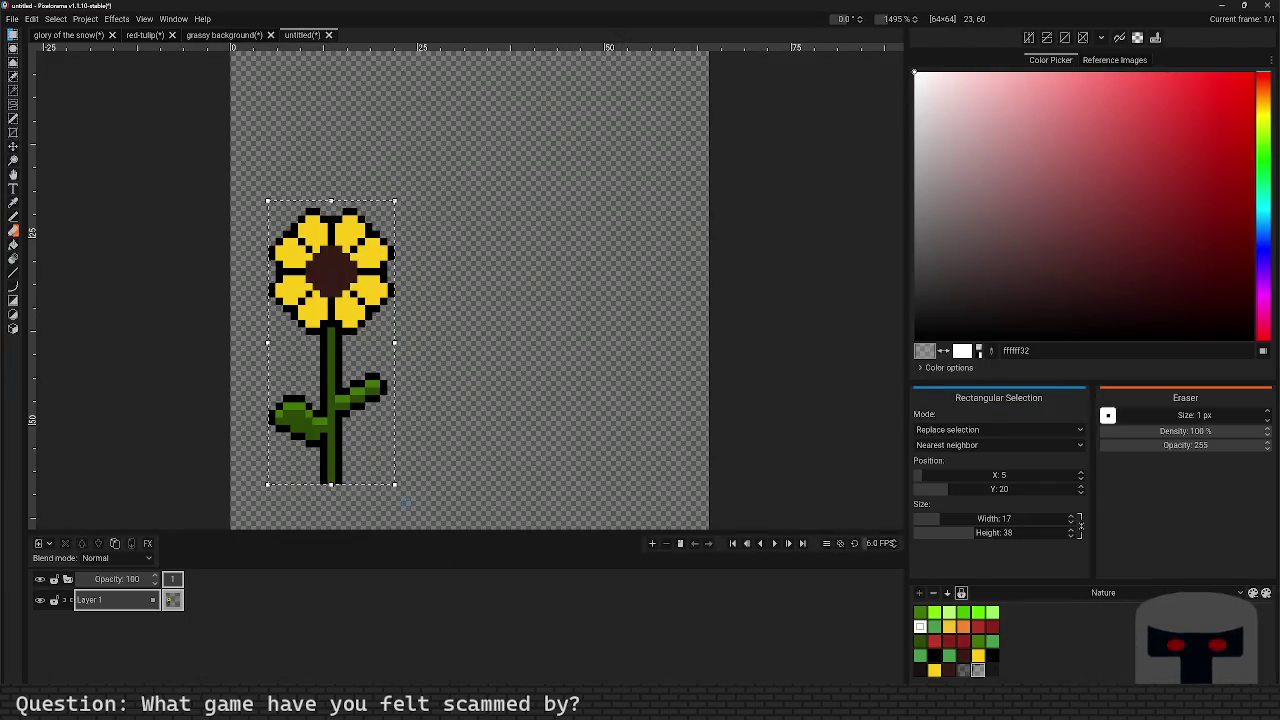
pyautogui.moveTo(368, 712)
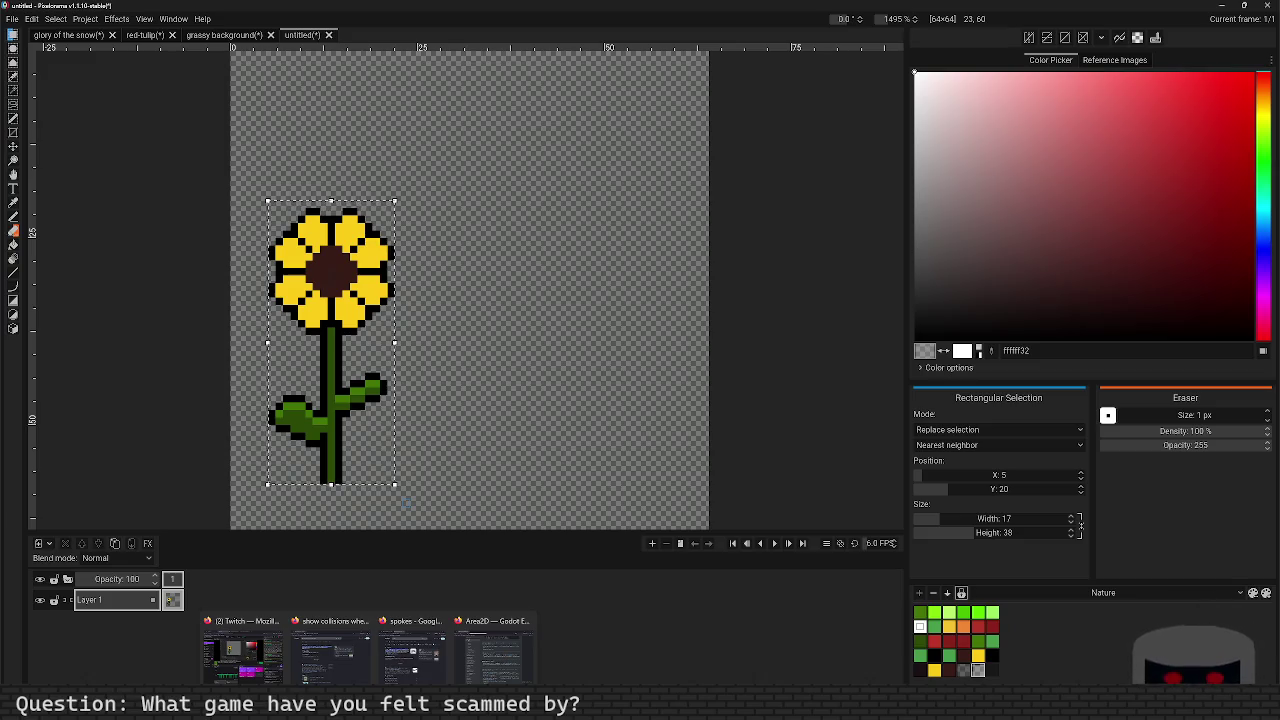
pyautogui.moveTo(358, 680)
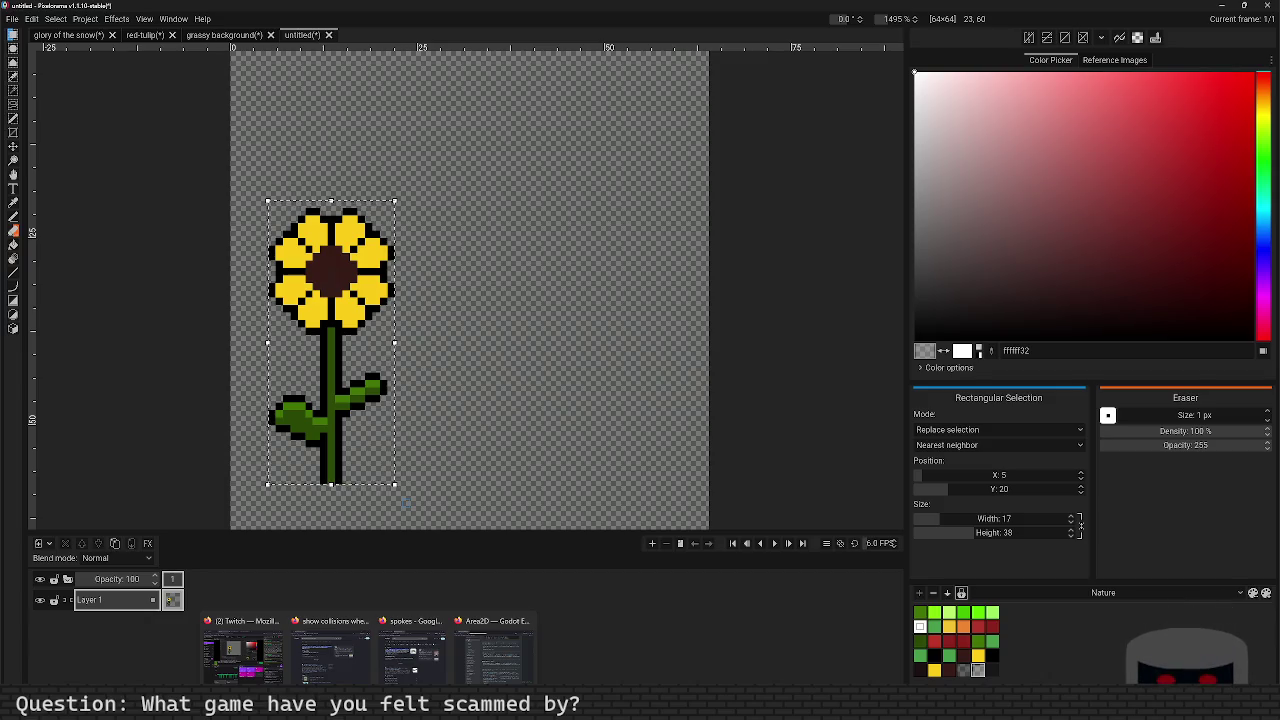
pyautogui.middleClick(500, 715)
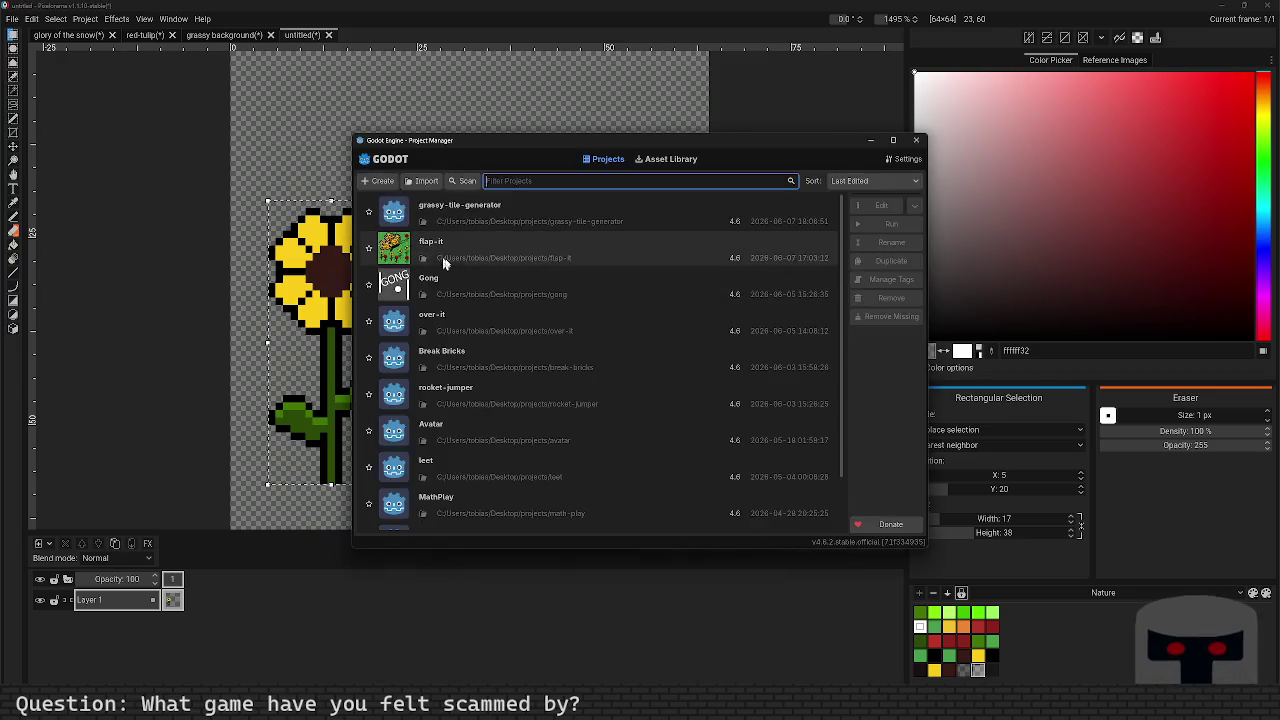
# Step: Select the flap-it project in the Project Manager and open it in the editor
pyautogui.click(443, 251)
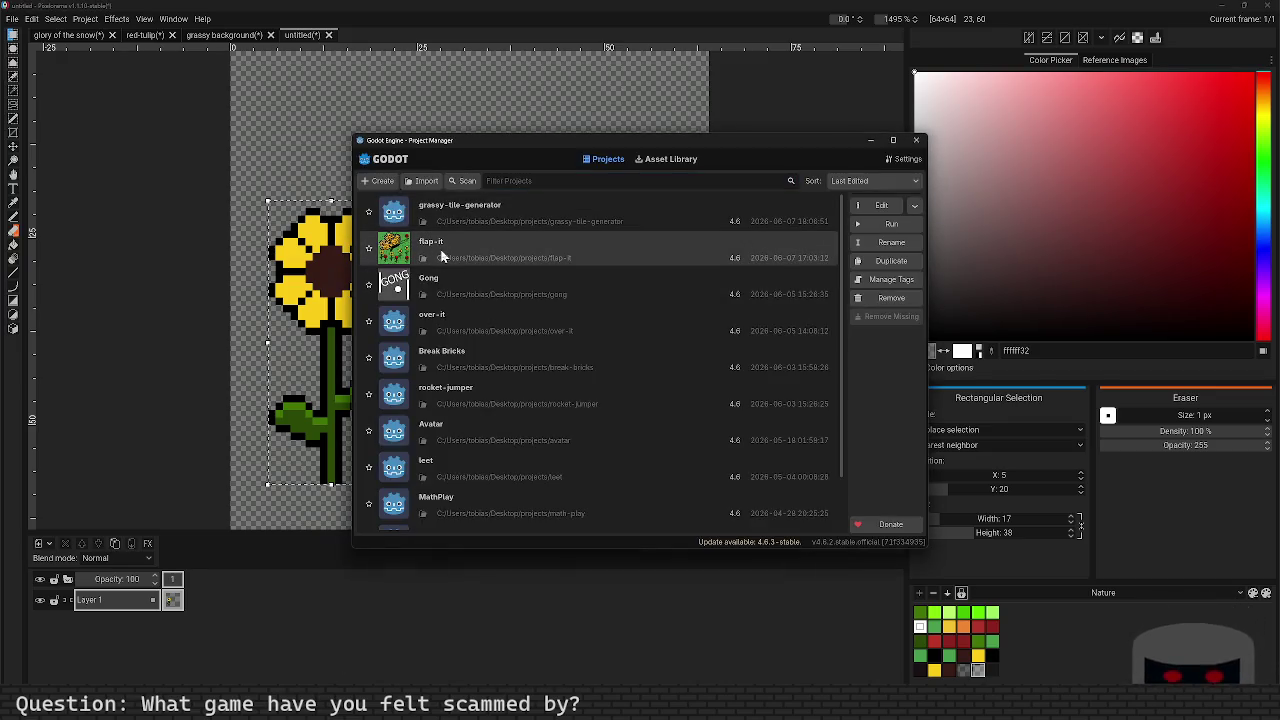
pyautogui.doubleClick(446, 224)
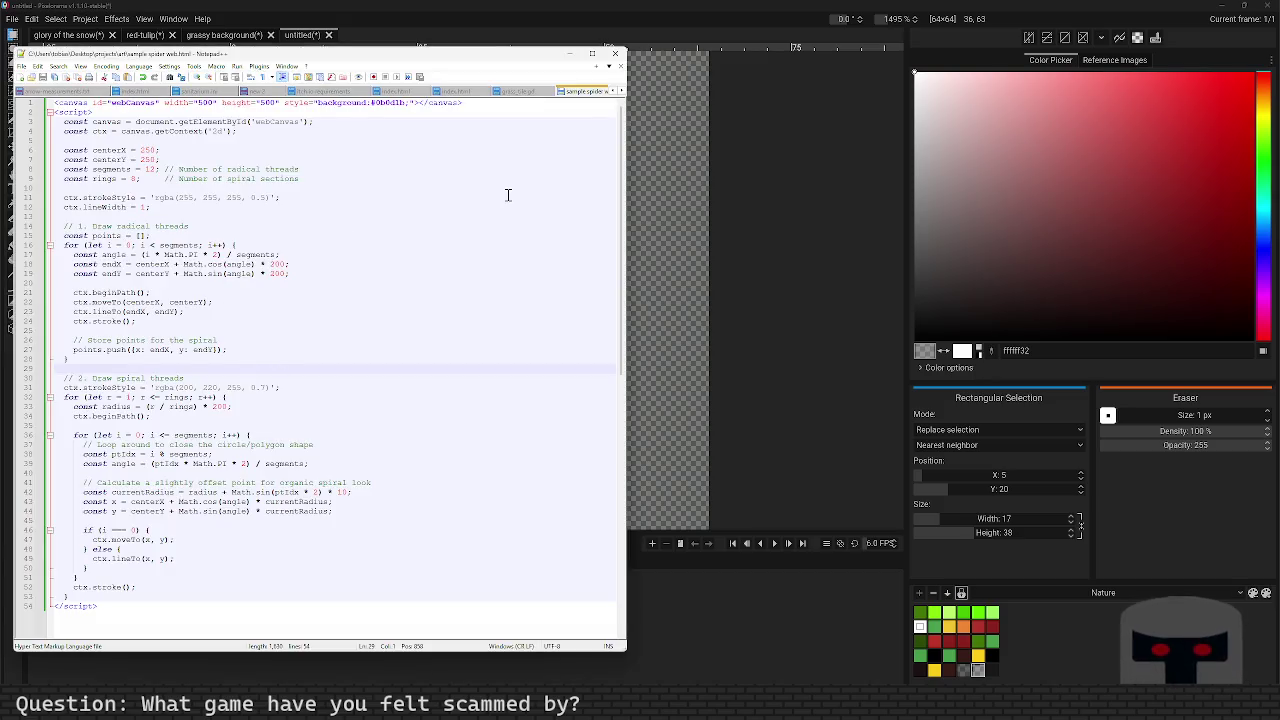
# Step: Open web_spinner.gd from Desktop > projects > grassy-tile-generator in Notepad++
pyautogui.hotkey('ctrl', 'o')
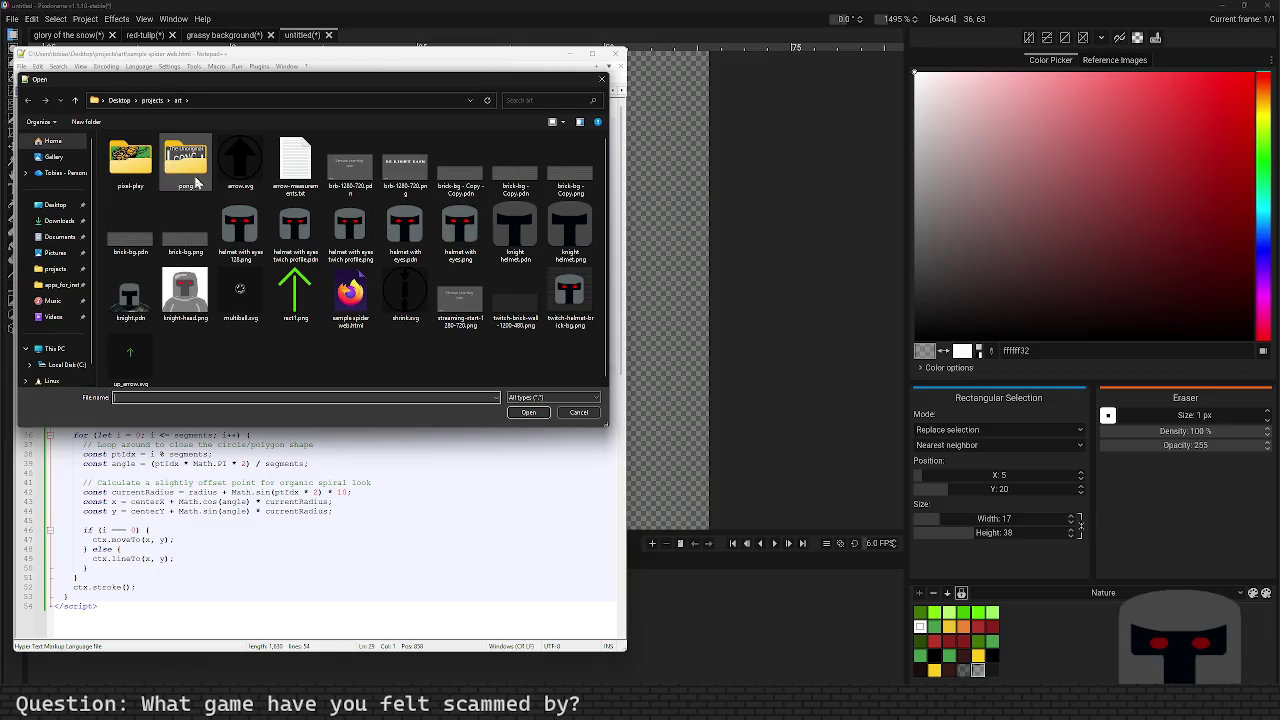
pyautogui.click(55, 268)
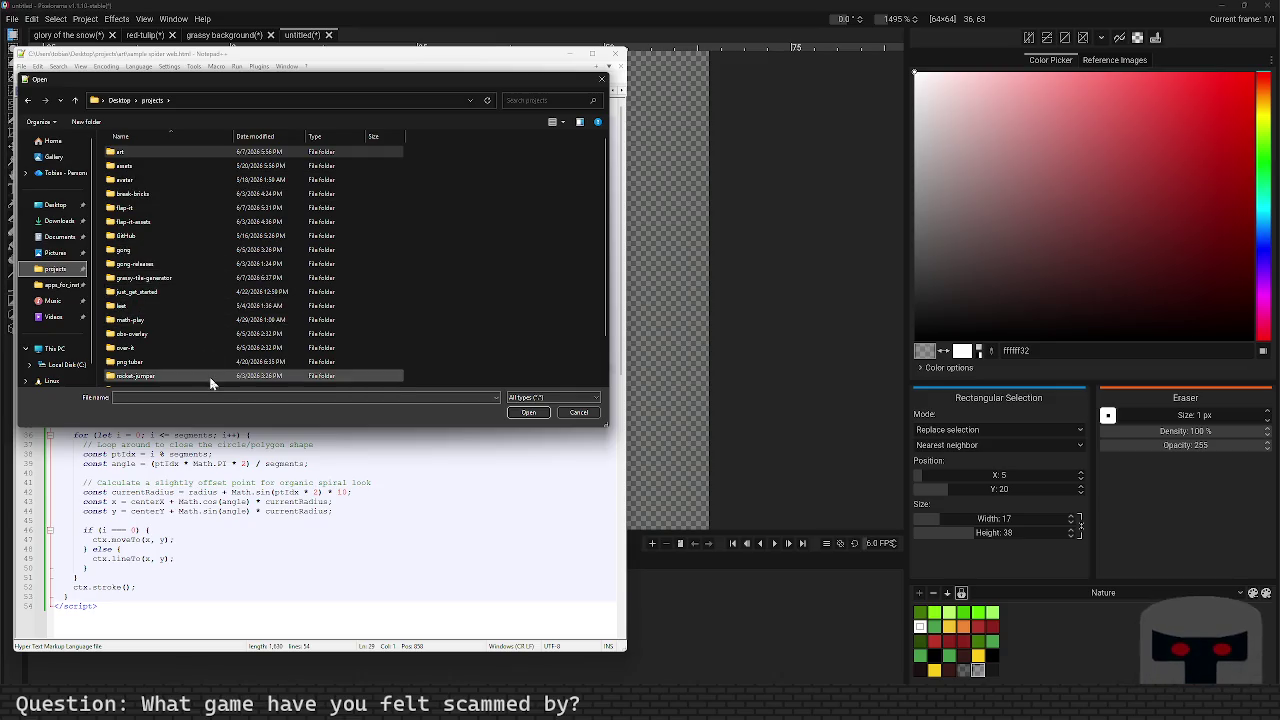
pyautogui.scroll(-2, 209, 376)
pyautogui.scroll(2, 214, 270)
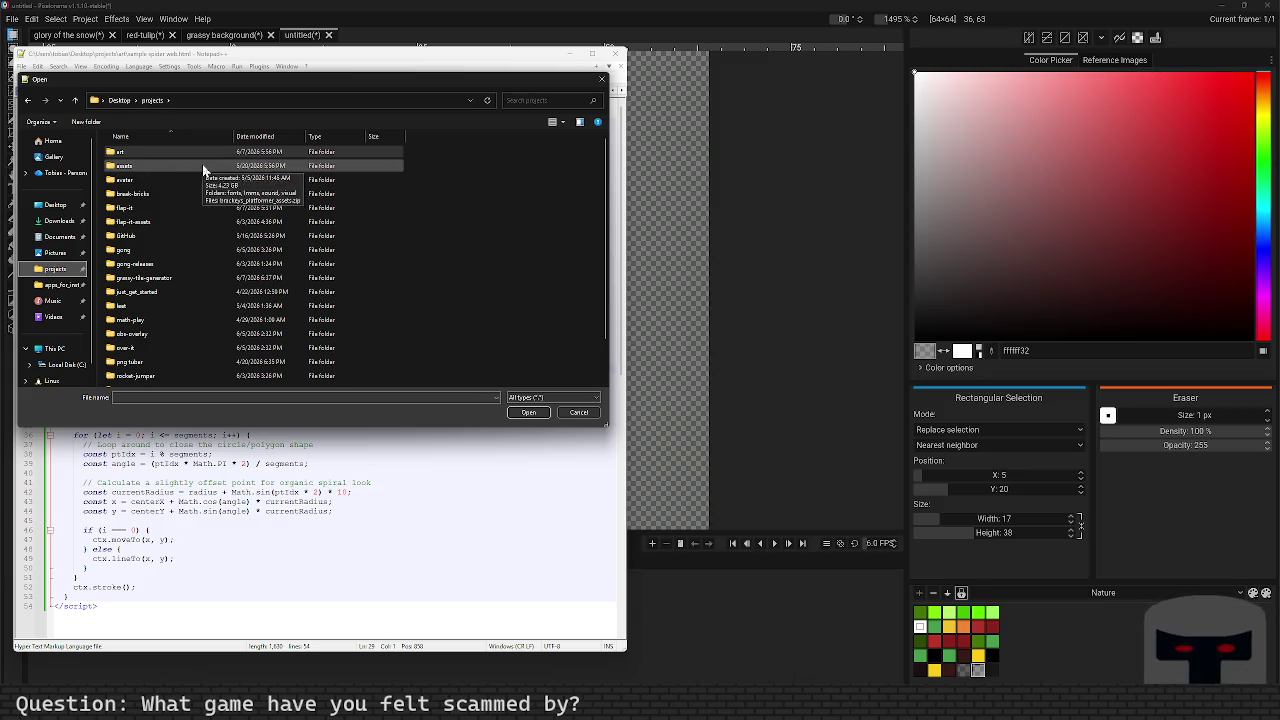
pyautogui.doubleClick(187, 277)
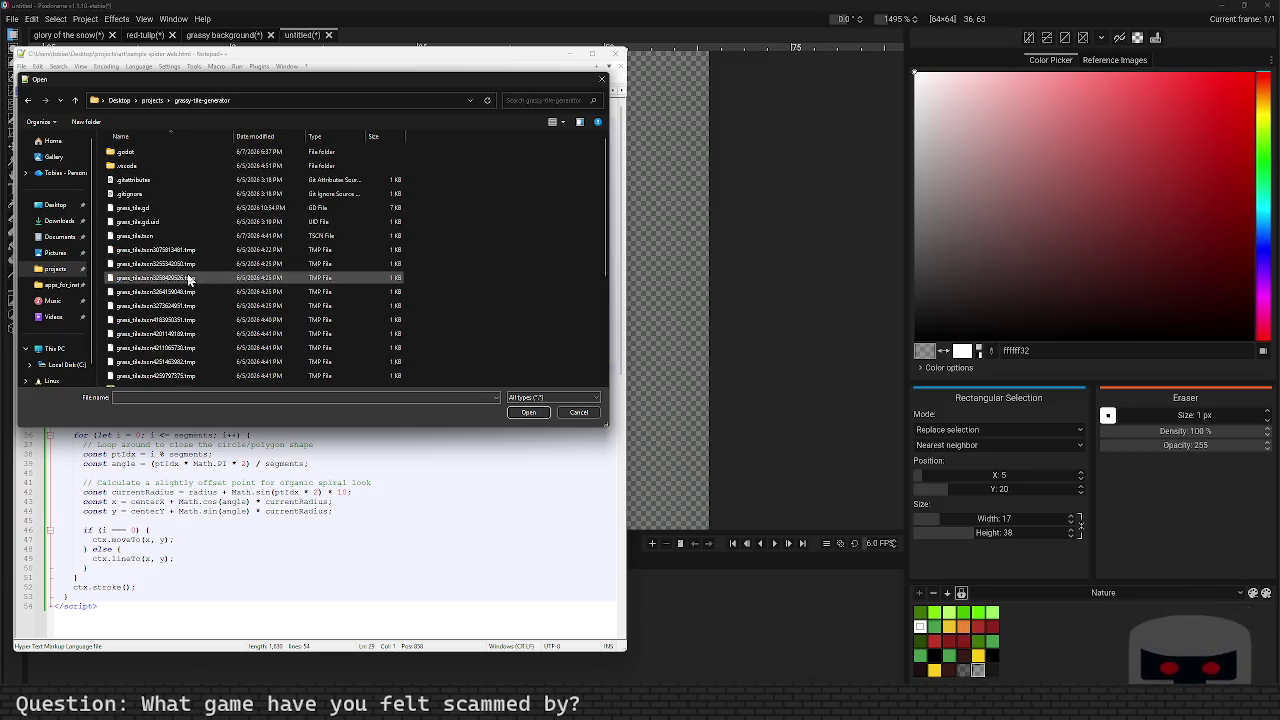
pyautogui.scroll(-3, 180, 310)
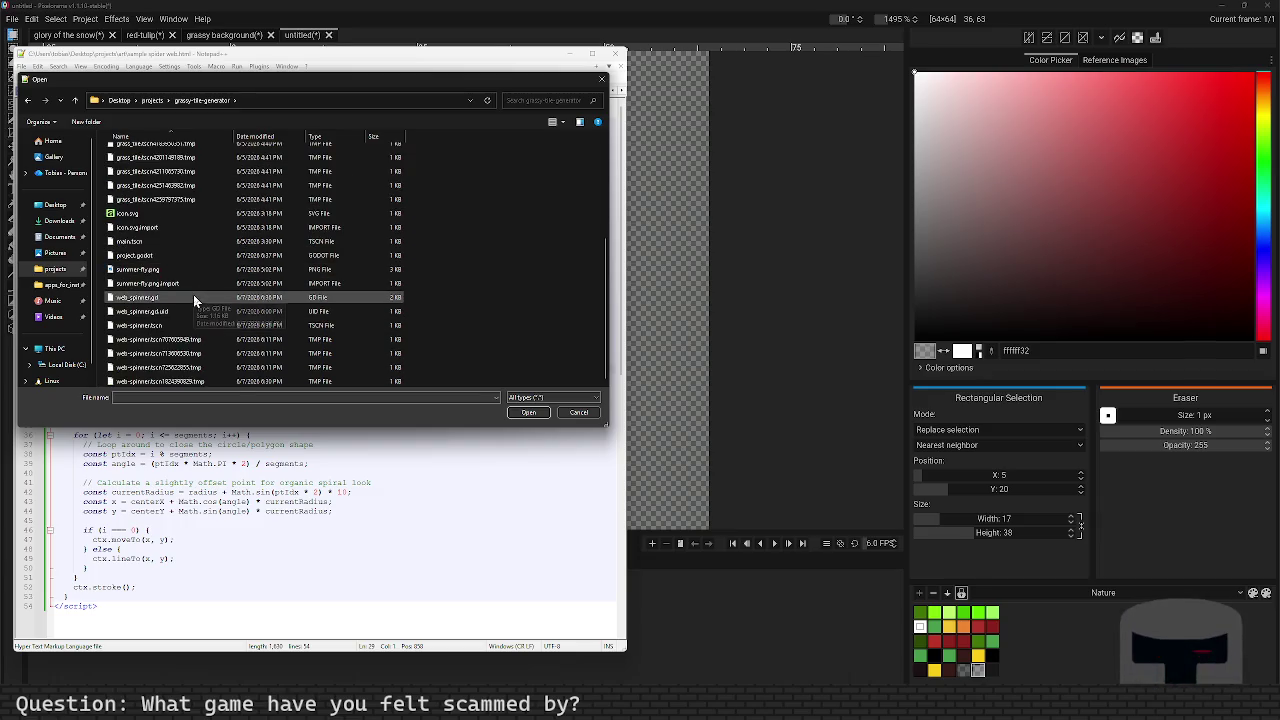
pyautogui.doubleClick(195, 298)
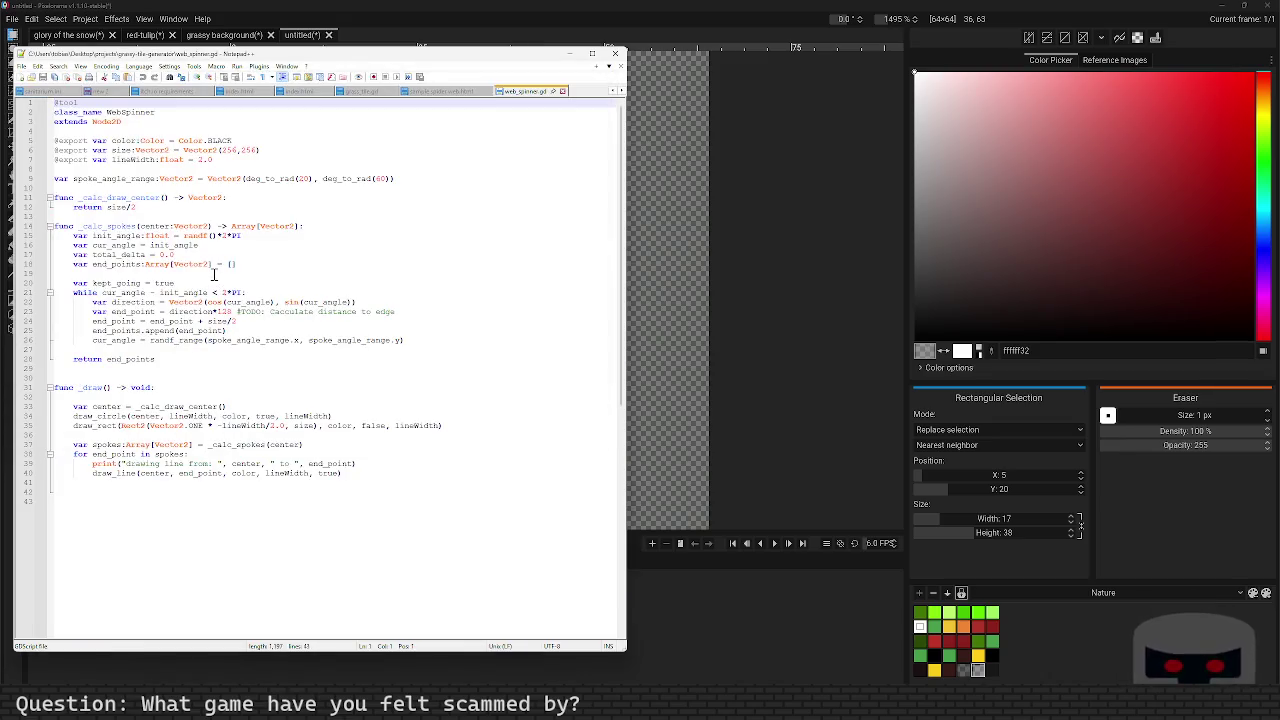
# Step: Wrap line 21's while condition in abs() and add a + to line 26's cur_angle assignment
pyautogui.click(273, 320)
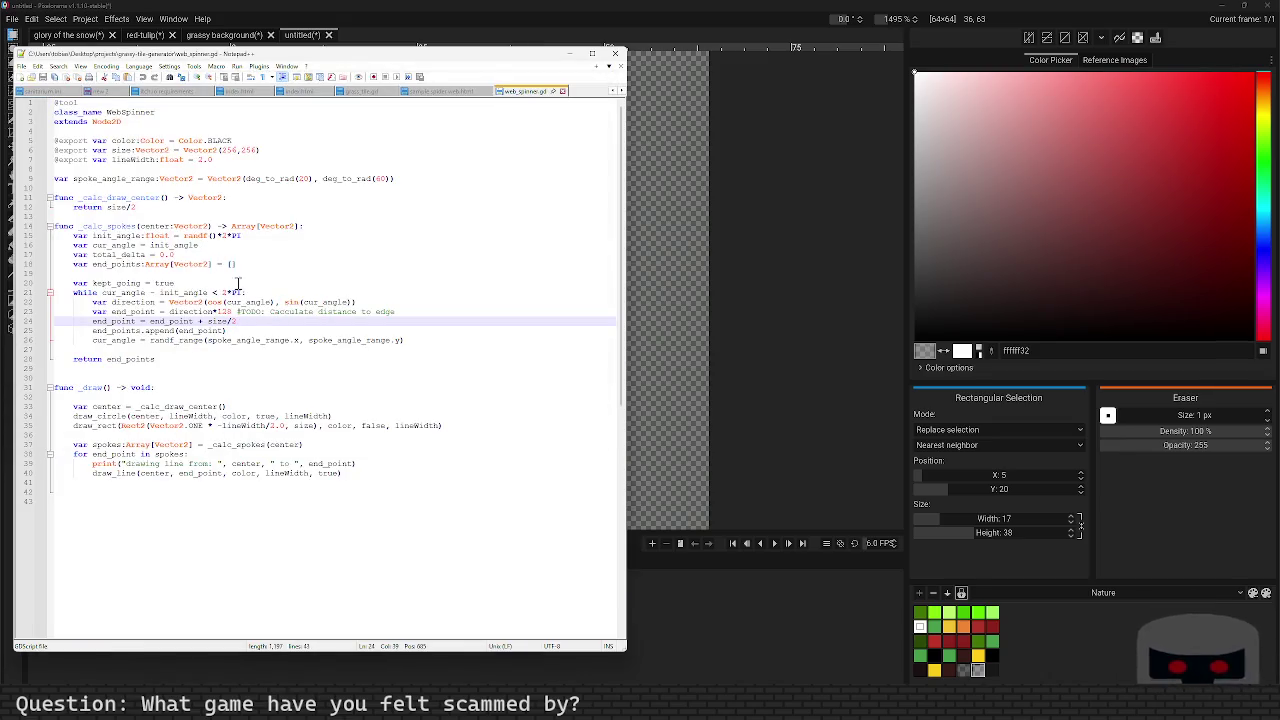
pyautogui.click(99, 293)
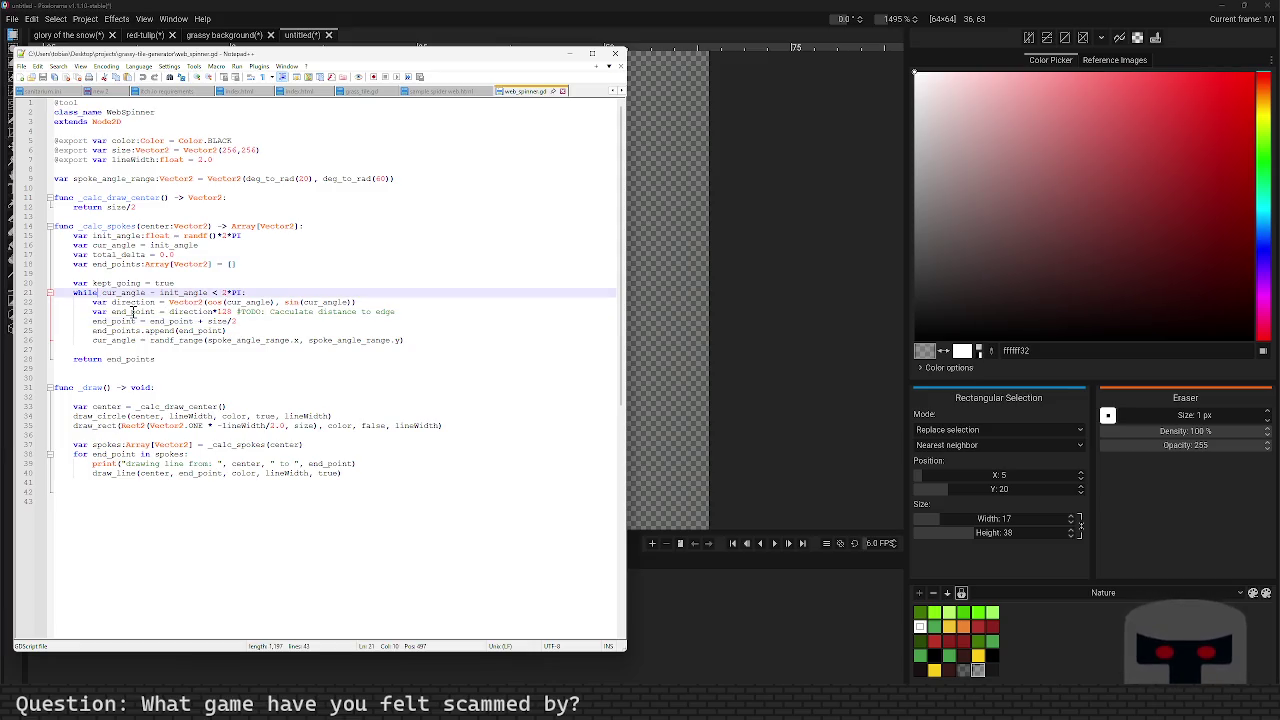
pyautogui.write('abs(')
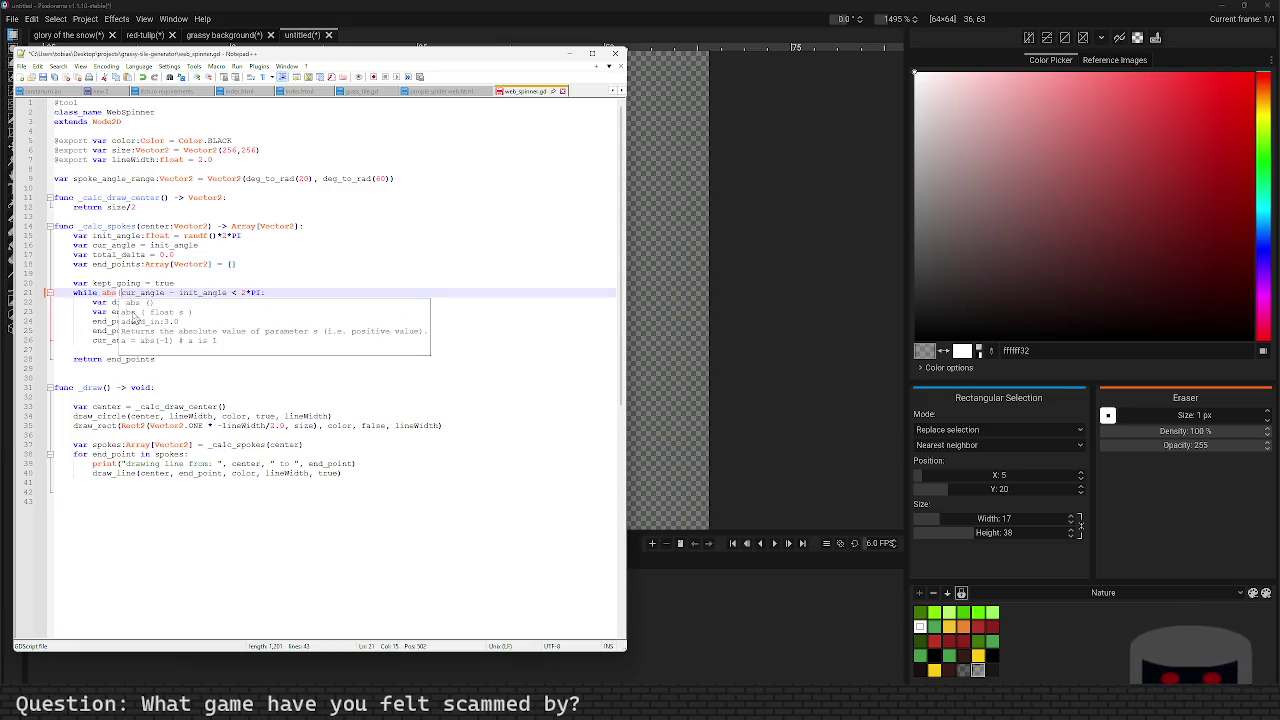
pyautogui.click(230, 294)
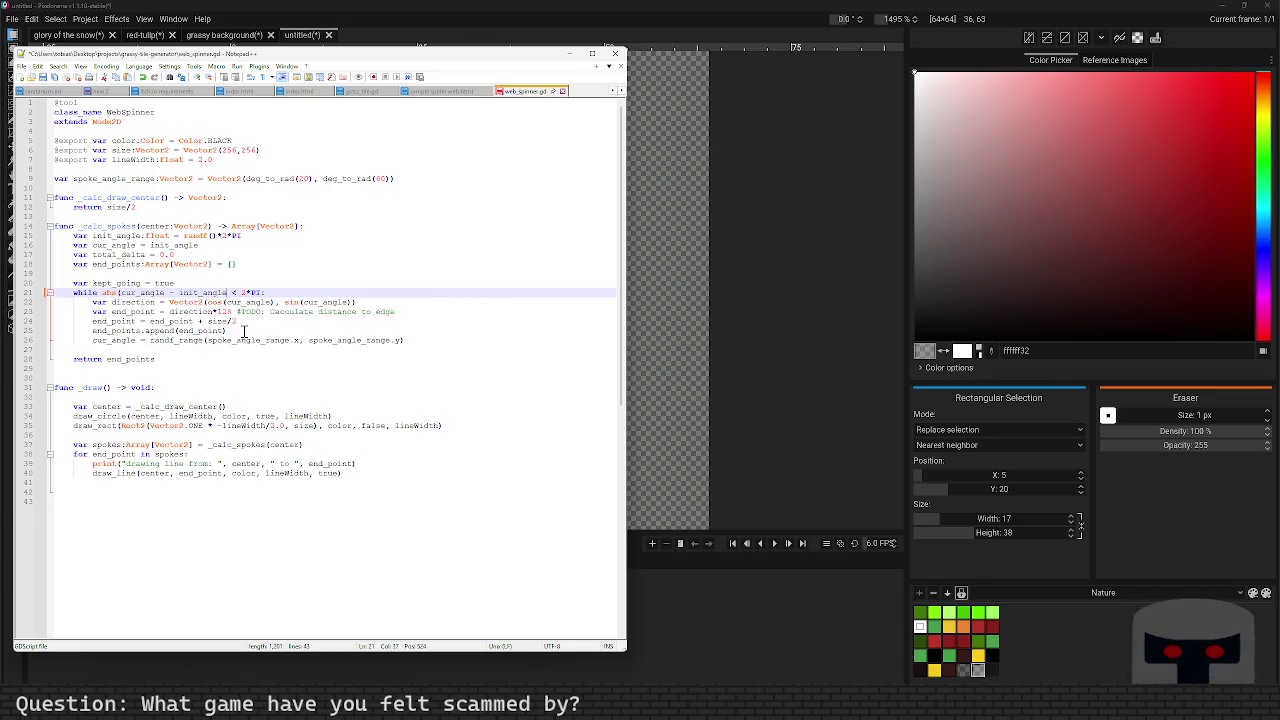
pyautogui.write(')')
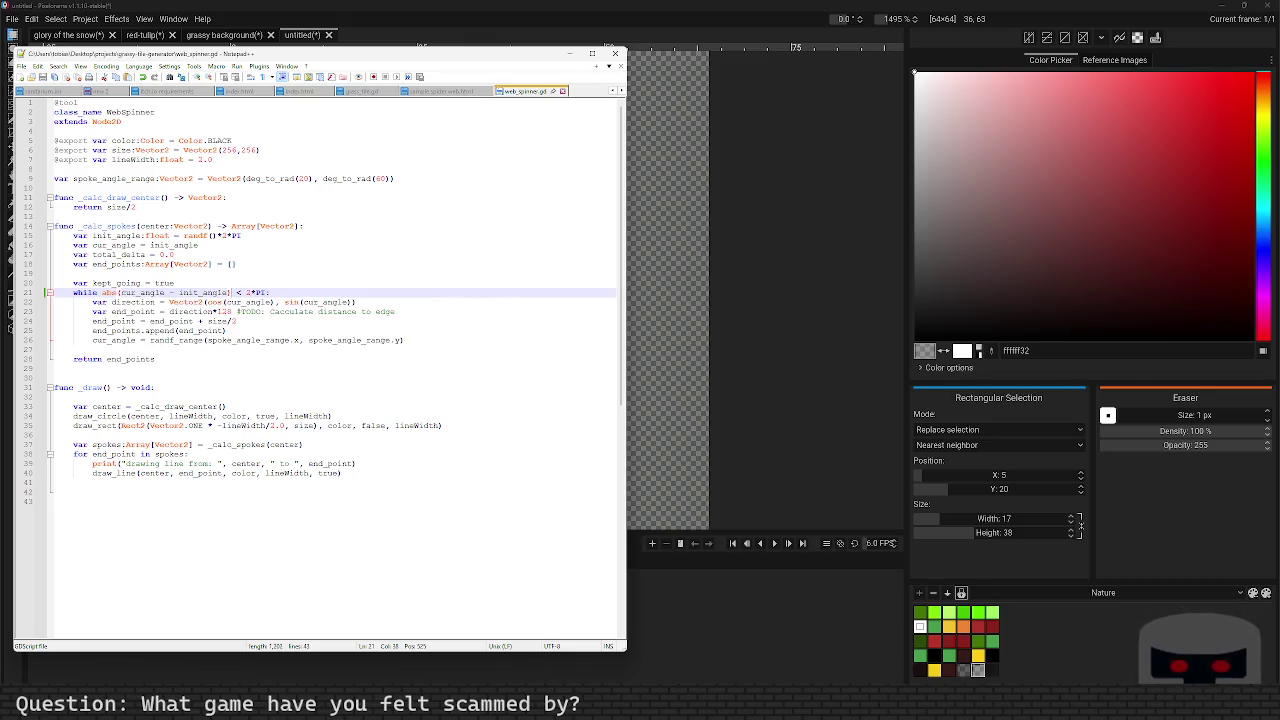
pyautogui.click(253, 341)
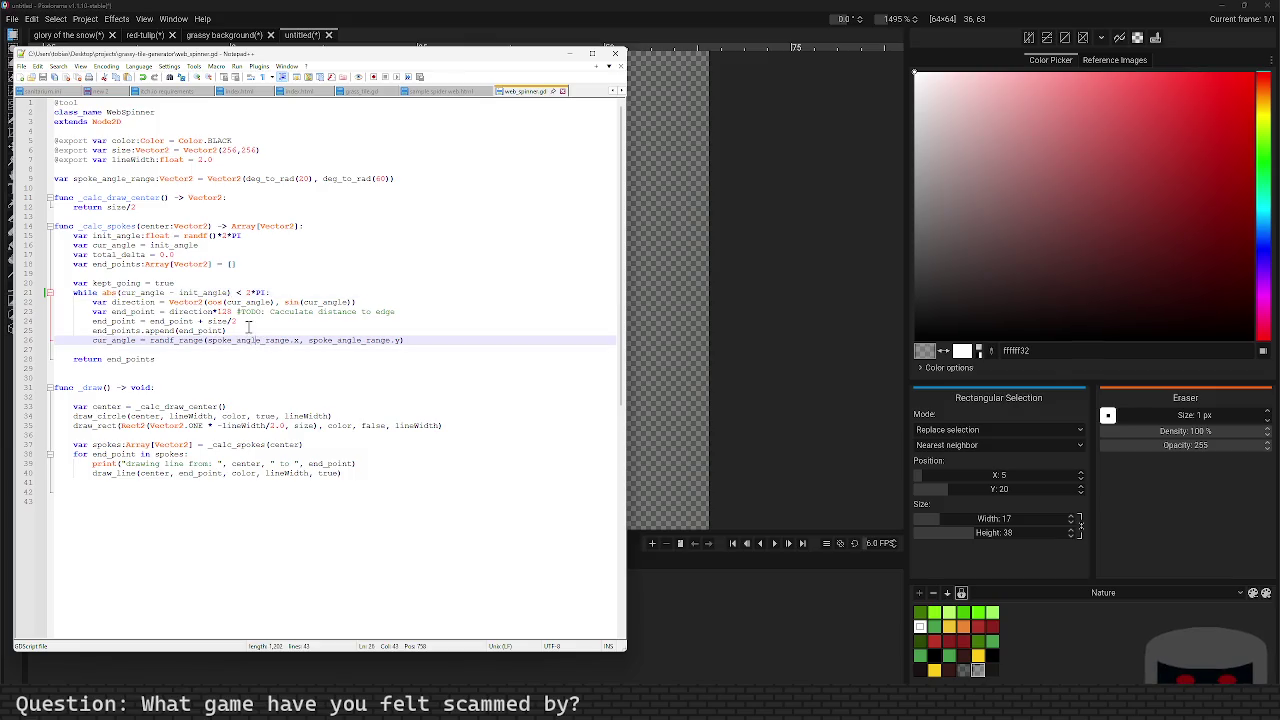
pyautogui.click(344, 312)
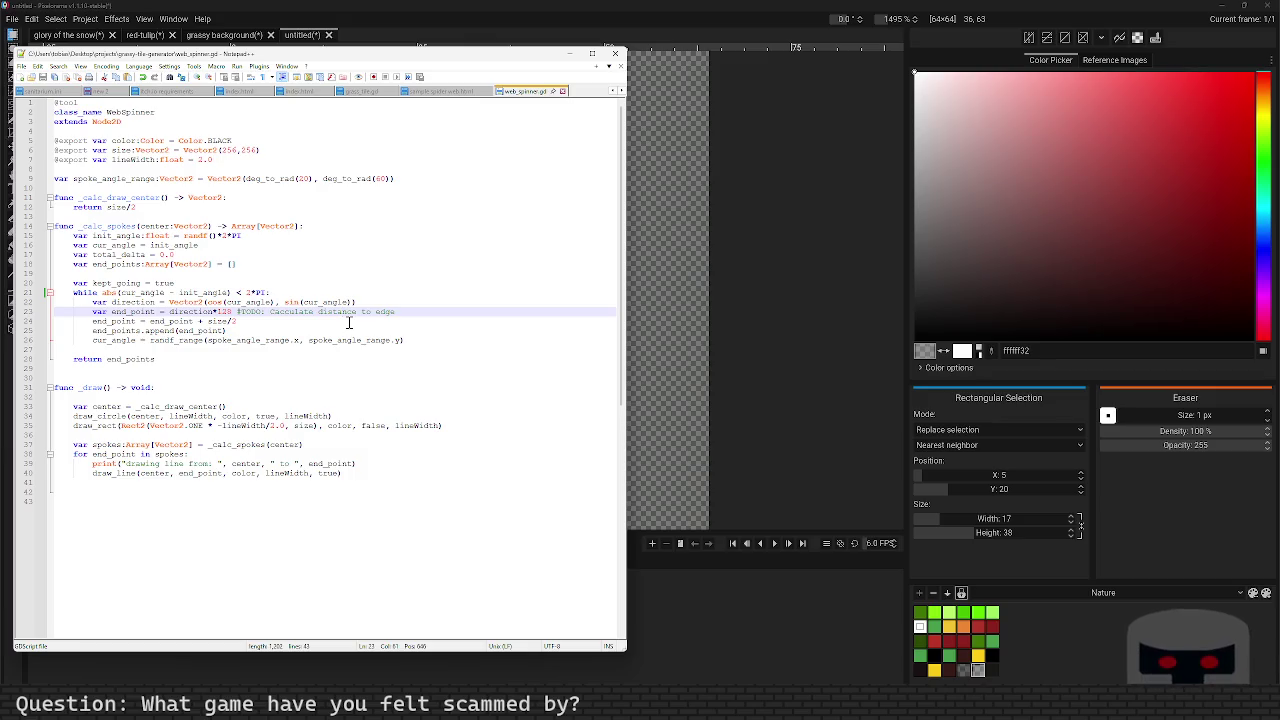
pyautogui.click(145, 340)
pyautogui.write('+')
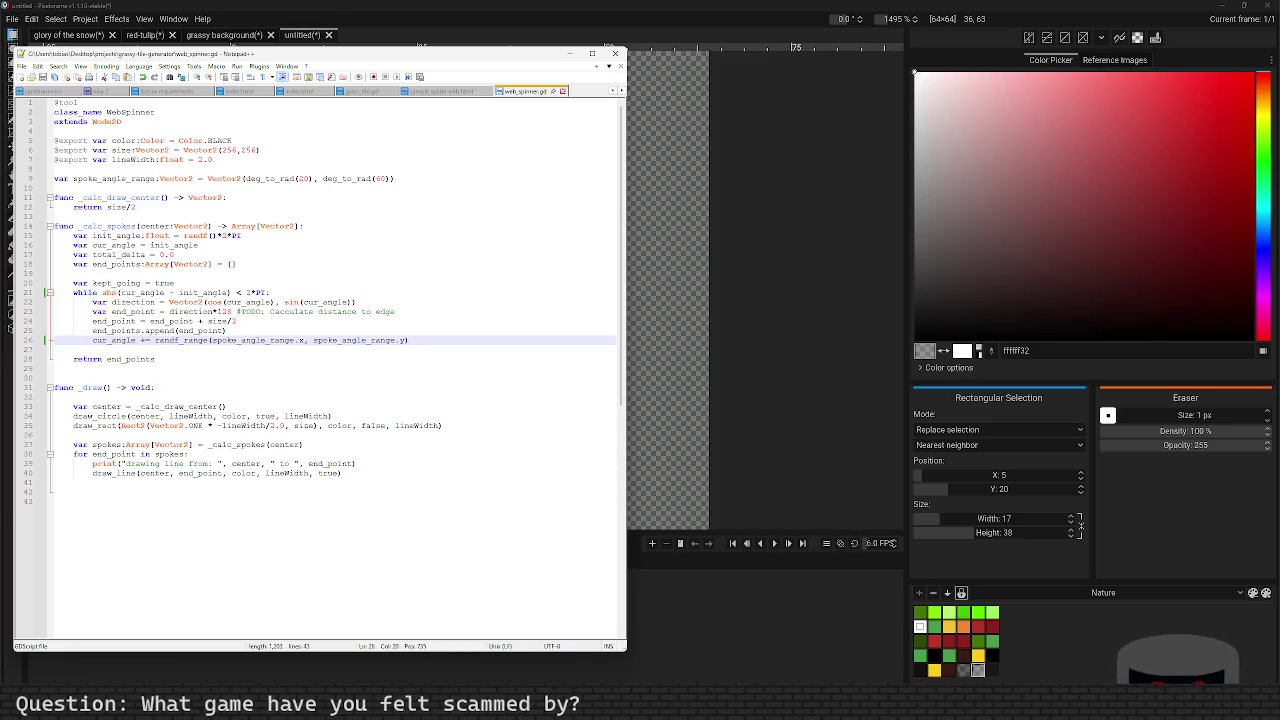
# Step: Replace kept_going = true with var loop_count = 0
pyautogui.press('Up')
pyautogui.press('Up')
pyautogui.press('Up')
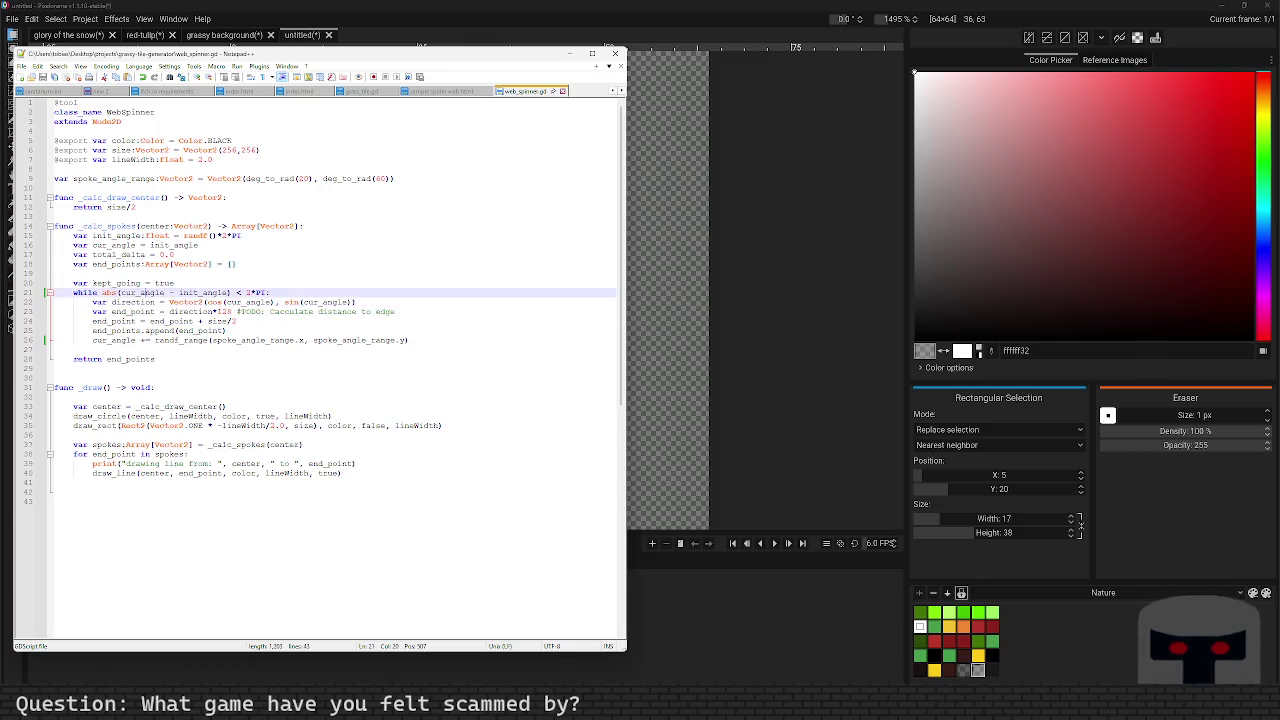
pyautogui.hotkey('shift', 'Left')
pyautogui.hotkey('shift', 'Left')
pyautogui.hotkey('shift', 'Left')
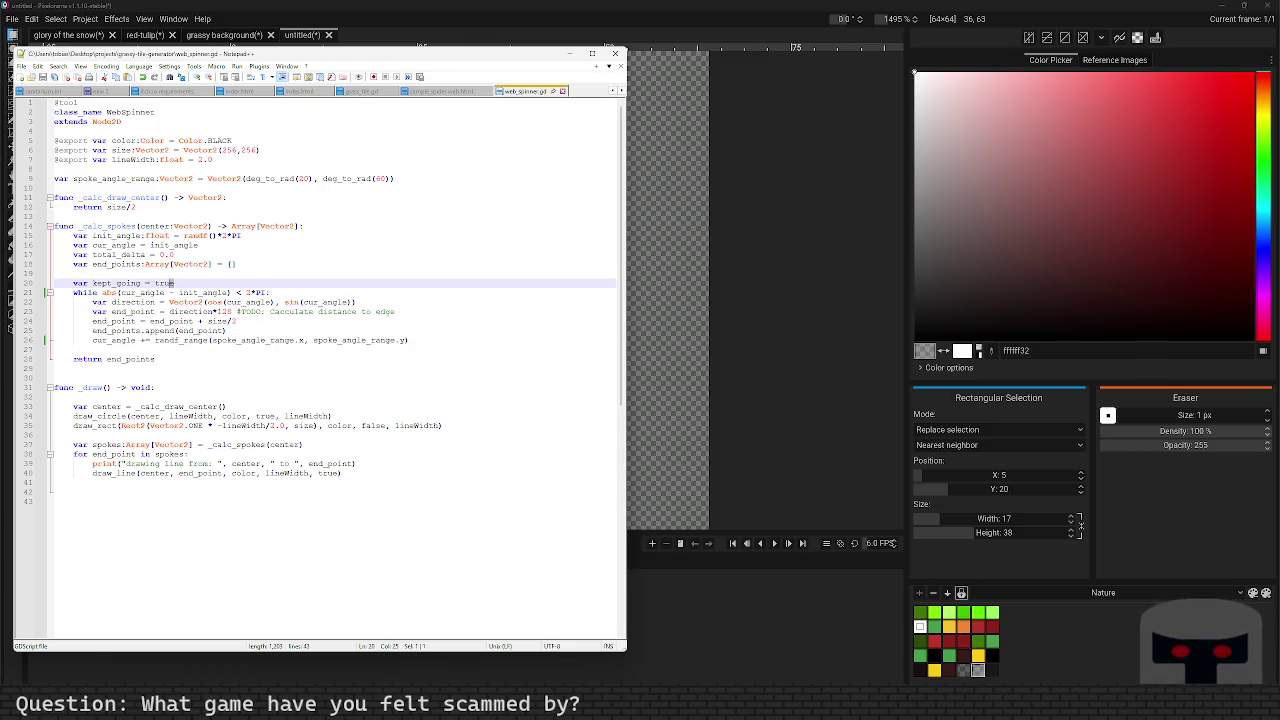
pyautogui.write('counter')
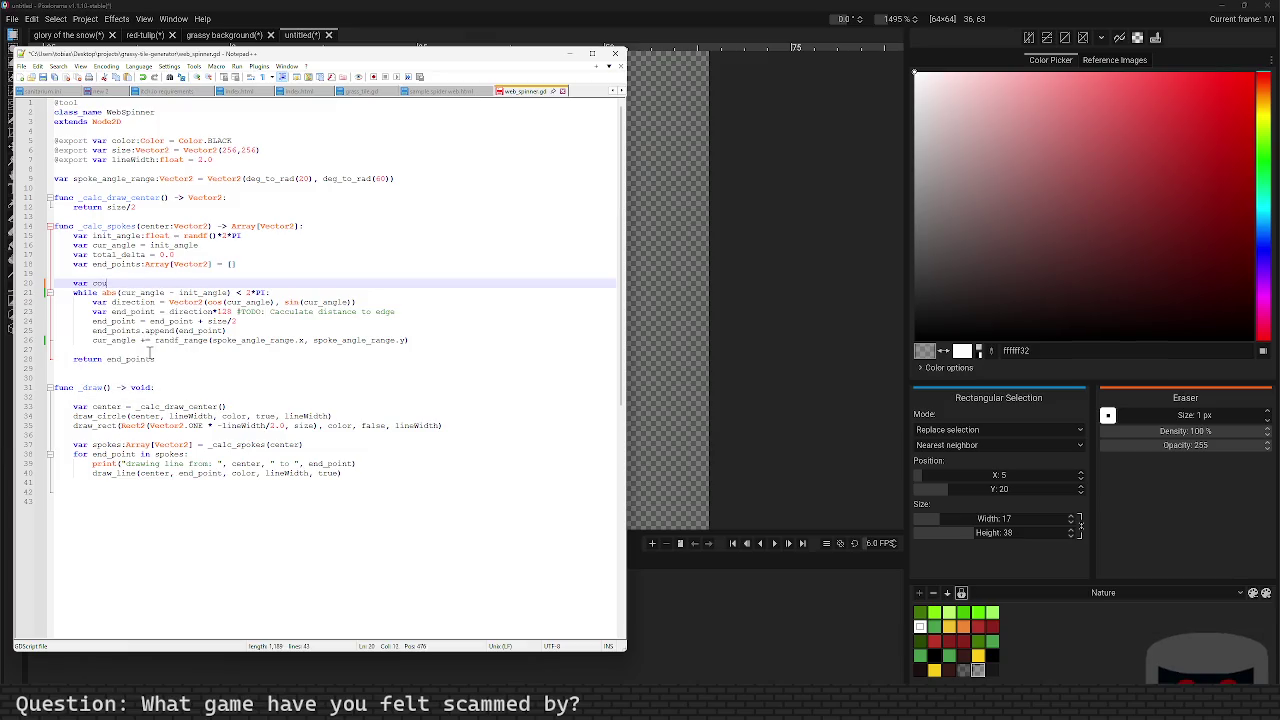
pyautogui.press('BackSpace')
pyautogui.press('BackSpace')
pyautogui.write('loop_')
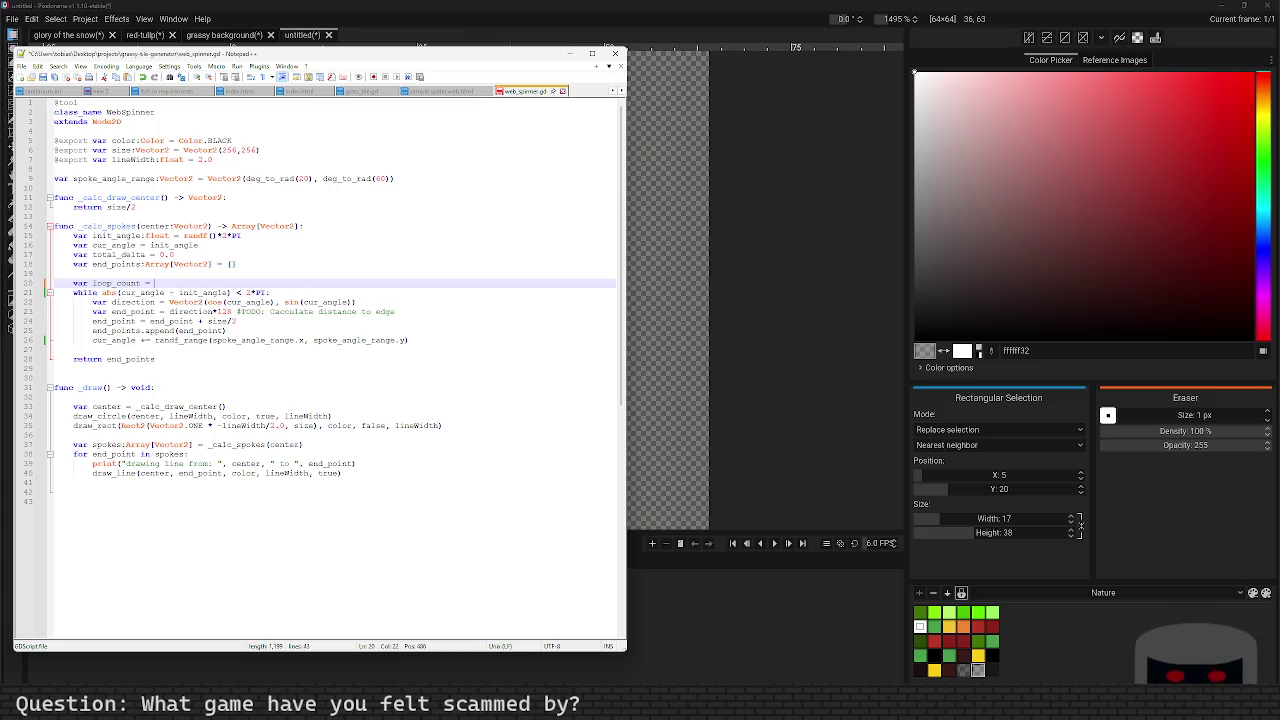
# Step: Add loop_count += 1 and an 'if loop_count > 100: break' guard inside the loop
pyautogui.press('Down')
pyautogui.press('Down')
pyautogui.press('Down')
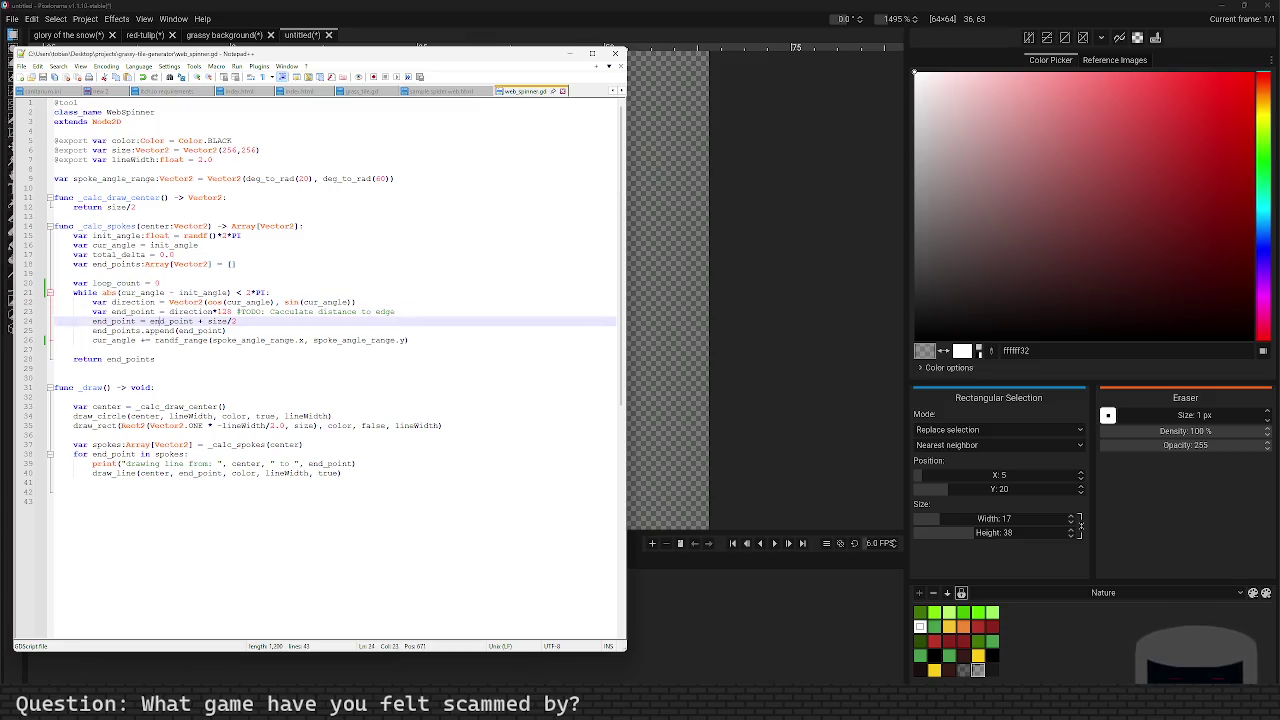
pyautogui.press('End')
pyautogui.press('Return')
pyautogui.write('l')
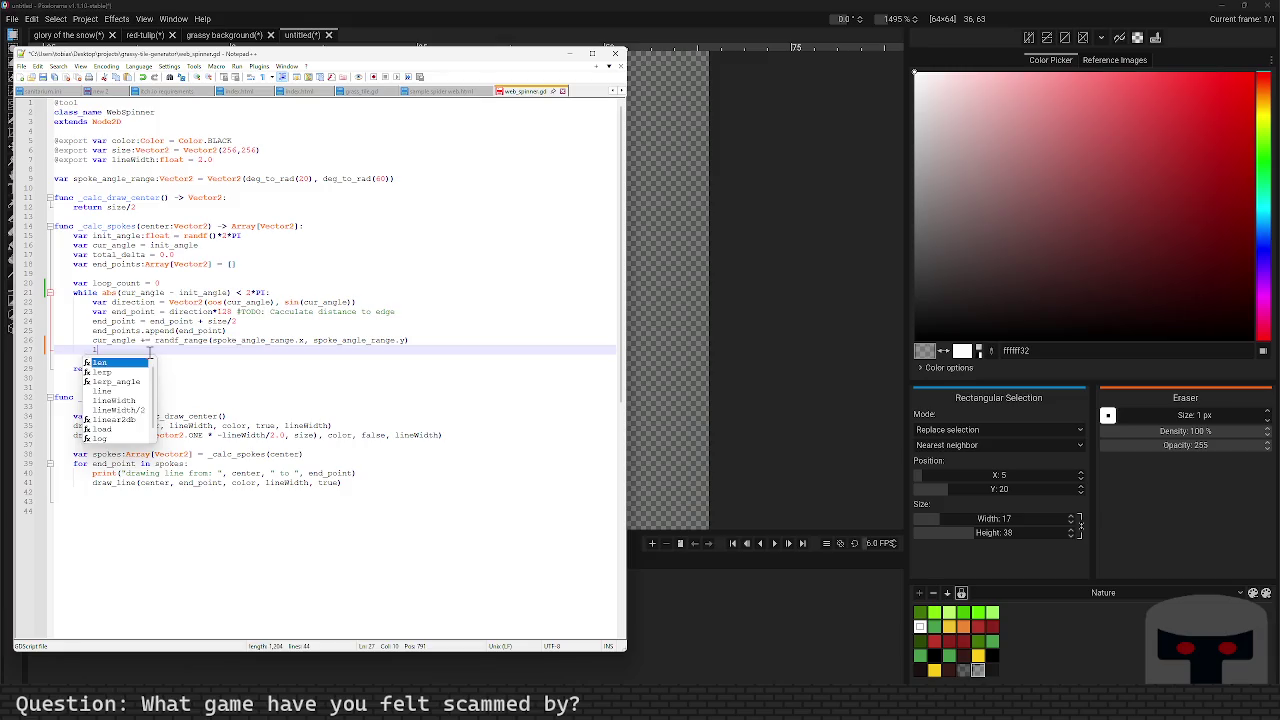
pyautogui.write('oop_count += 1')
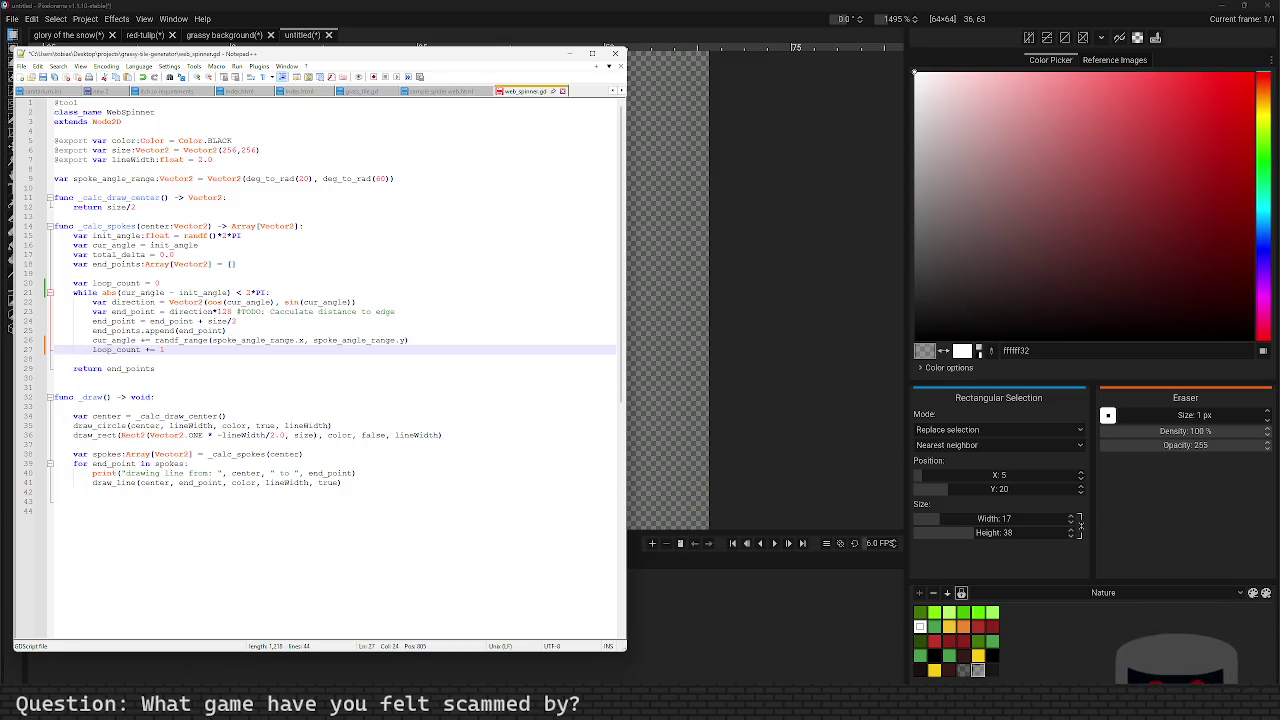
pyautogui.press('Return')
pyautogui.write('if loop_count > 100')
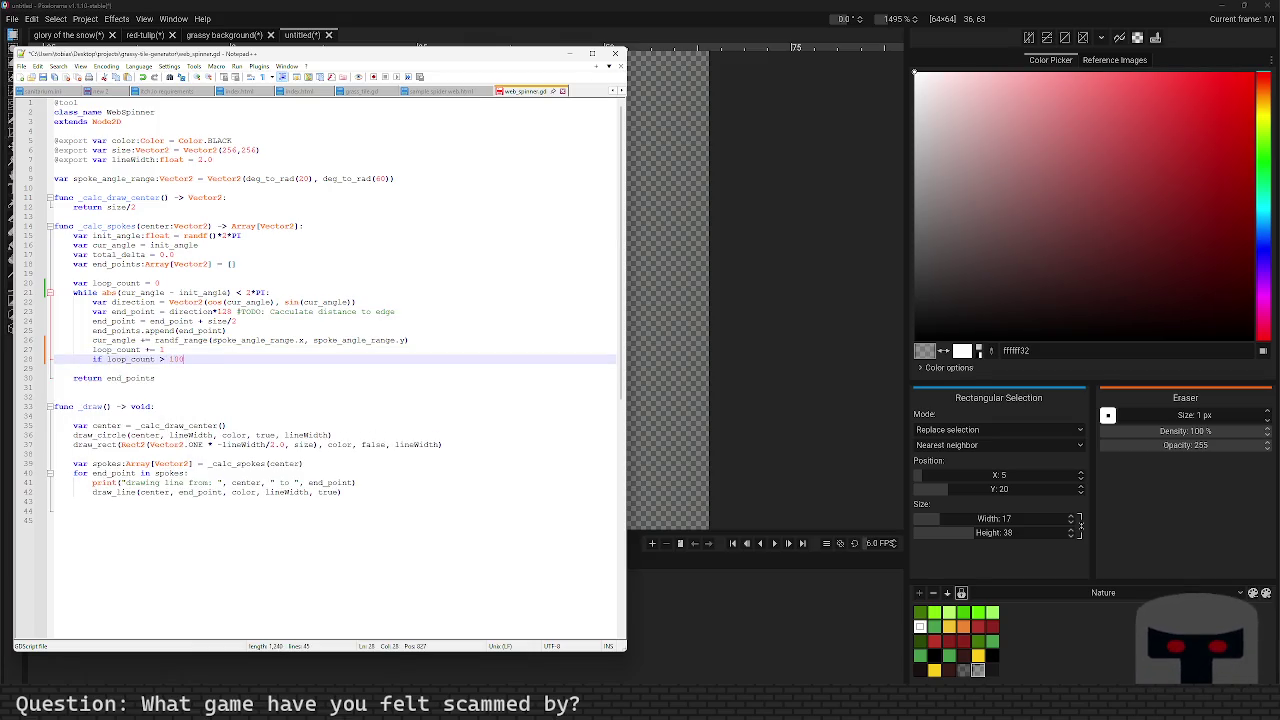
pyautogui.write(':')
pyautogui.press('Return')
pyautogui.press('Tab')
pyautogui.write('break')
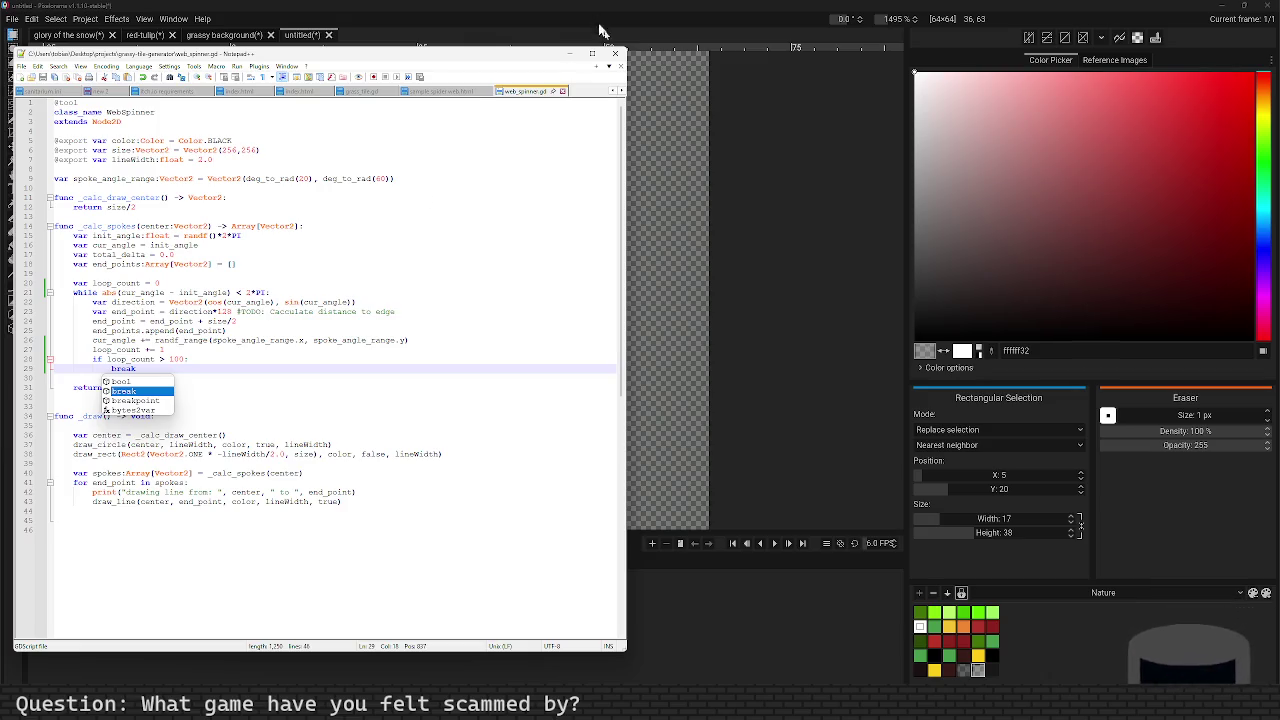
pyautogui.click(620, 54)
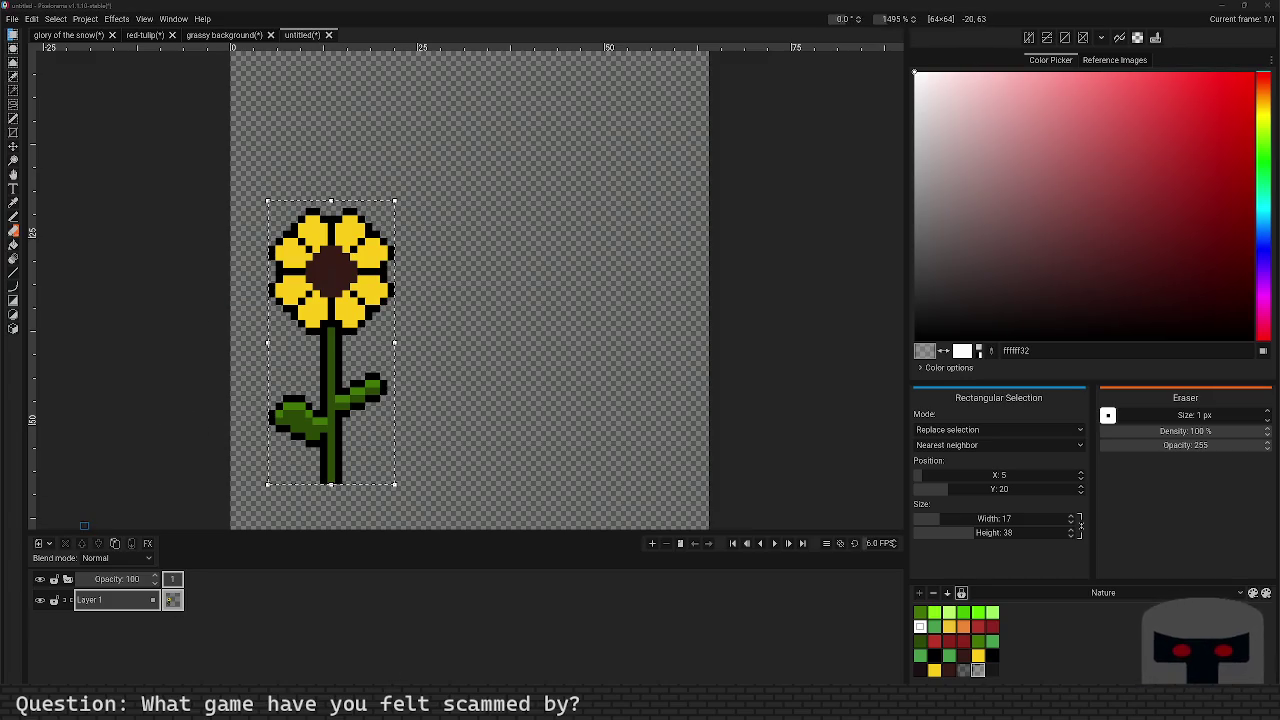
# Step: Reopen grassy-tile-generator from the Project Manager, choosing to edit it normally
pyautogui.moveTo(435, 719)
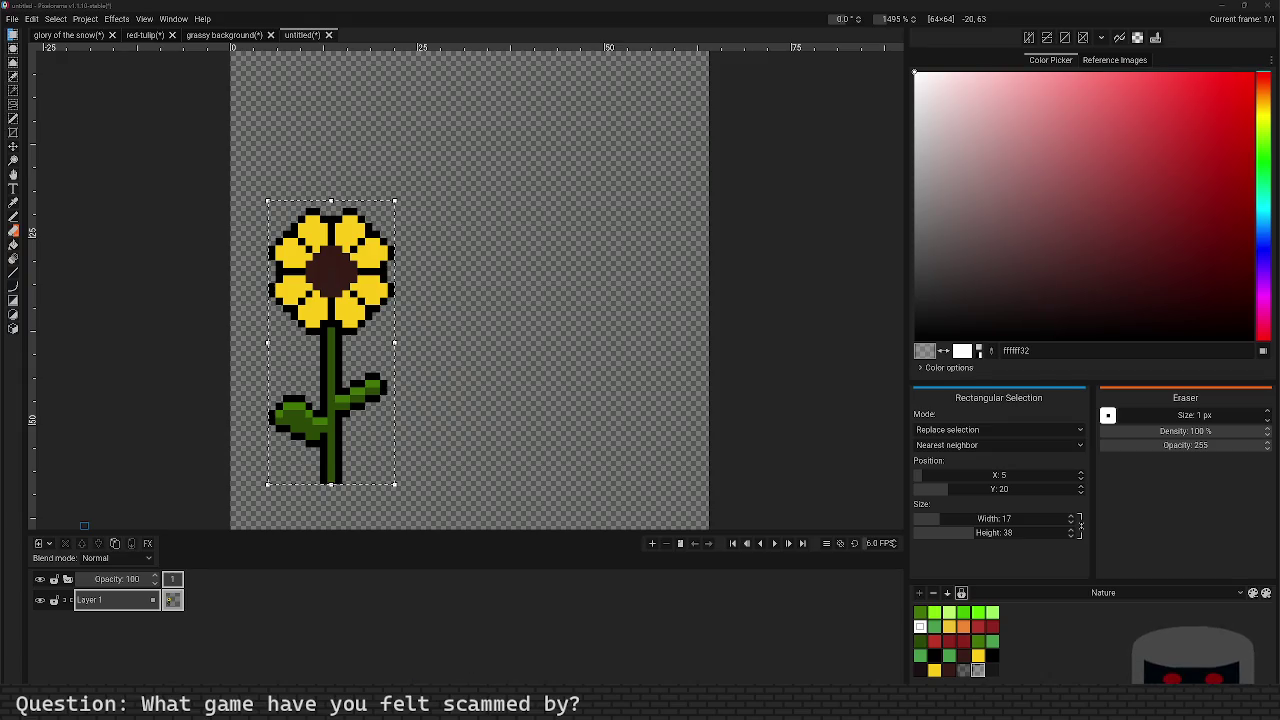
pyautogui.moveTo(368, 719)
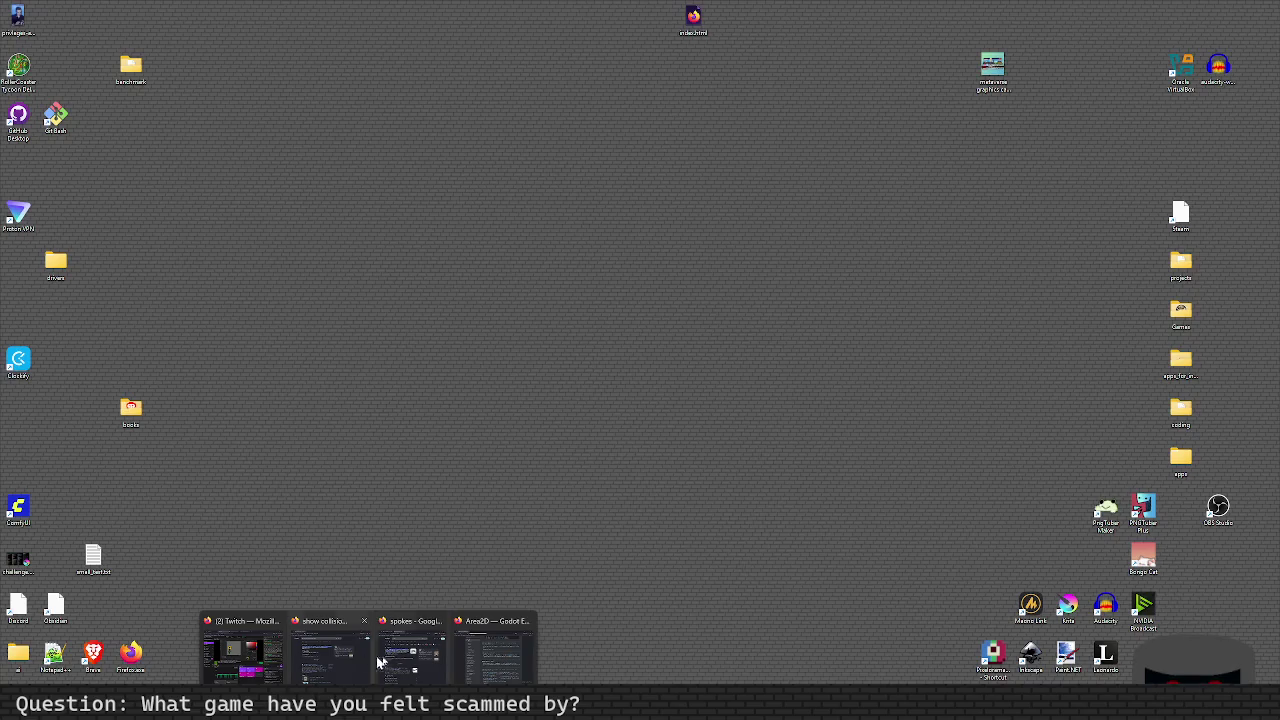
pyautogui.moveTo(482, 655)
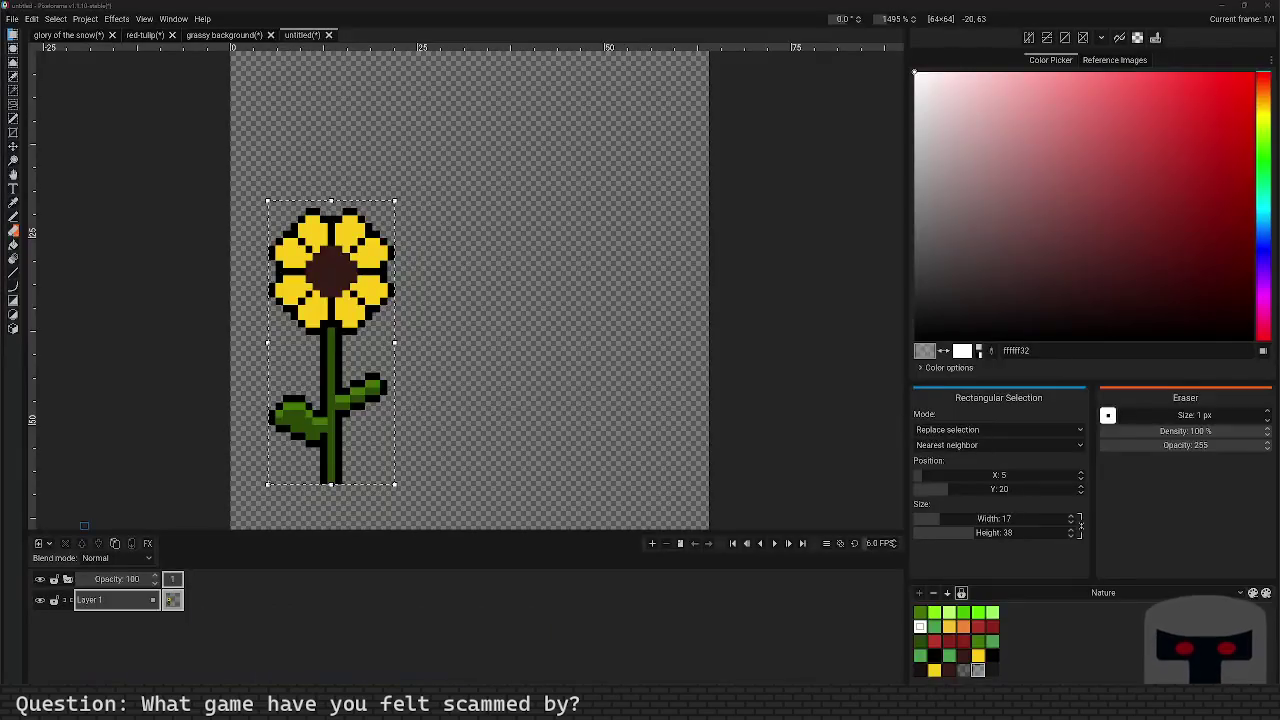
pyautogui.doubleClick(463, 222)
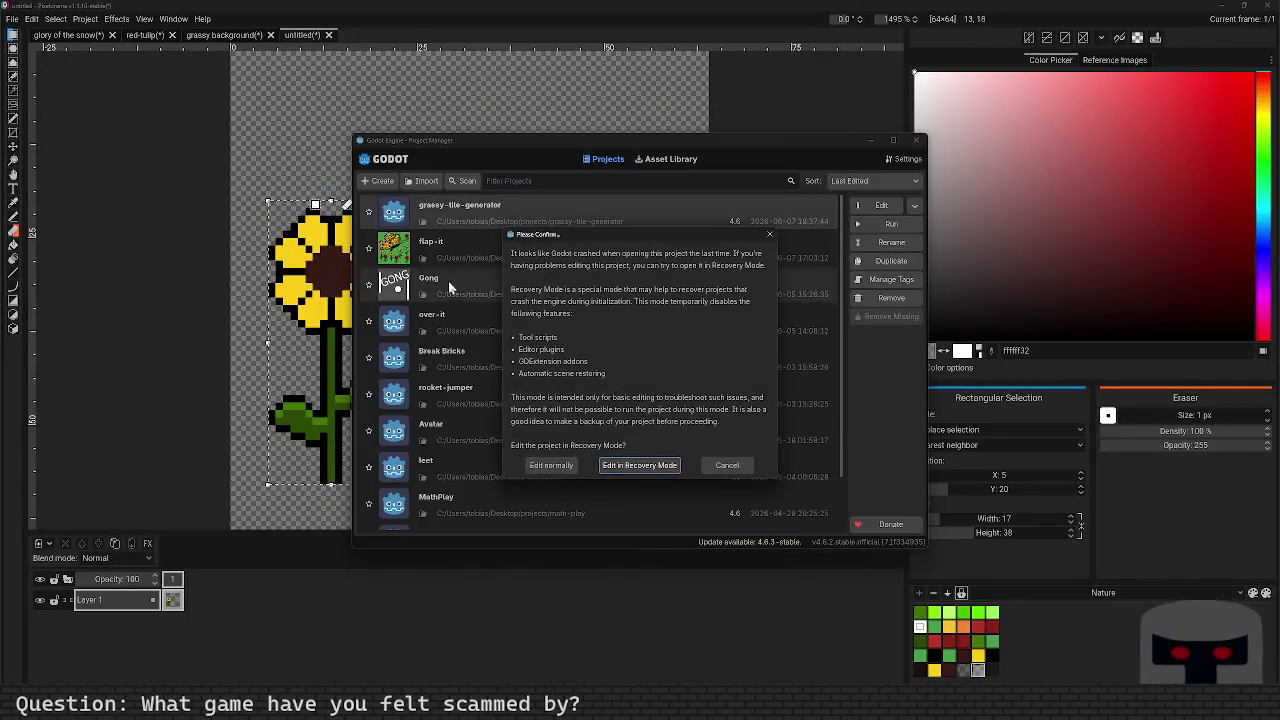
pyautogui.click(551, 465)
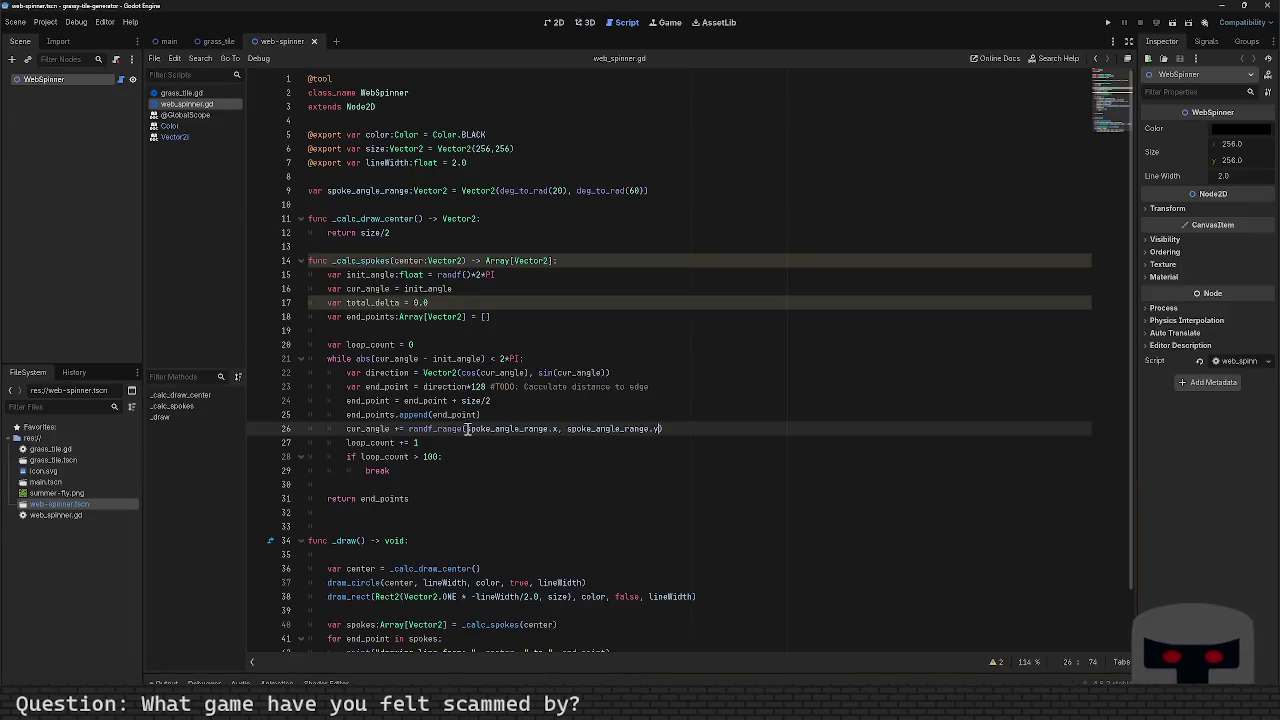
# Step: Test-run the scene with F6 to view the spokes, then stop it
pyautogui.scroll(-2, 466, 428)
pyautogui.click(470, 393)
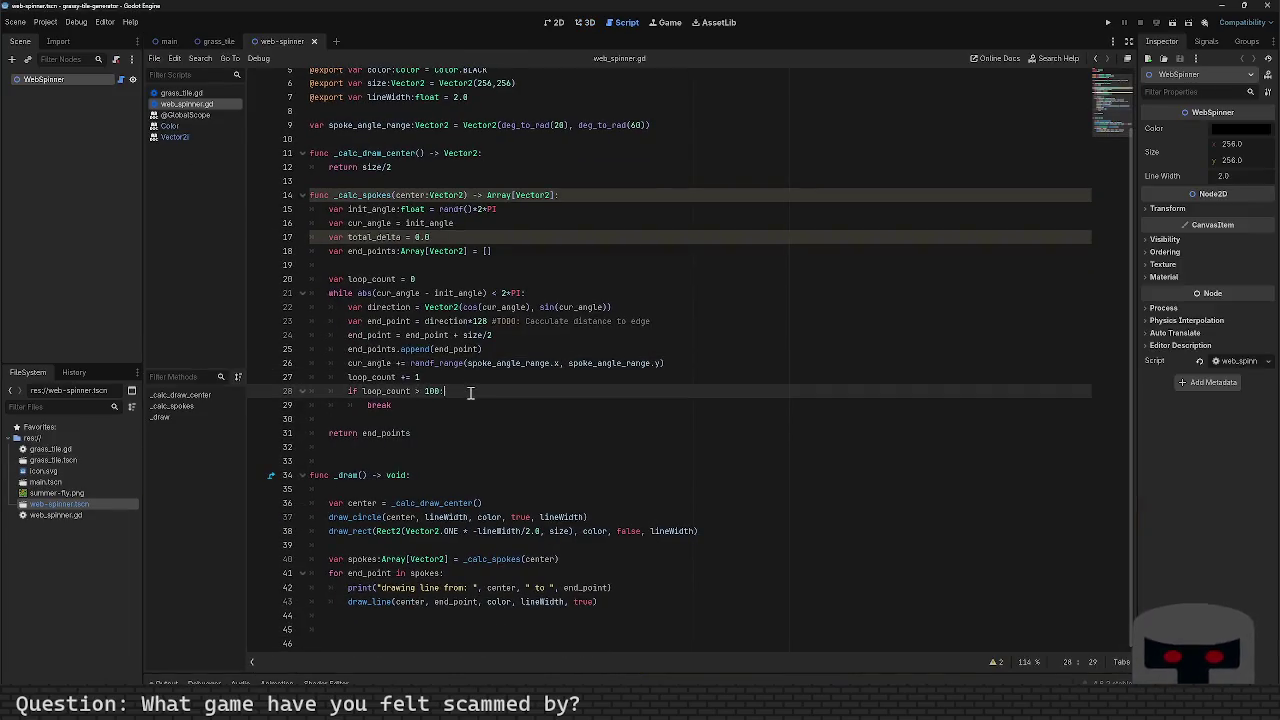
pyautogui.press('F6')
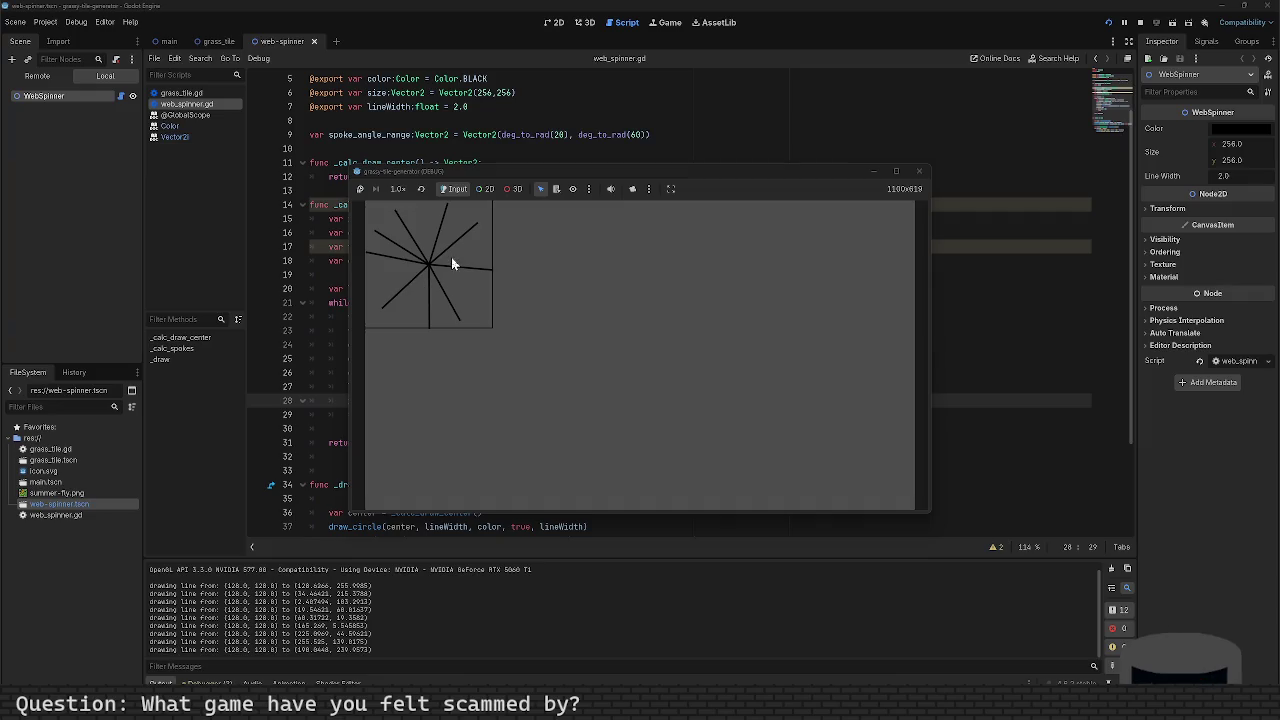
pyautogui.click(919, 171)
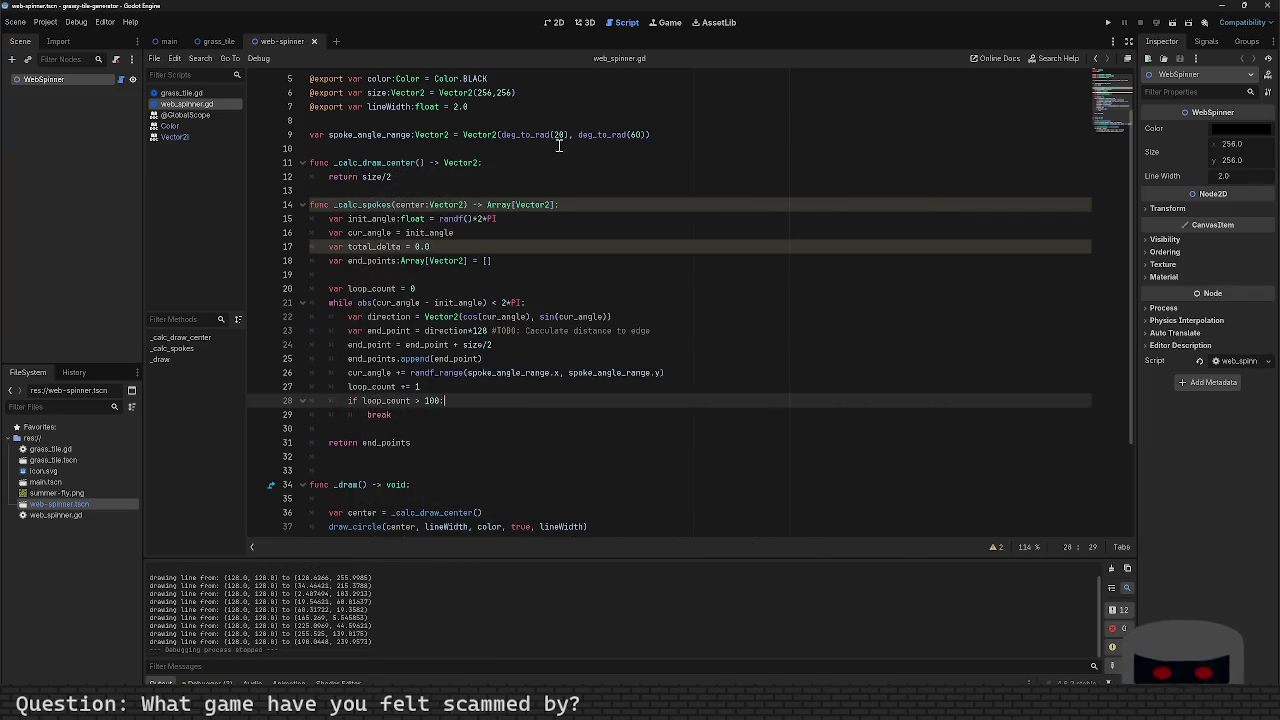
# Step: Set spoke_angle_range to deg_to_rad(15) and deg_to_rad(35), then save and rerun with F5
pyautogui.doubleClick(636, 134)
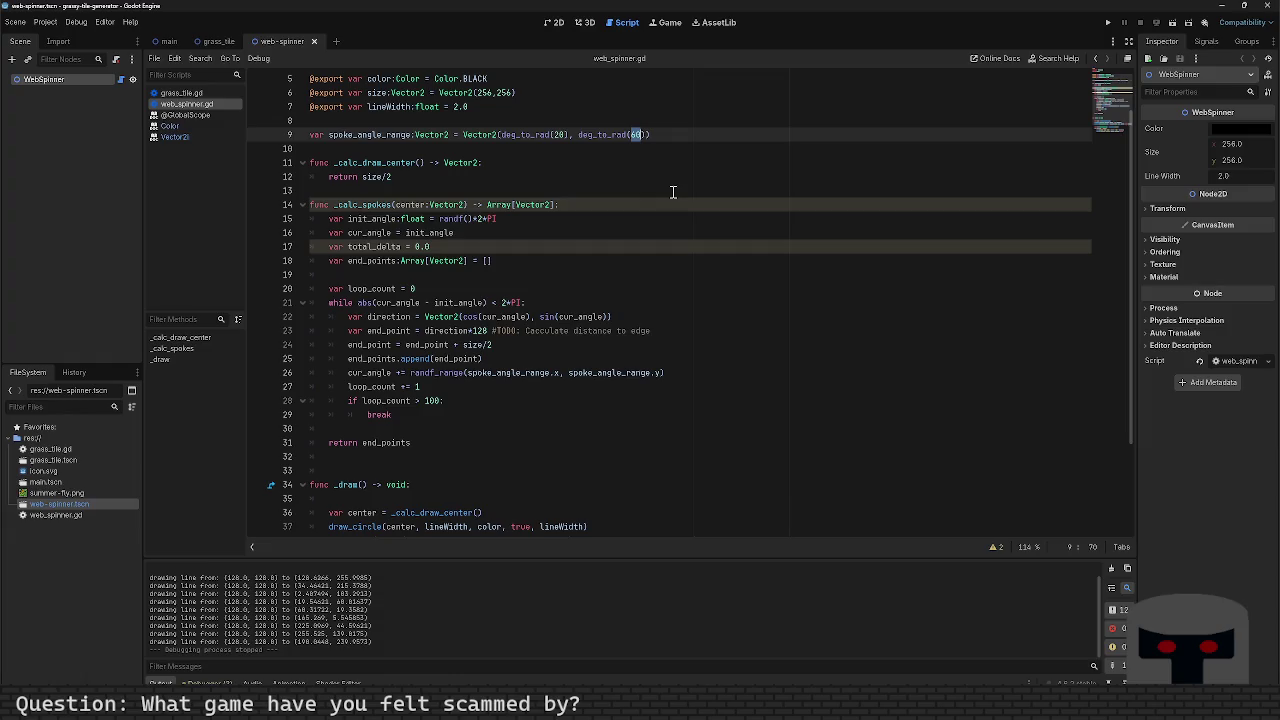
pyautogui.press('Left')
pyautogui.press('Left')
pyautogui.press('Left')
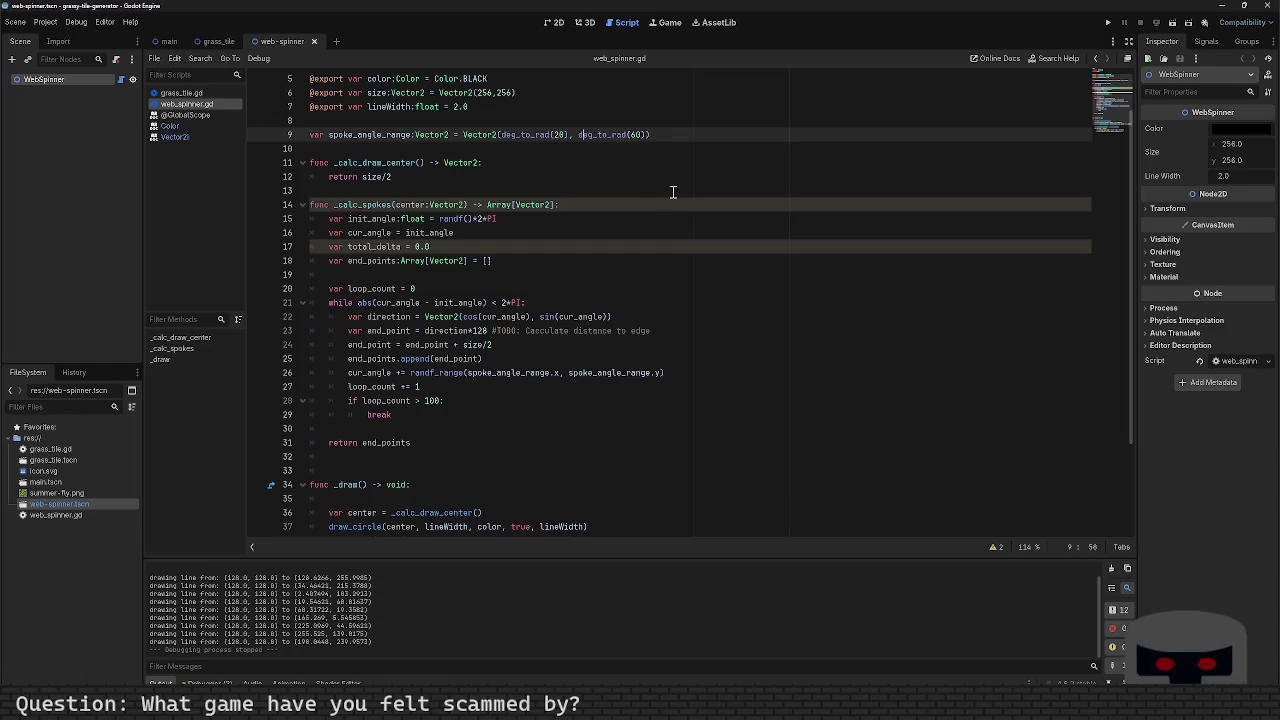
pyautogui.press('BackSpace')
pyautogui.press('BackSpace')
pyautogui.write('15')
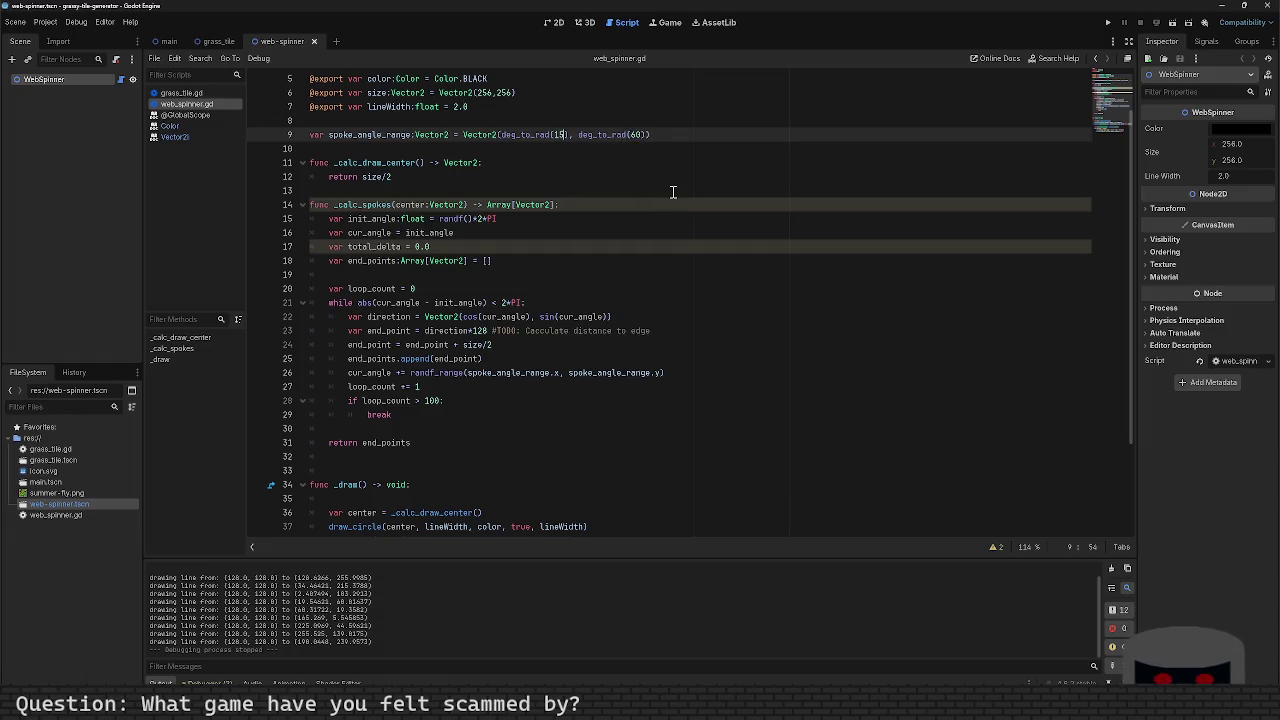
pyautogui.press('End')
pyautogui.press('Left')
pyautogui.press('Left')
pyautogui.hotkey('shift', 'Left')
pyautogui.hotkey('shift', 'Left')
pyautogui.write('35')
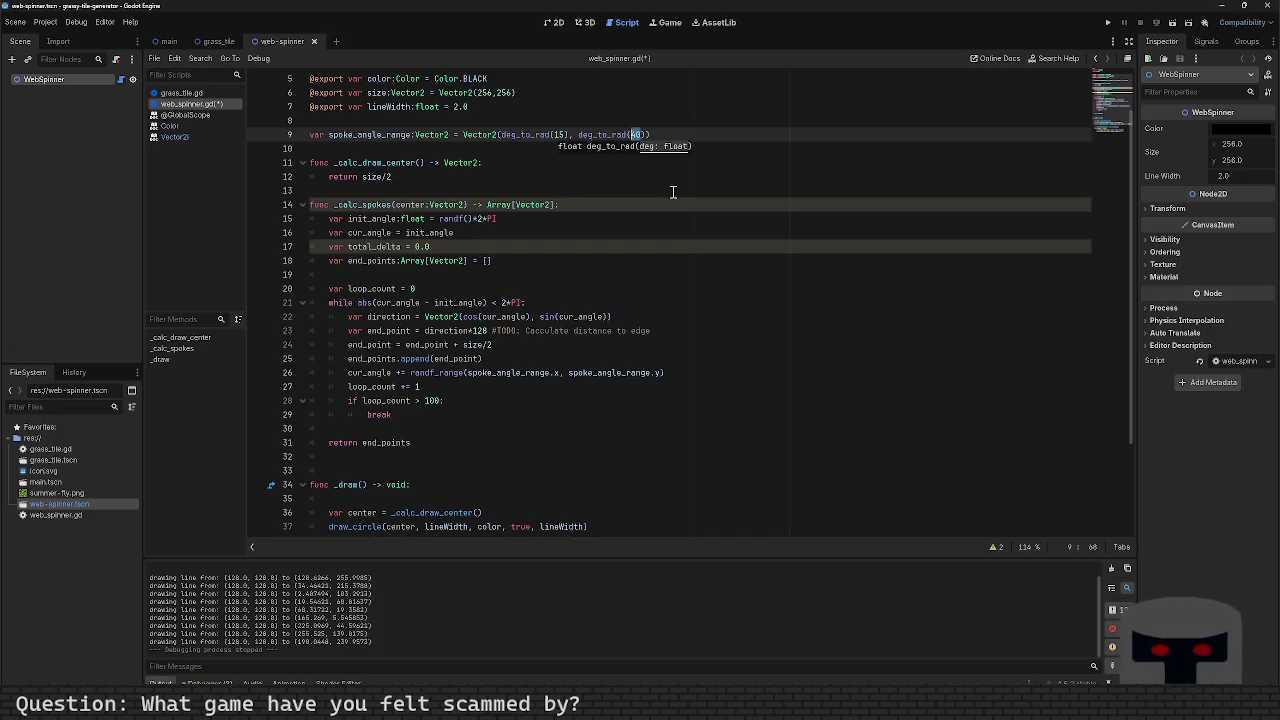
pyautogui.press('F5')
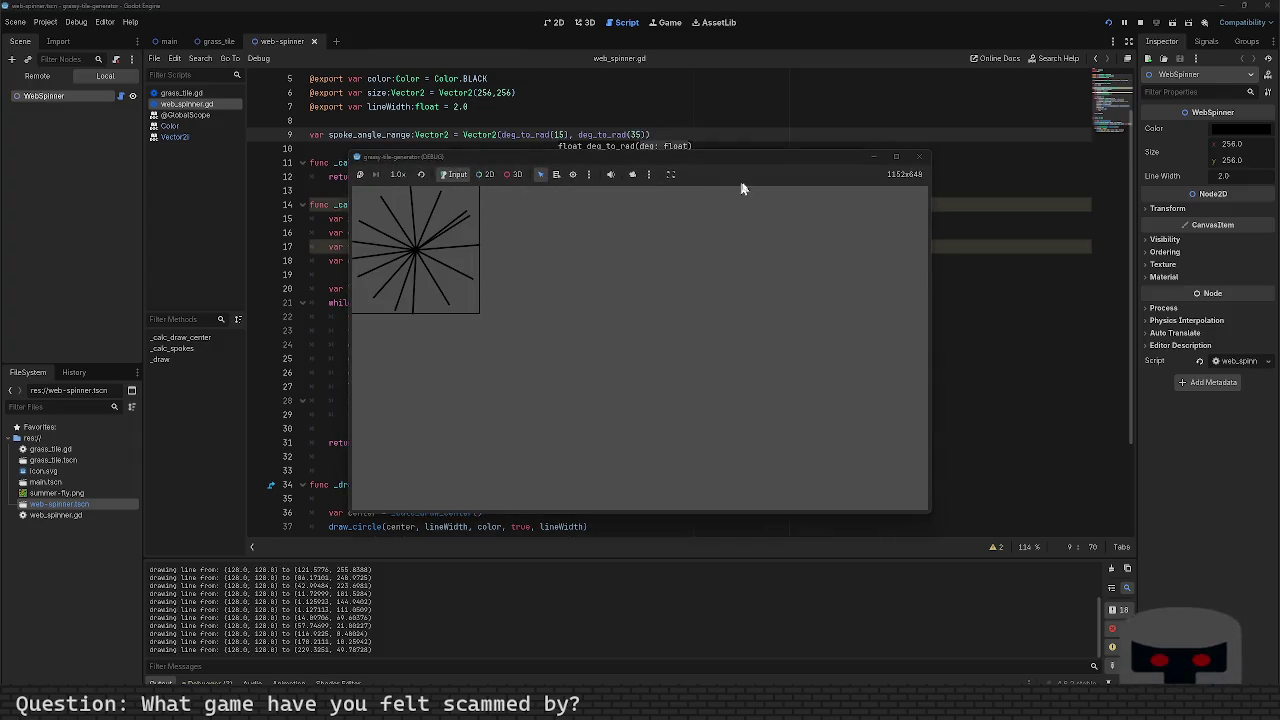
pyautogui.click(921, 158)
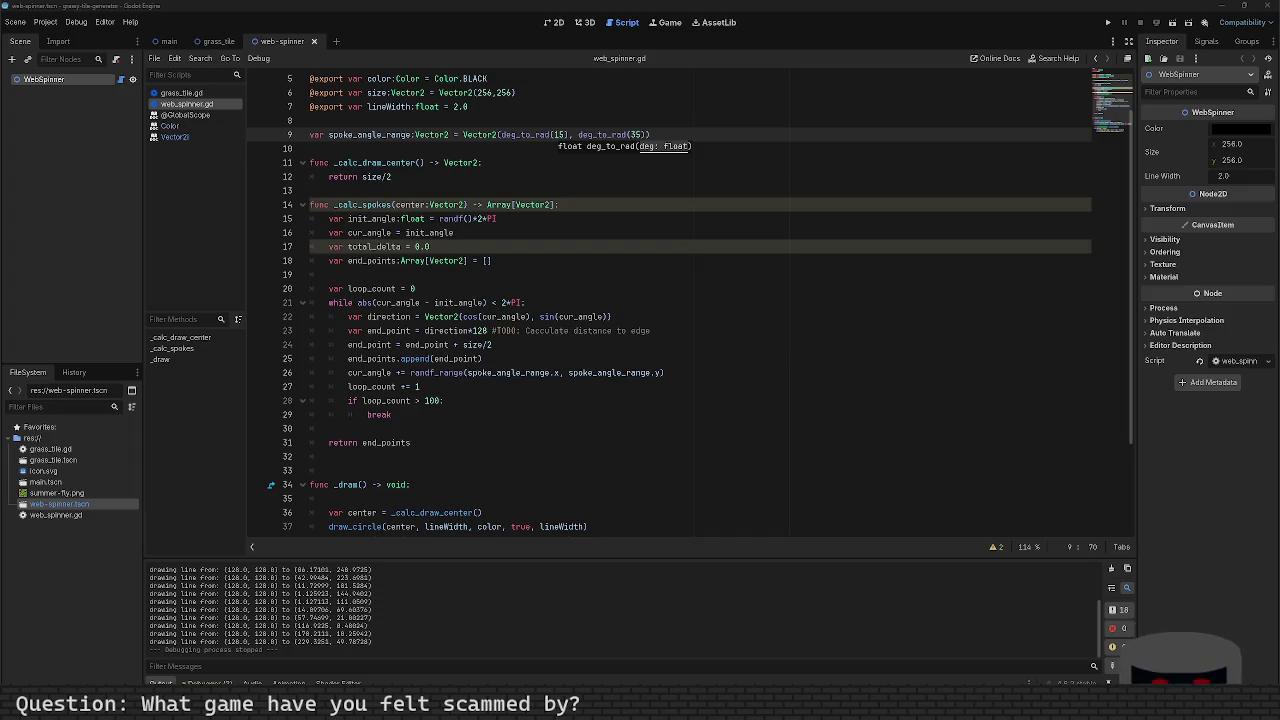
# Step: Wrap 2*PI in parentheses in line 21's while condition
pyautogui.doubleClick(558, 134)
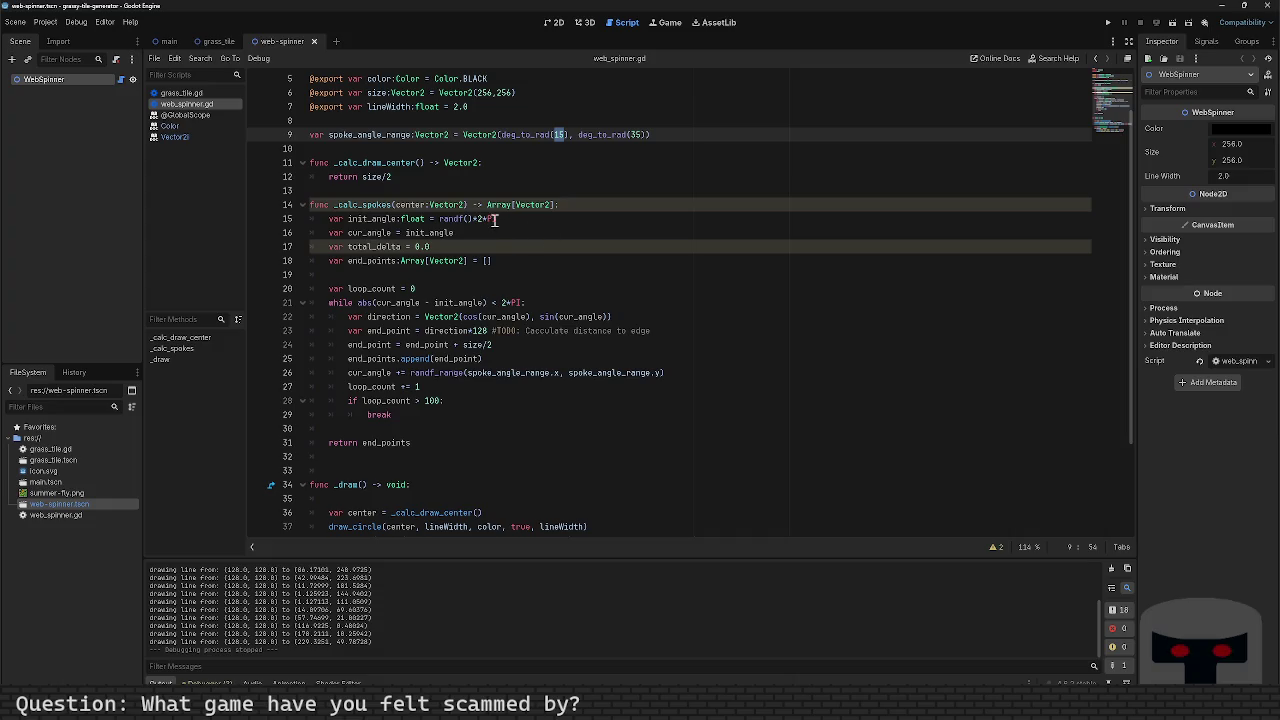
pyautogui.click(521, 302)
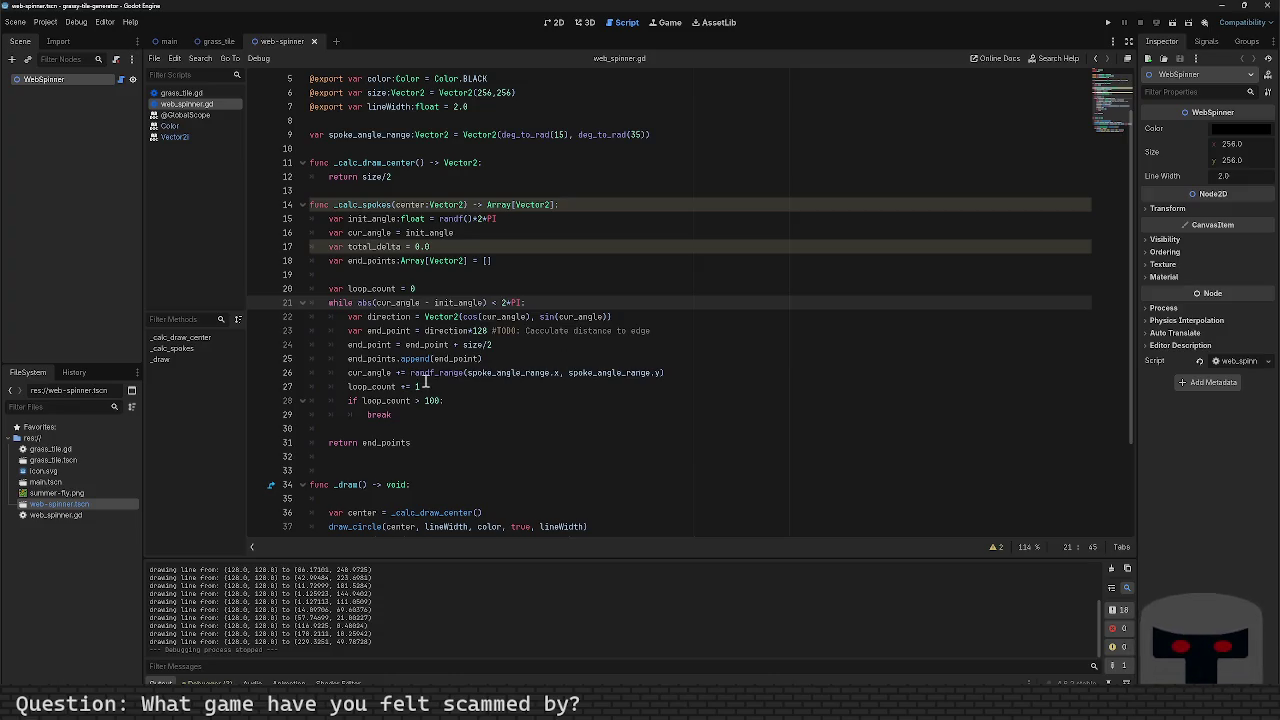
pyautogui.moveTo(490, 374)
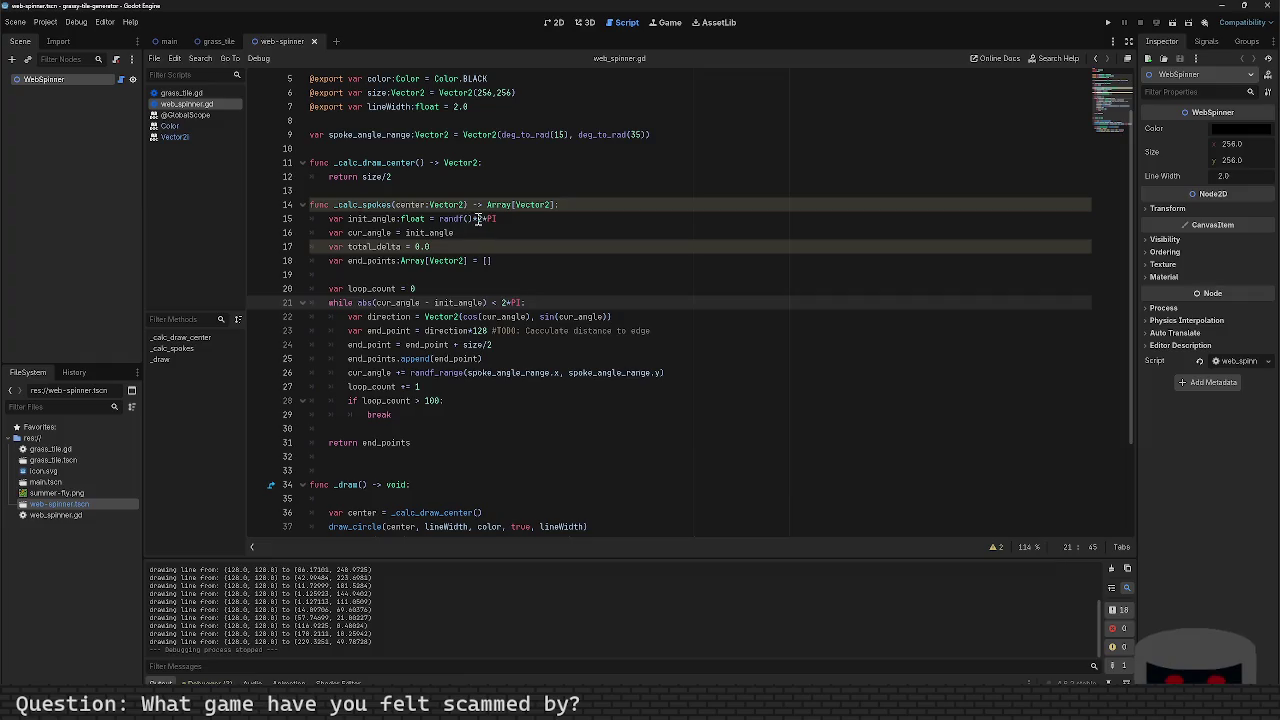
pyautogui.click(503, 303)
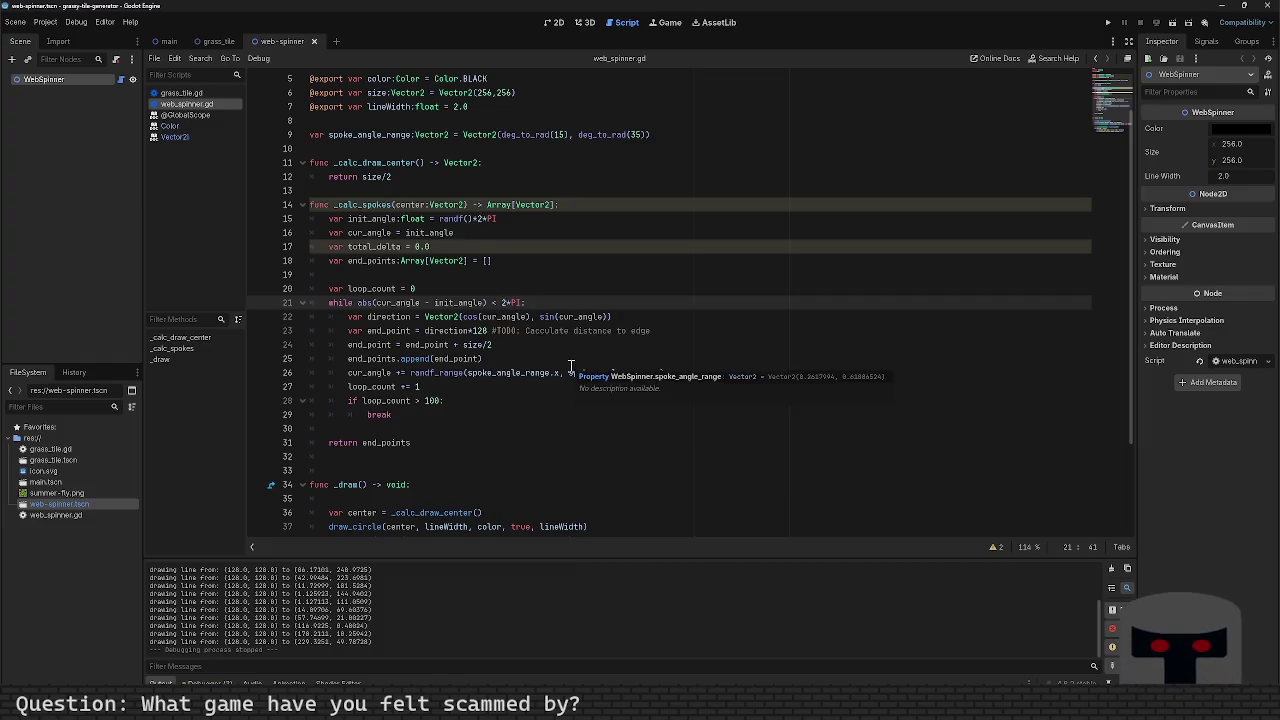
pyautogui.write('(')
pyautogui.press('End')
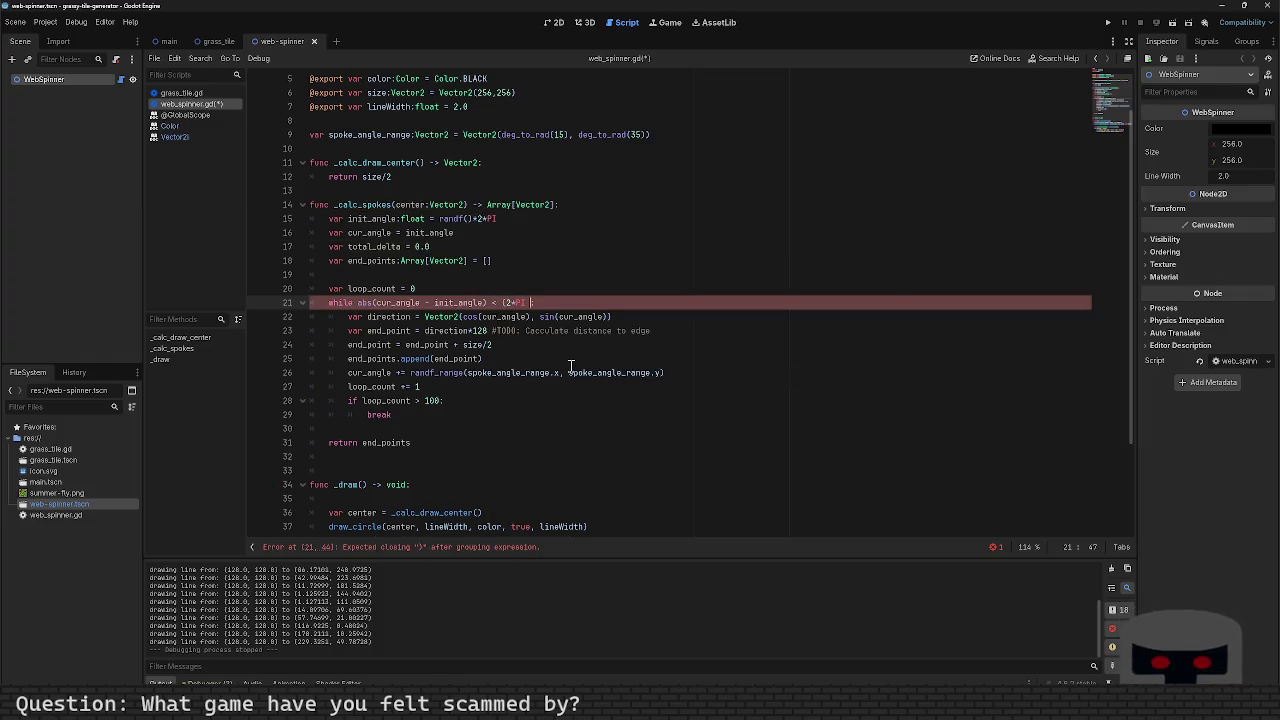
# Step: Append '- deg_to_rad(spoke_angle_range.x))' to the condition, save, and run with F5
pyautogui.write('- ')
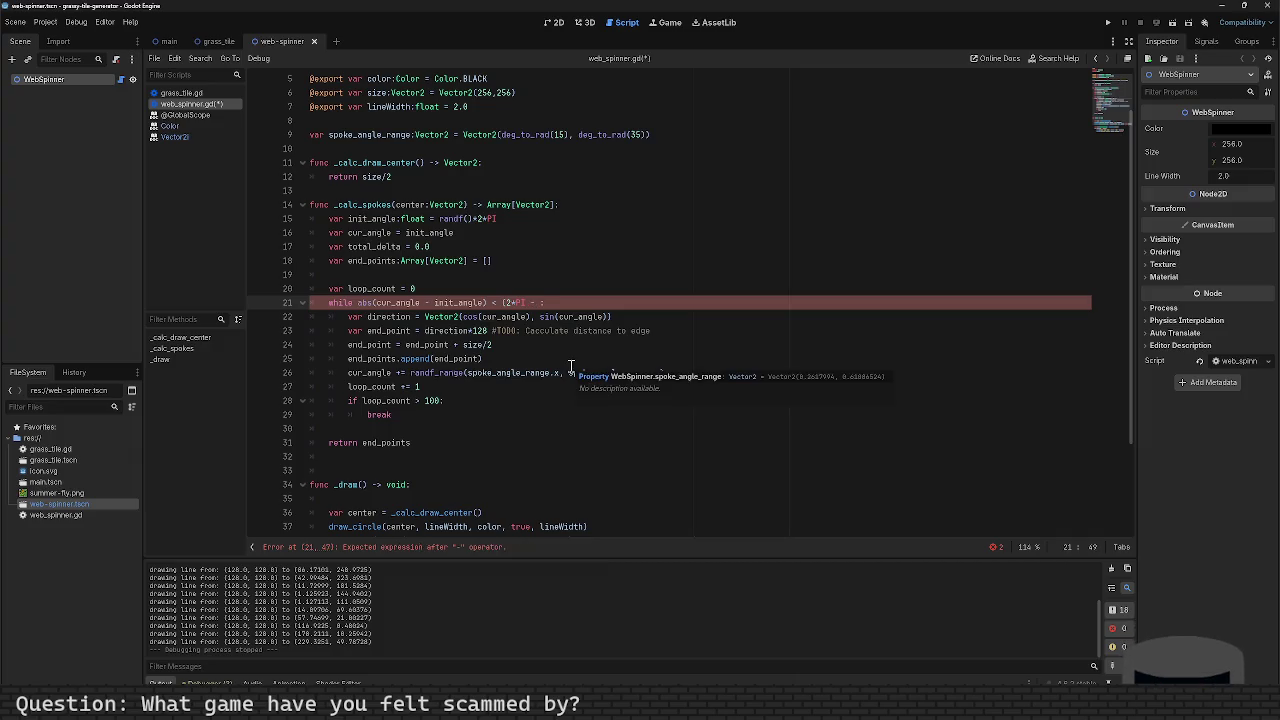
pyautogui.write('deg_to_rad')
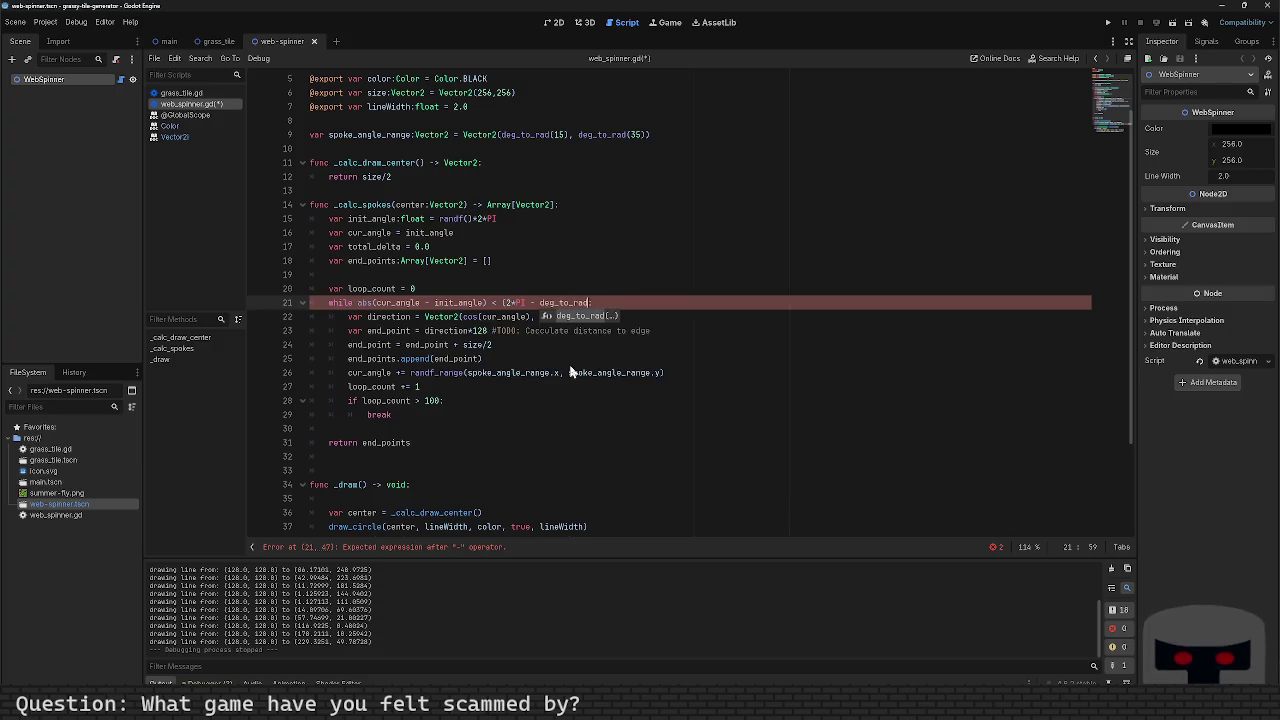
pyautogui.press('Return')
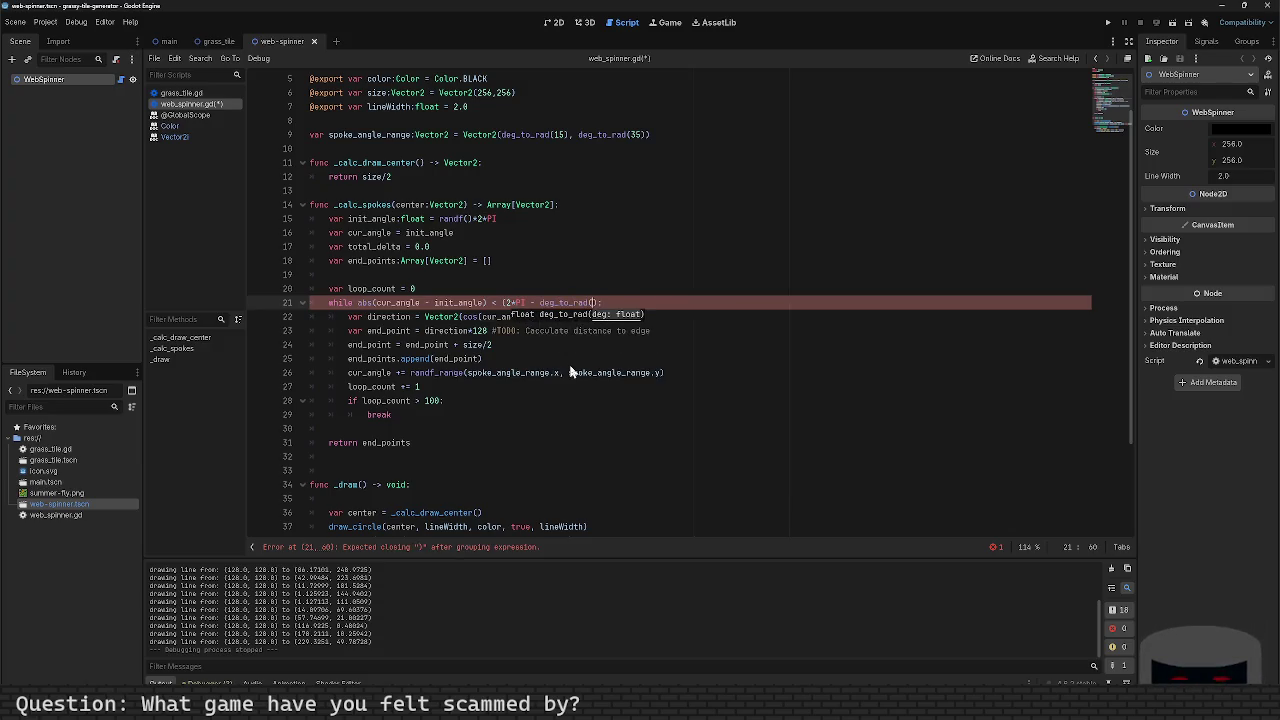
pyautogui.write('spoke_ang')
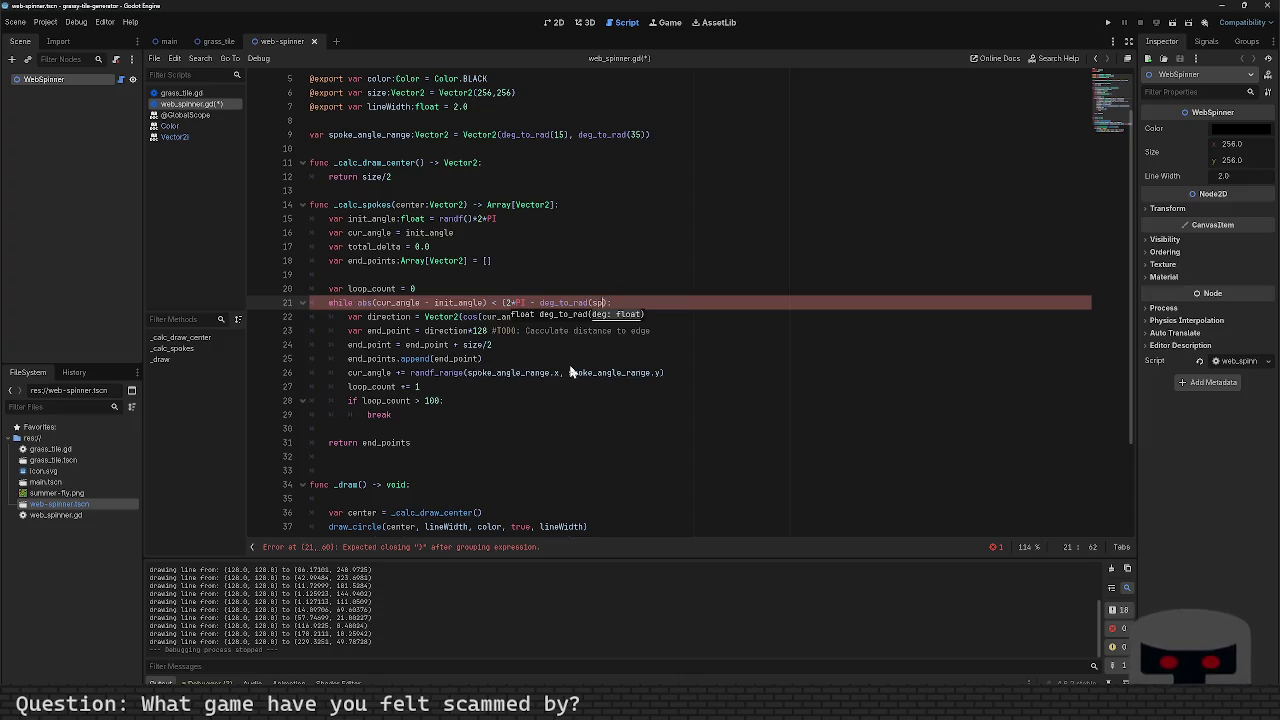
pyautogui.press('Return')
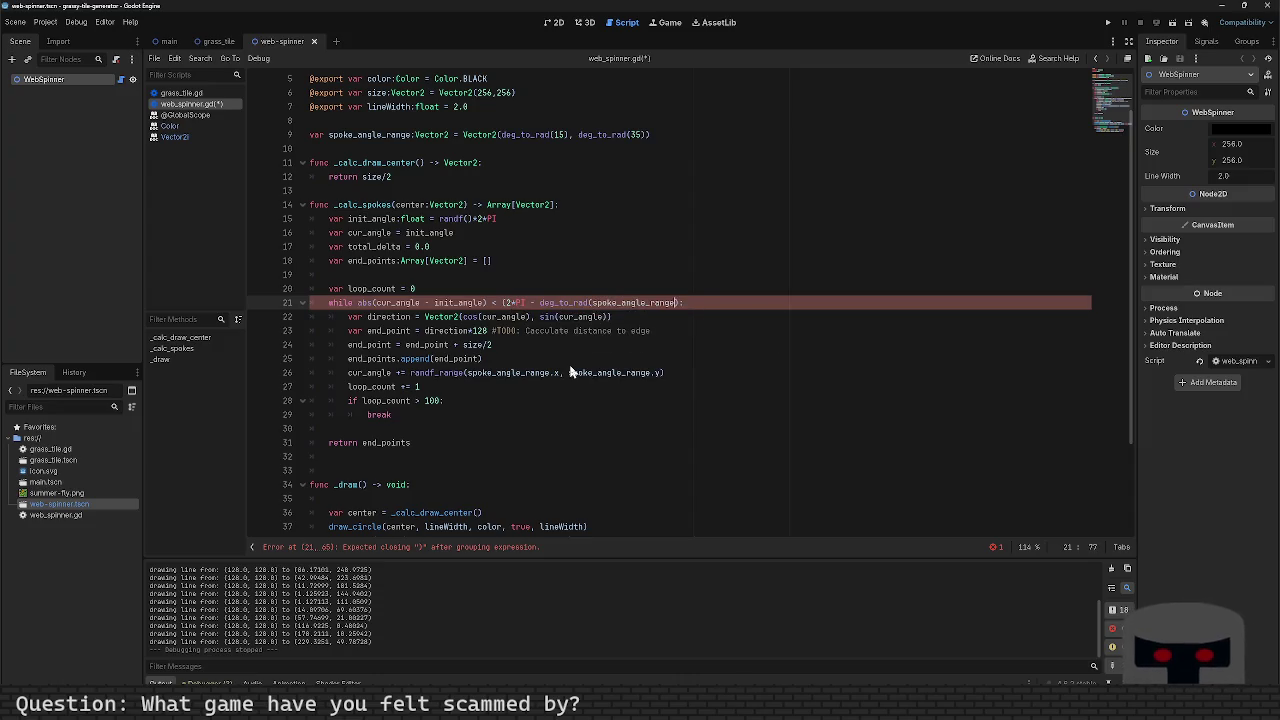
pyautogui.write('.x')
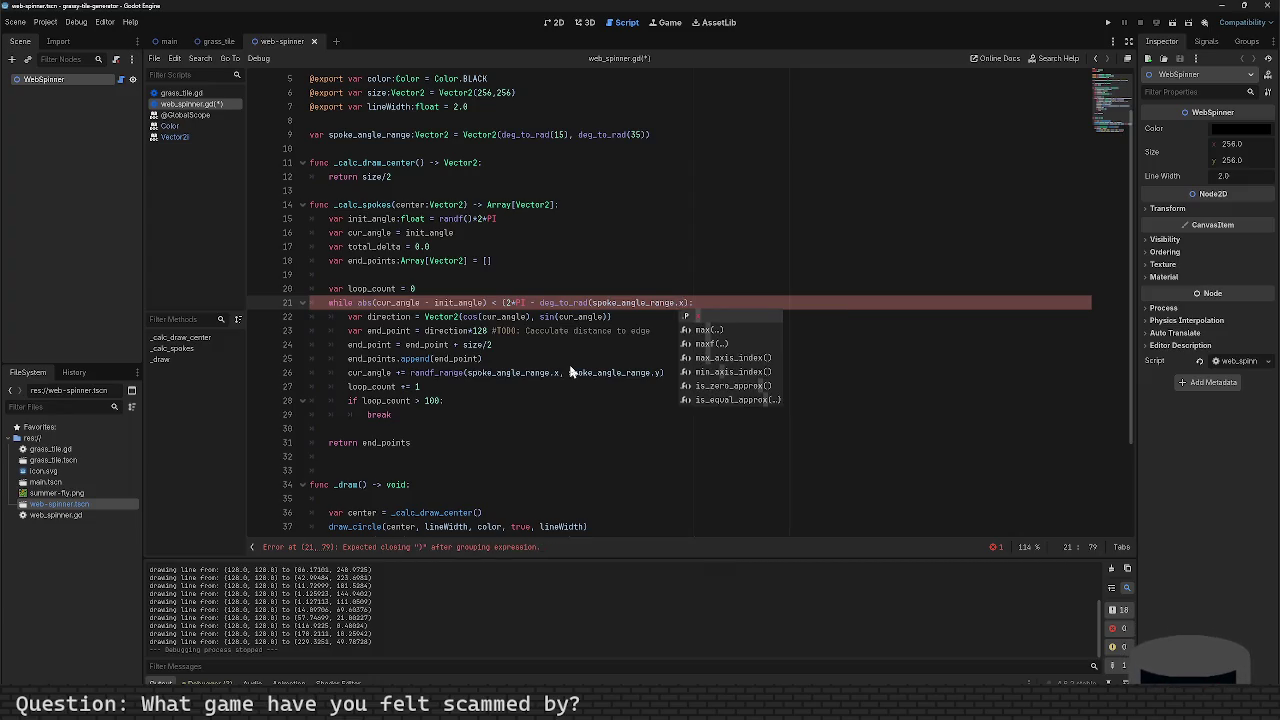
pyautogui.press('Return')
pyautogui.write(')')
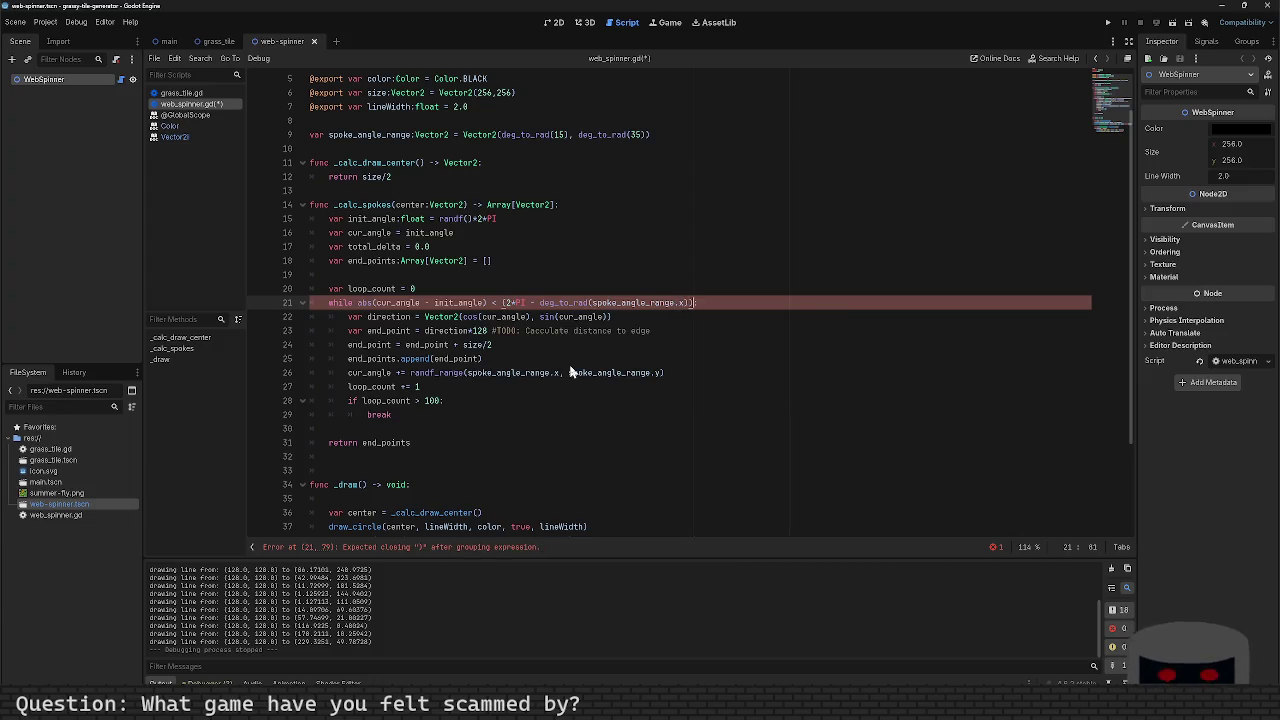
pyautogui.hotkey('ctrl', 's')
pyautogui.press('F5')
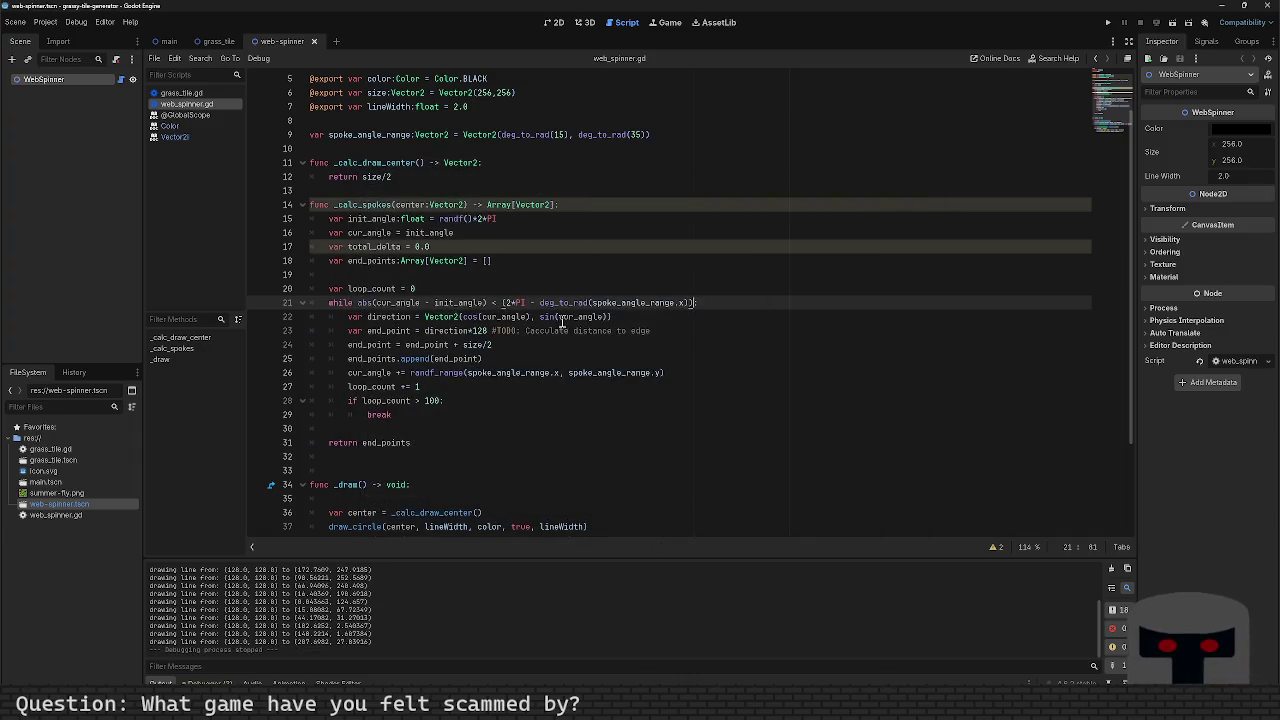
# Step: Try adding abs before (2*PI on line 21, then remove it again
pyautogui.click(501, 302)
pyautogui.write('abs')
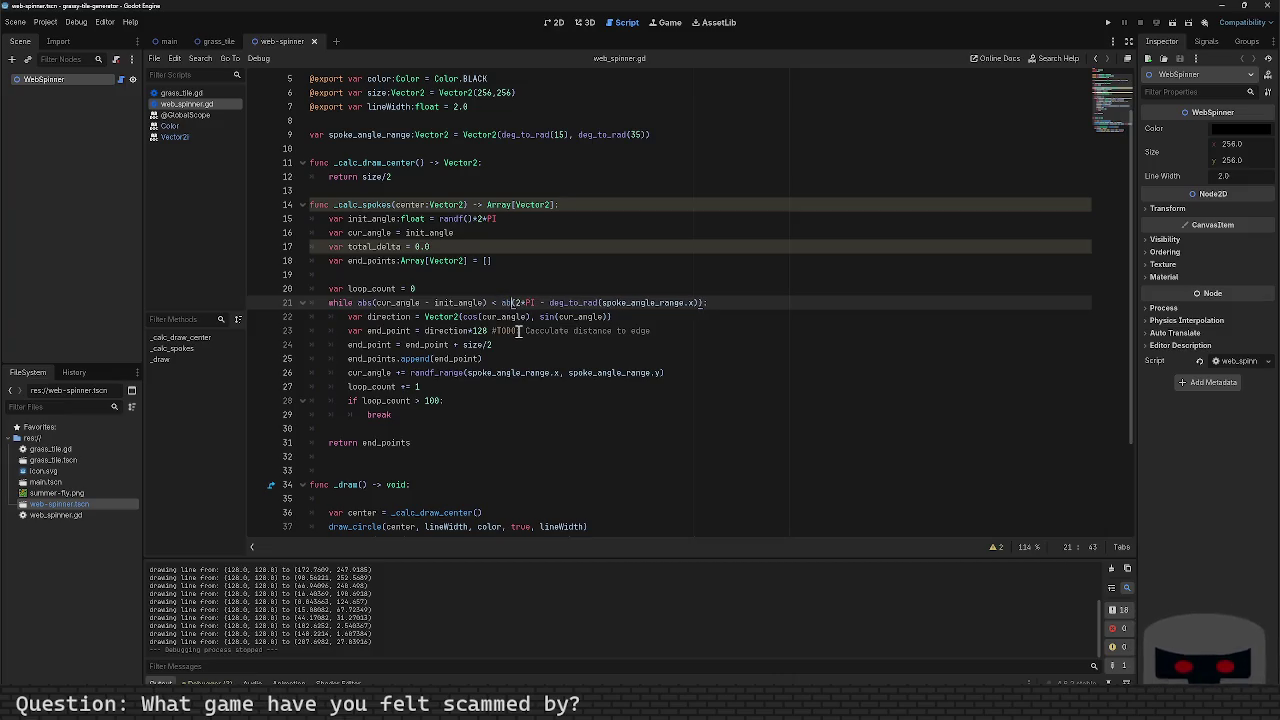
pyautogui.press('BackSpace')
pyautogui.press('BackSpace')
pyautogui.press('BackSpace')
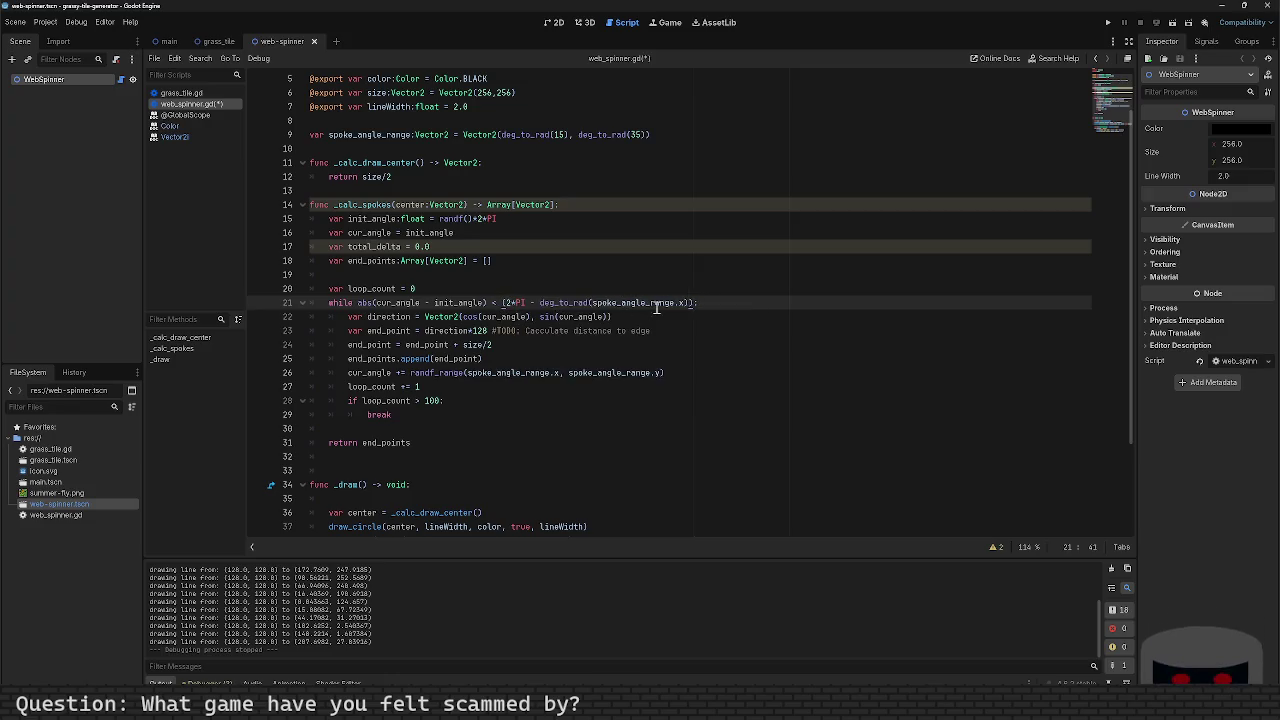
pyautogui.moveTo(662, 303)
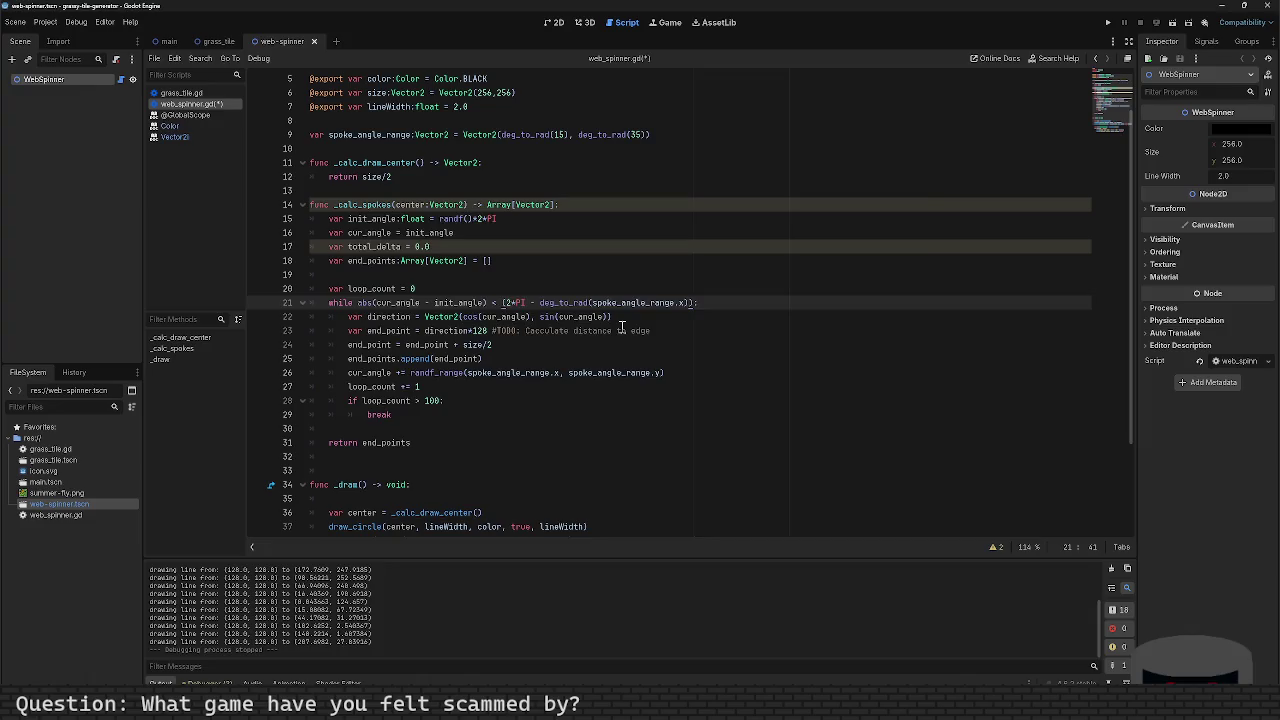
# Step: Rerun the scene twice with F5 for fresh random spokes, then close the game window
pyautogui.press('F5')
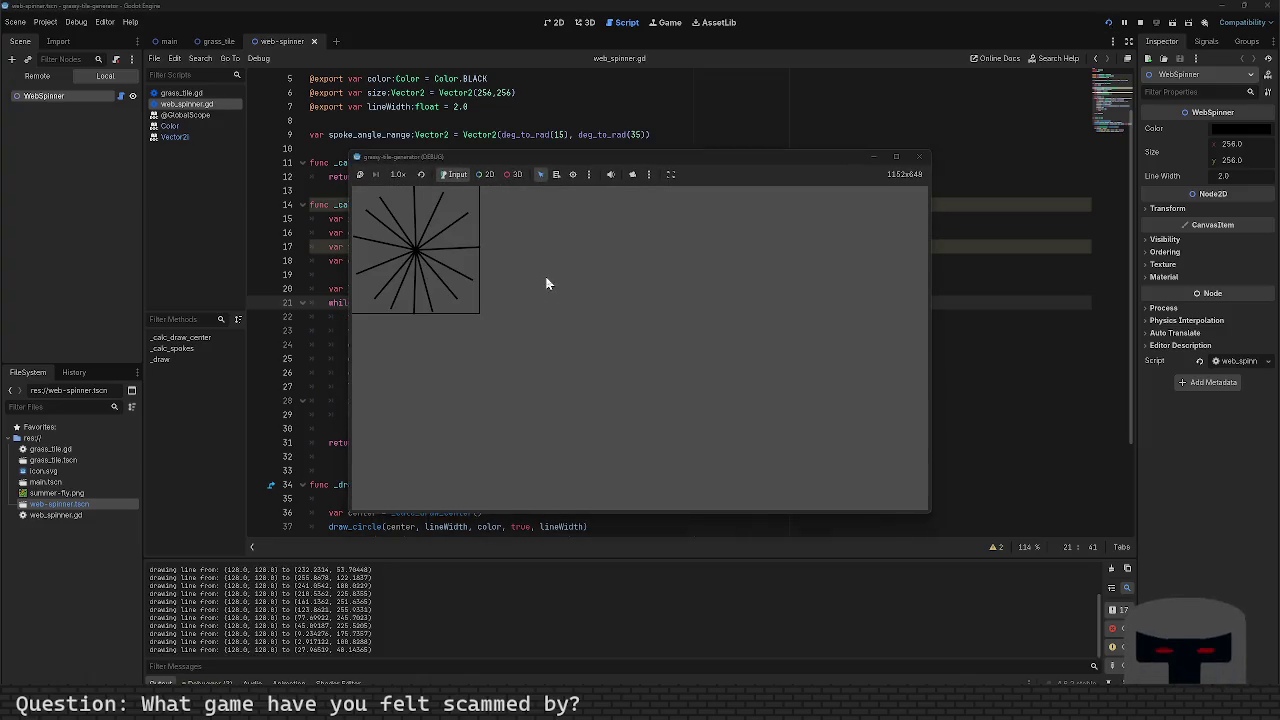
pyautogui.click(920, 157)
pyautogui.press('F5')
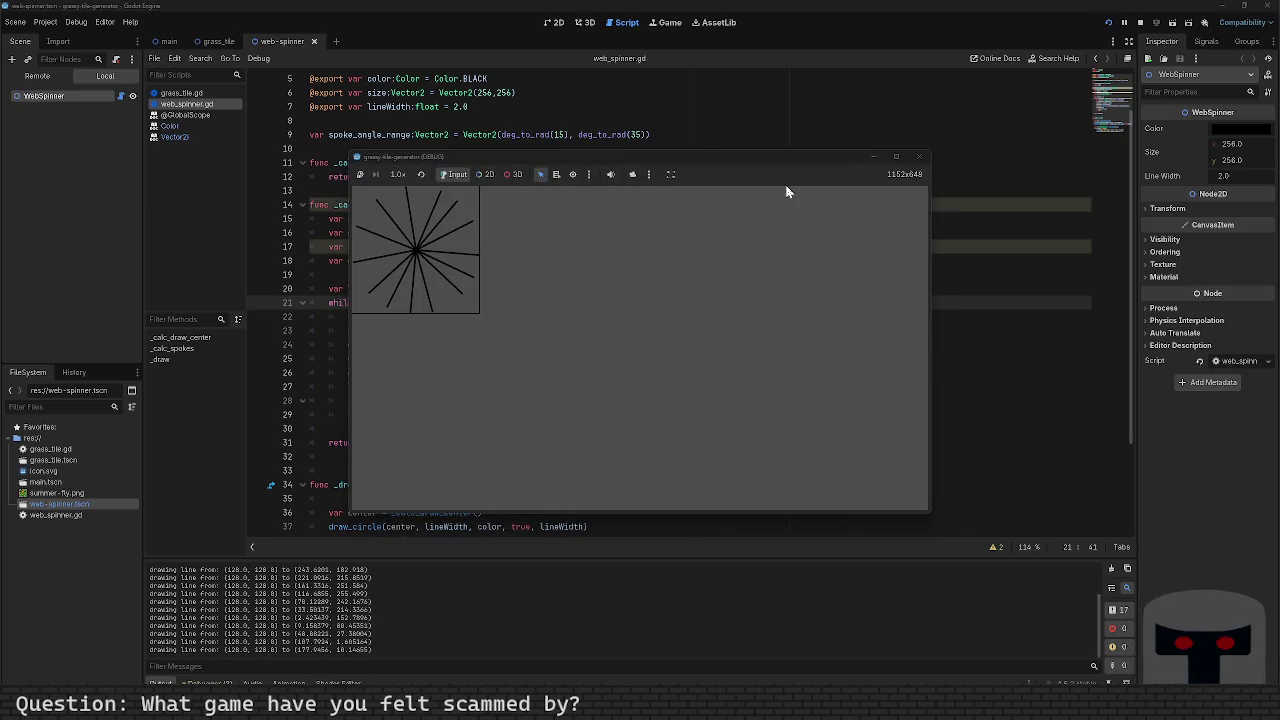
pyautogui.click(916, 157)
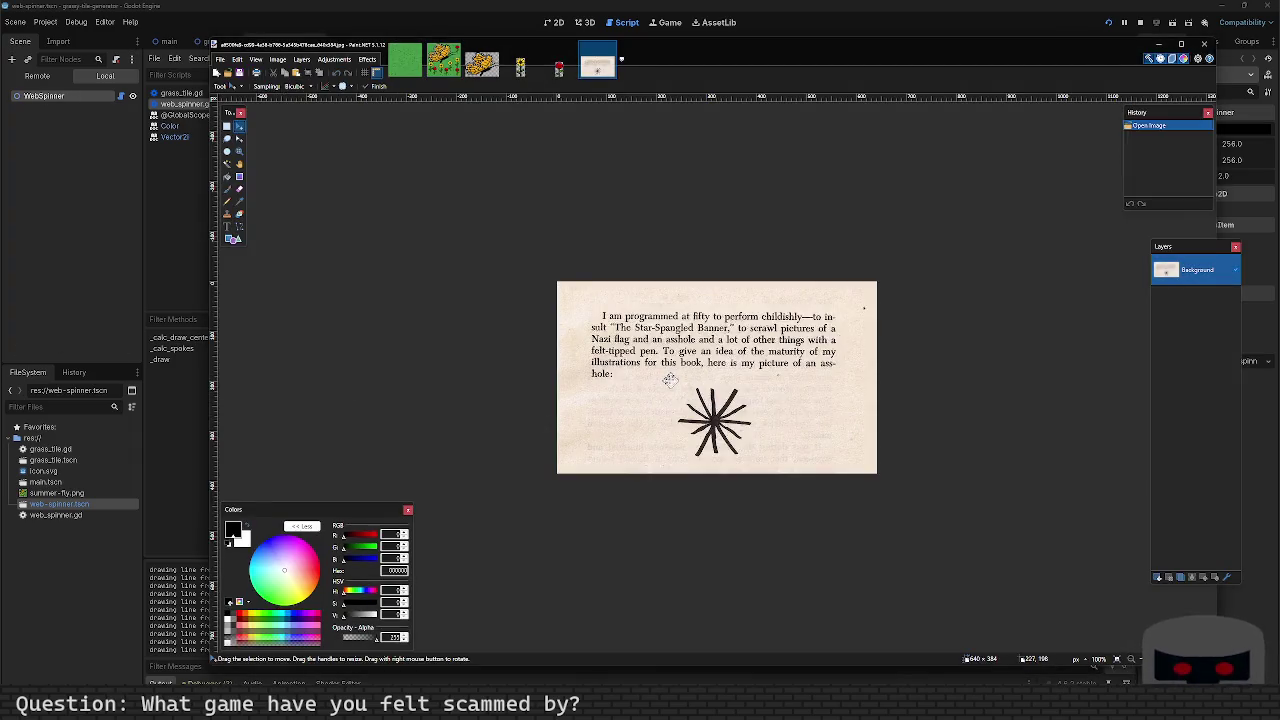
# Step: Select the whole book-page image and drag it down and to the right
pyautogui.hotkey('ctrl', 'a')
pyautogui.moveTo(672, 384); pyautogui.dragTo(746, 444)
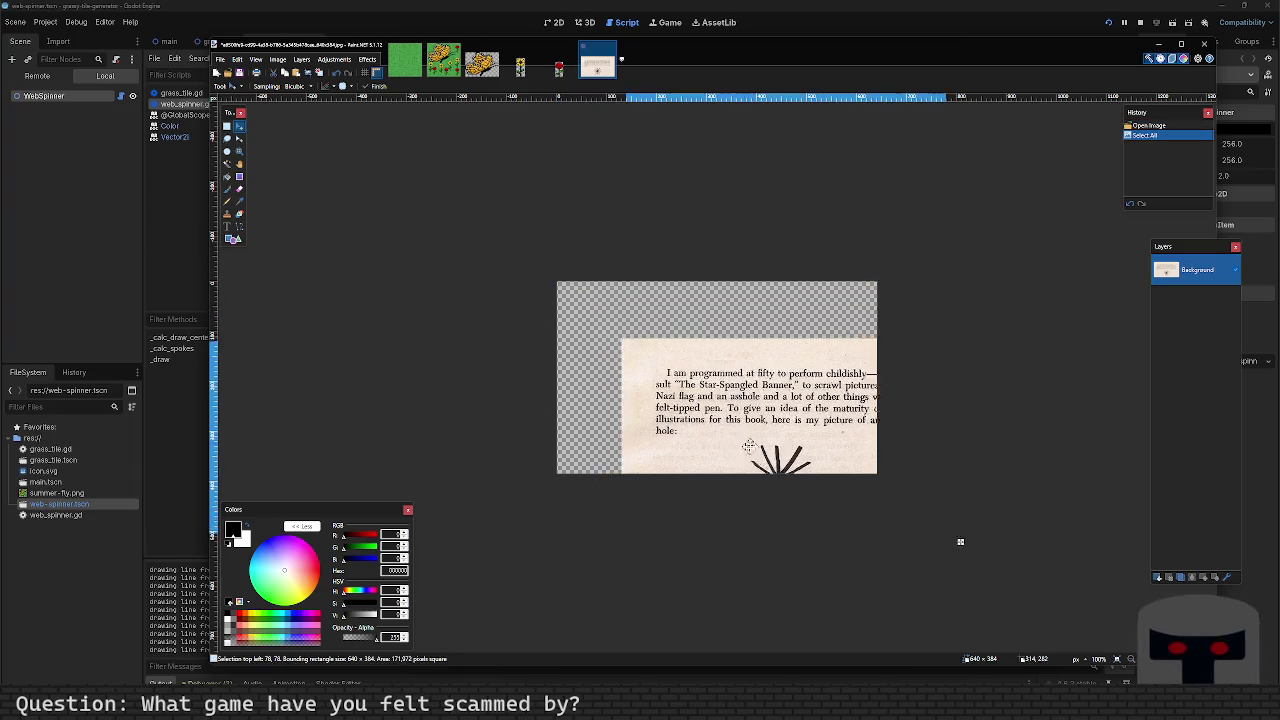
# Step: Undo the accidental page move and box the starburst with Rectangle Select
pyautogui.hotkey('ctrl', 'z')
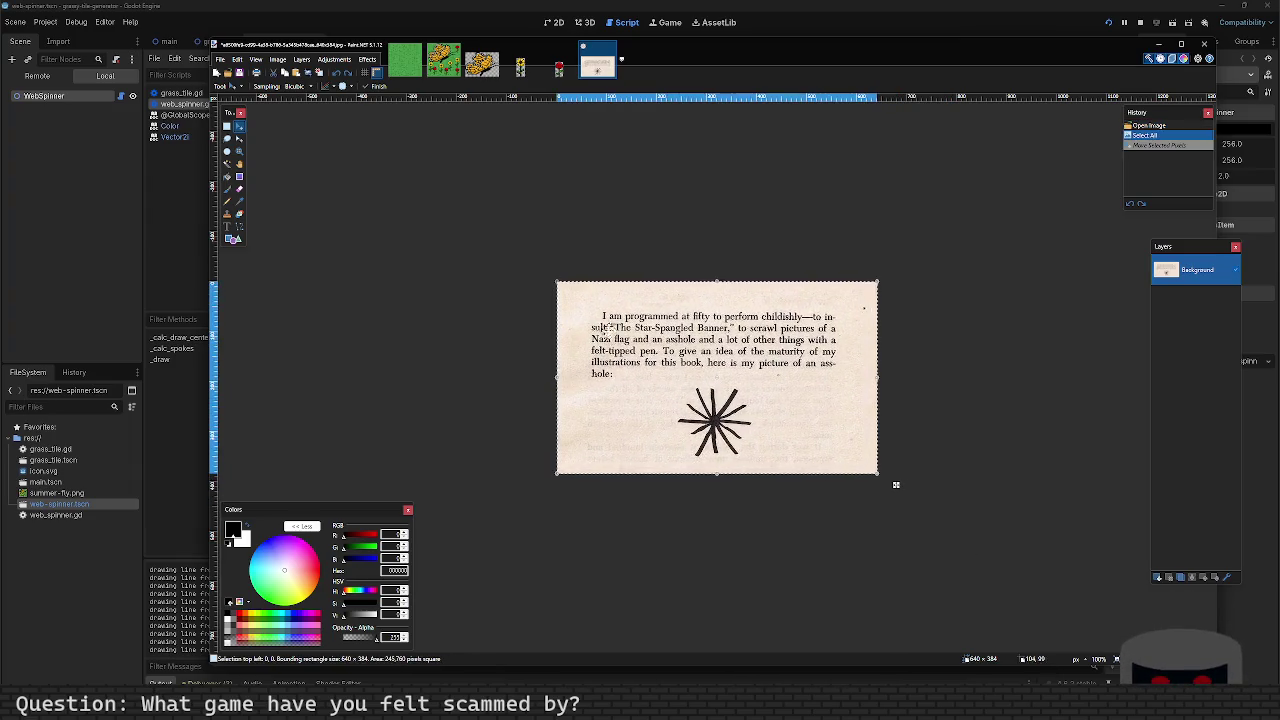
pyautogui.click(228, 127)
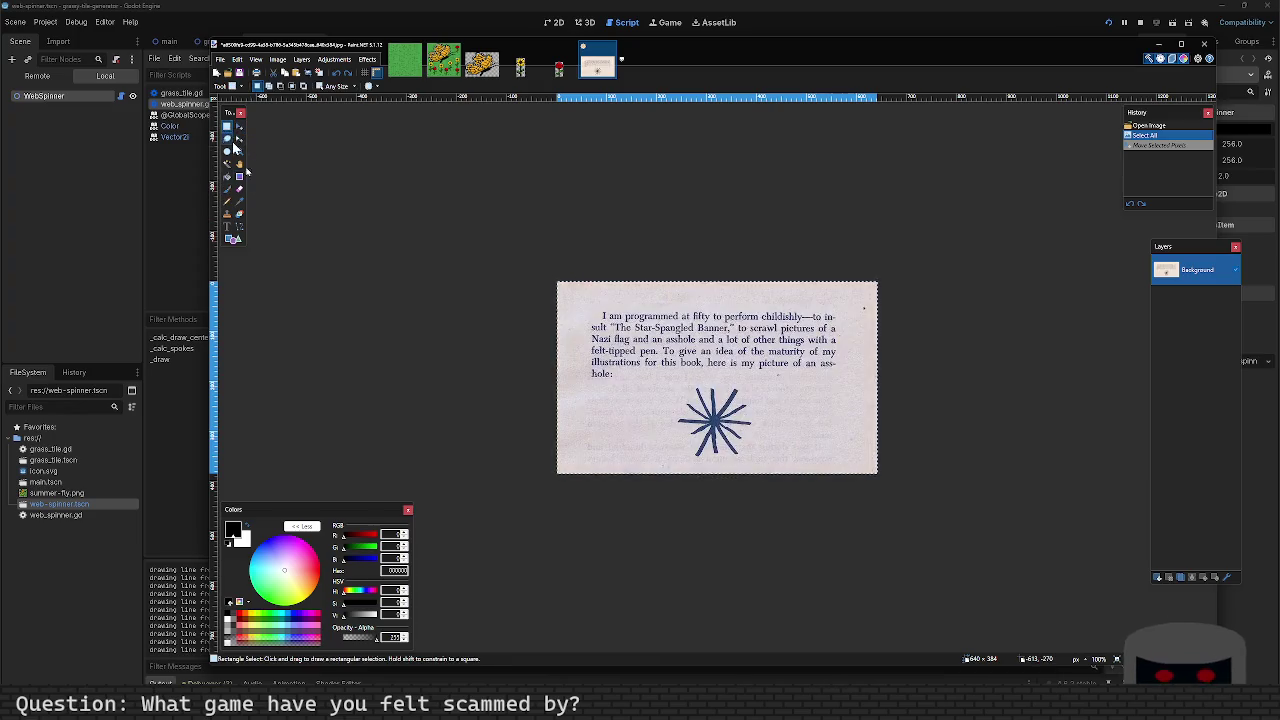
pyautogui.click(668, 380)
pyautogui.moveTo(668, 380); pyautogui.dragTo(762, 461)
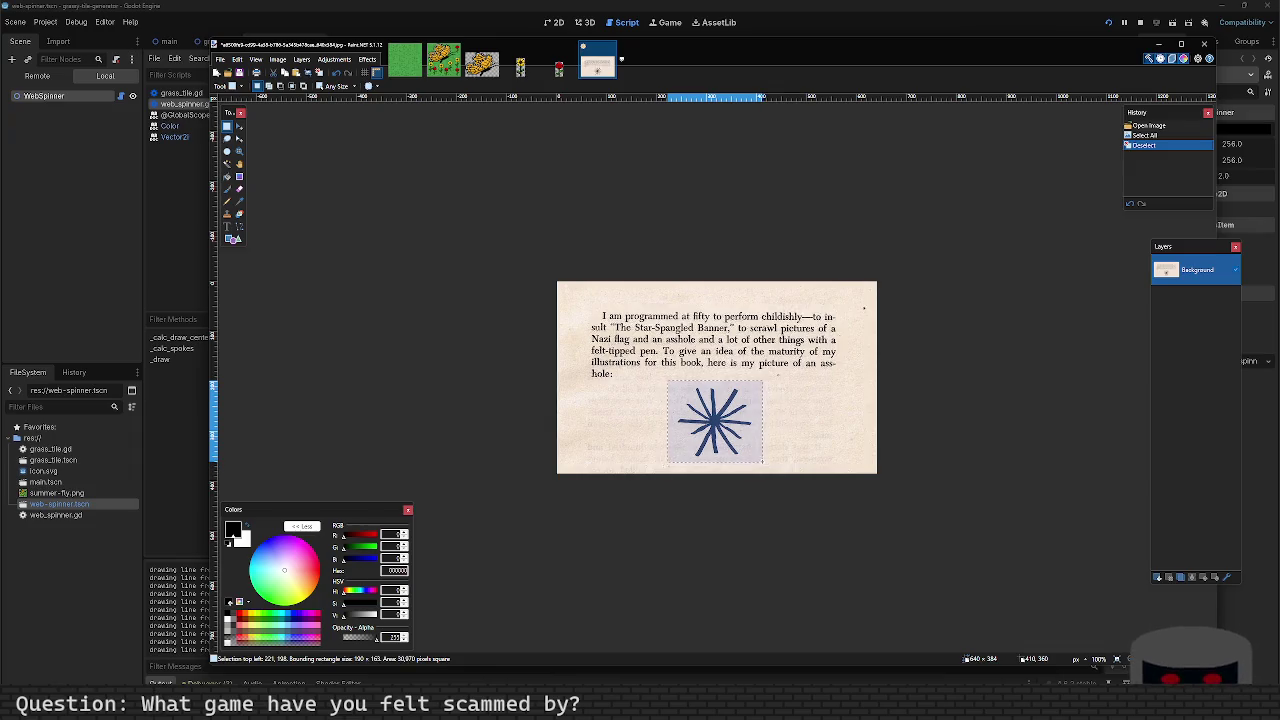
pyautogui.click(665, 379)
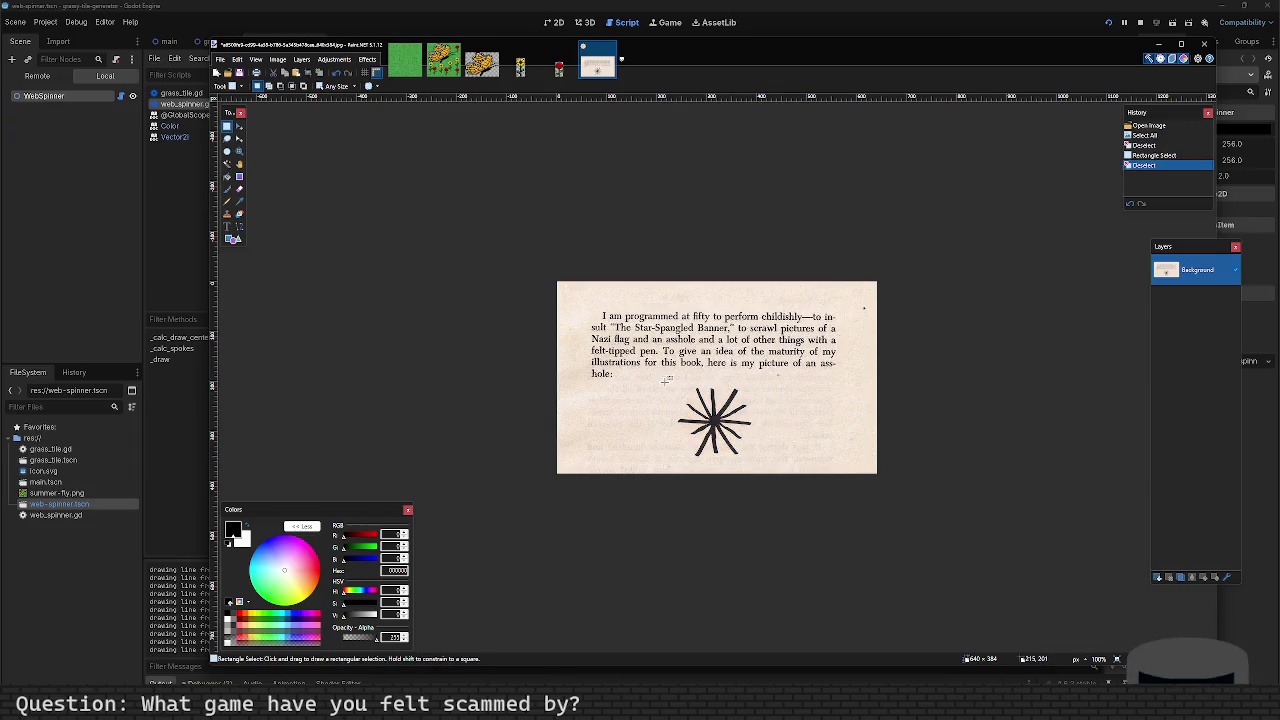
pyautogui.moveTo(668, 382); pyautogui.dragTo(764, 457)
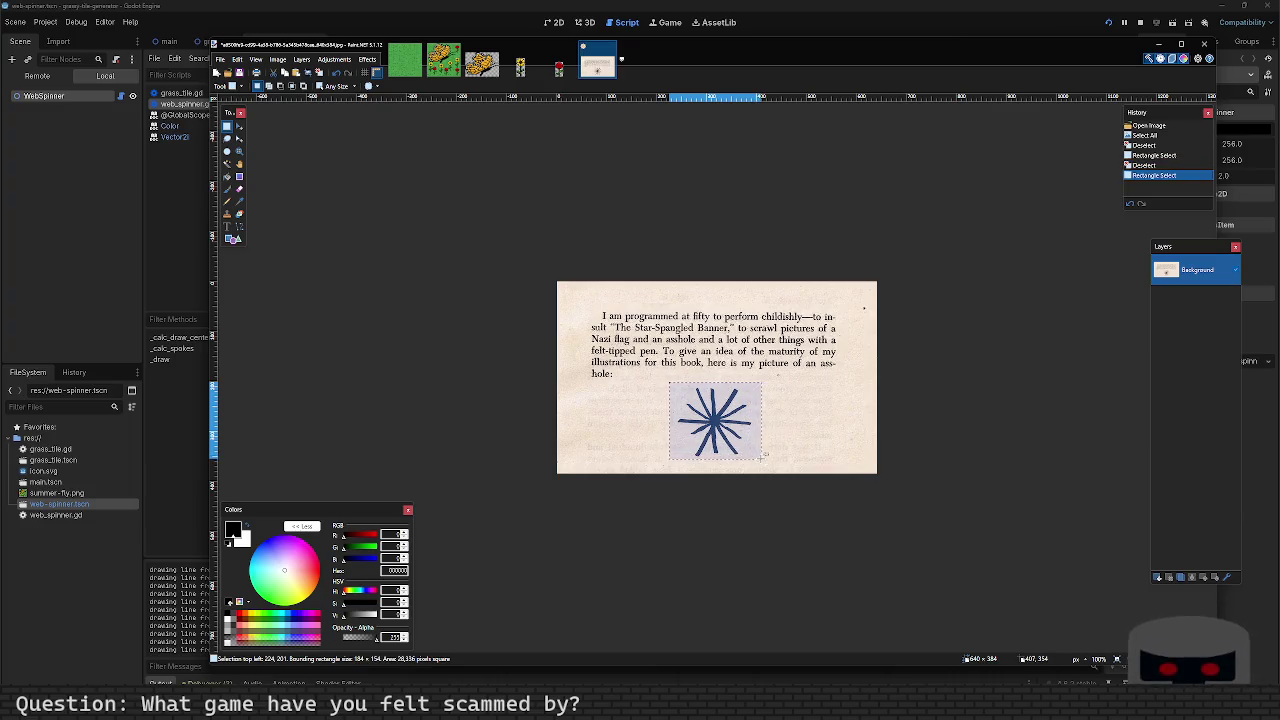
pyautogui.hotkey('ctrl', 'n')
pyautogui.click(753, 416)
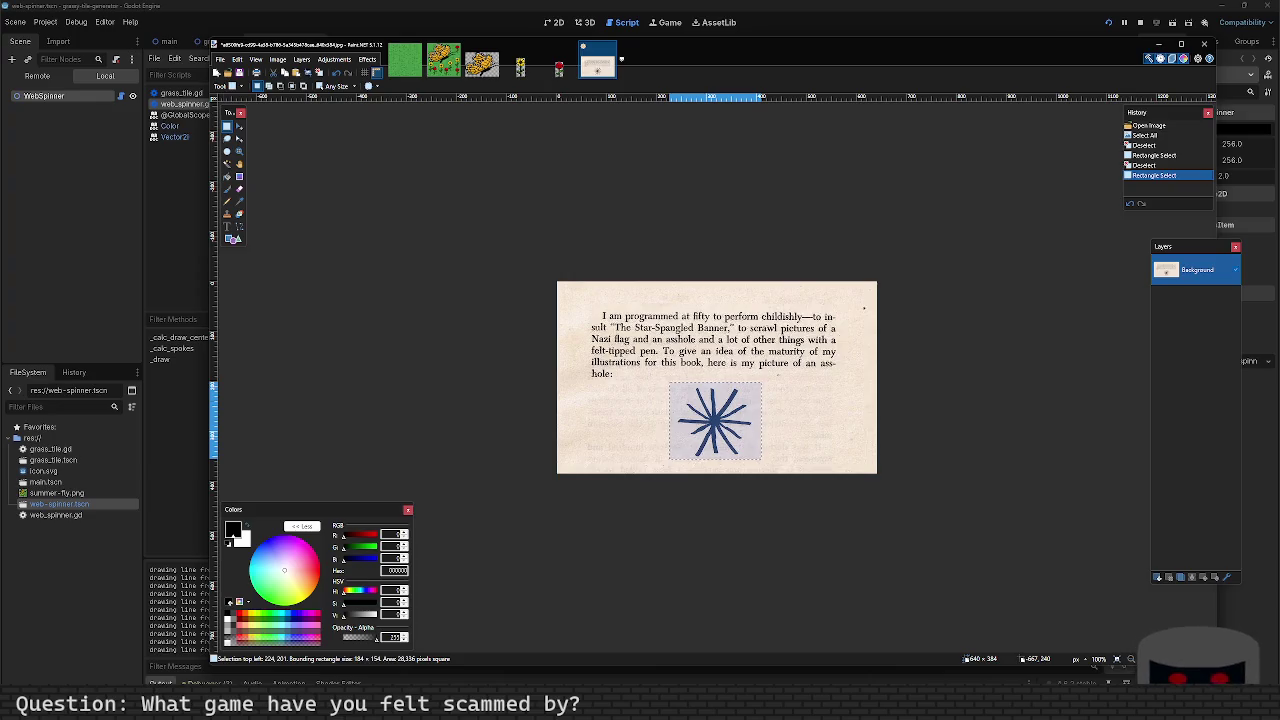
# Step: Reselect a wider rectangle around the starburst and start a new image sized to it
pyautogui.click(597, 378)
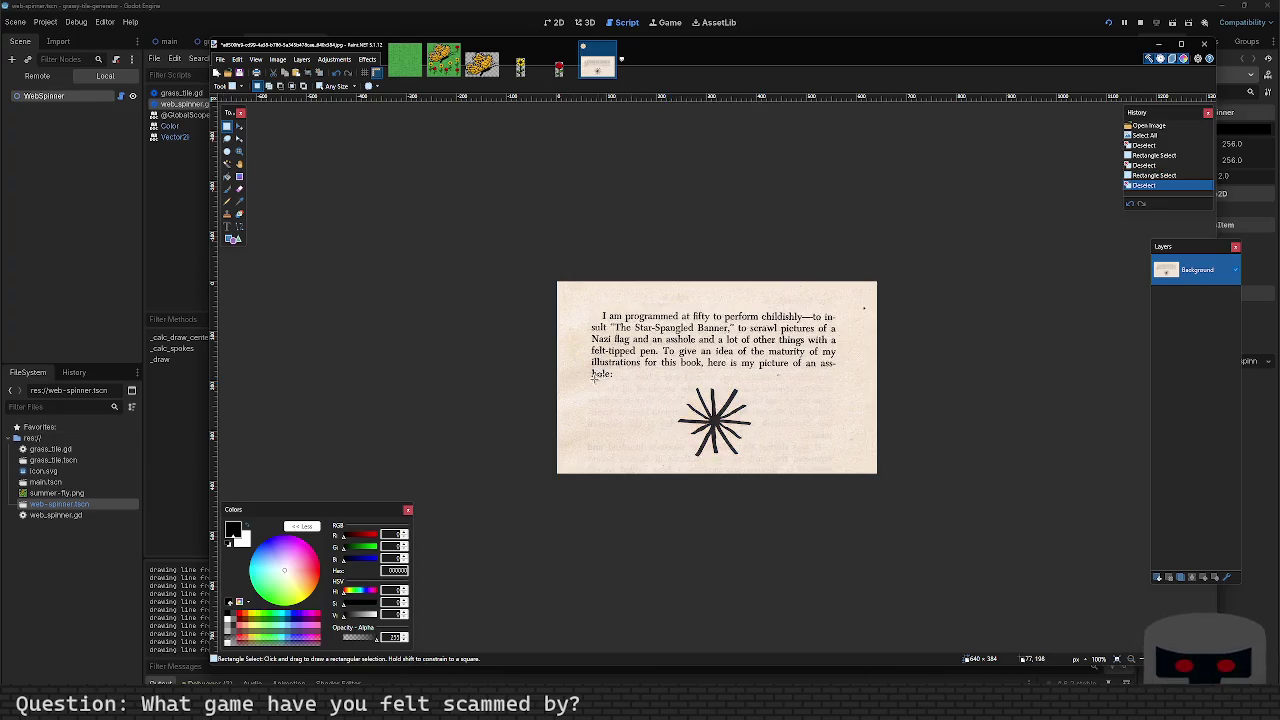
pyautogui.moveTo(595, 383); pyautogui.dragTo(831, 455)
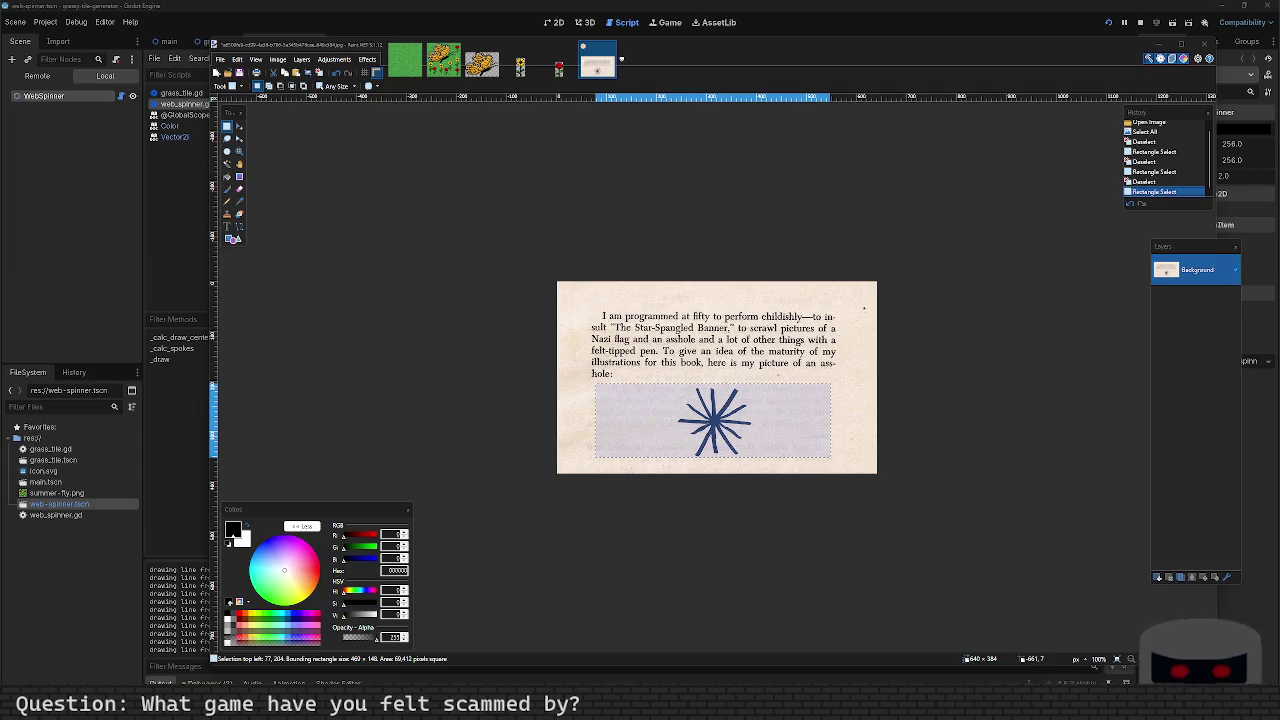
pyautogui.click(541, 268)
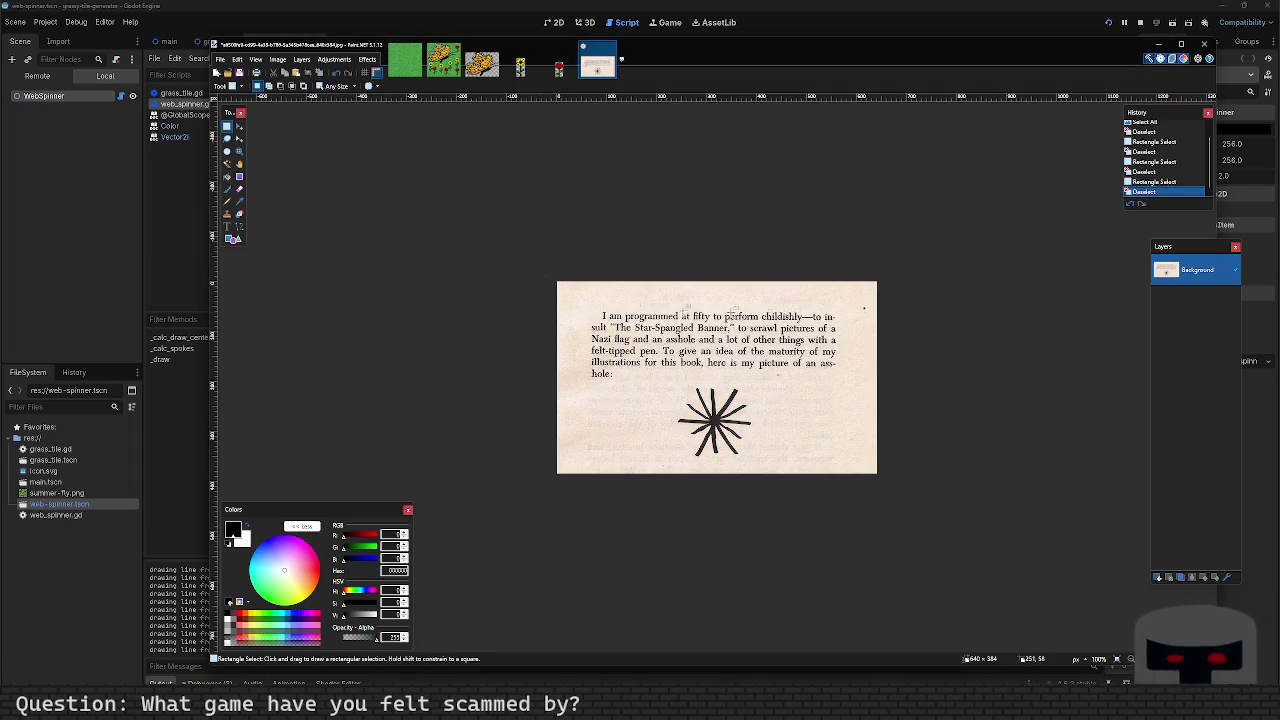
pyautogui.moveTo(609, 387)
pyautogui.mouseDown()
pyautogui.moveTo(840, 466)
pyautogui.moveTo(811, 471)
pyautogui.moveTo(742, 390)
pyautogui.moveTo(604, 372)
pyautogui.moveTo(571, 381)
pyautogui.moveTo(878, 448)
pyautogui.moveTo(864, 463)
pyautogui.mouseUp()
pyautogui.click(818, 466)
pyautogui.click(571, 381)
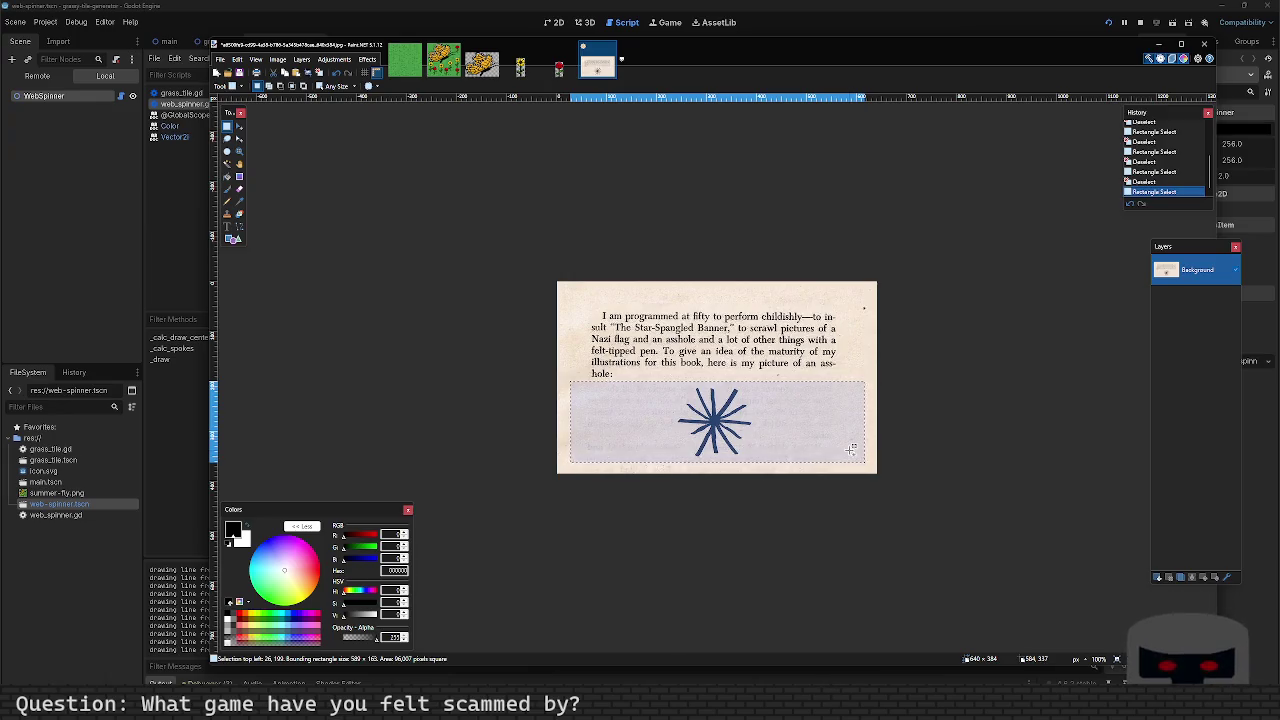
pyautogui.hotkey('ctrl', 'n')
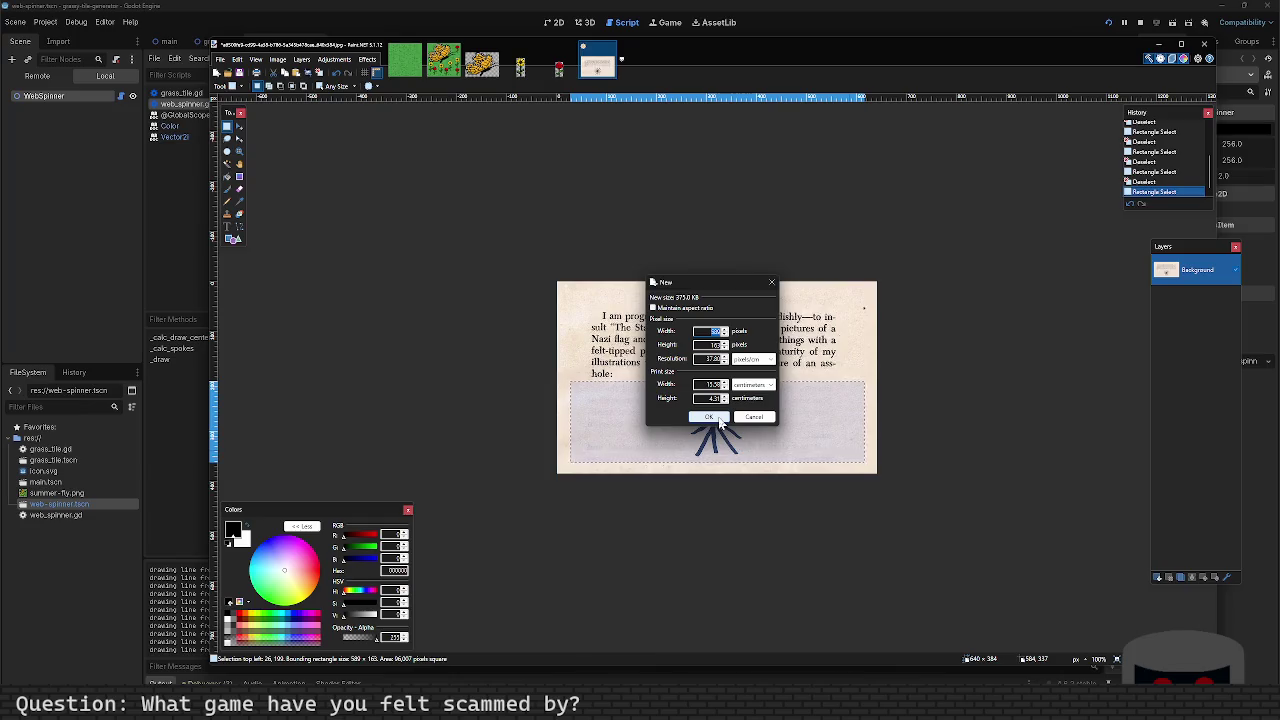
# Step: Create the new image and paste the copied starburst into it
pyautogui.click(708, 419)
pyautogui.hotkey('ctrl', 'v')
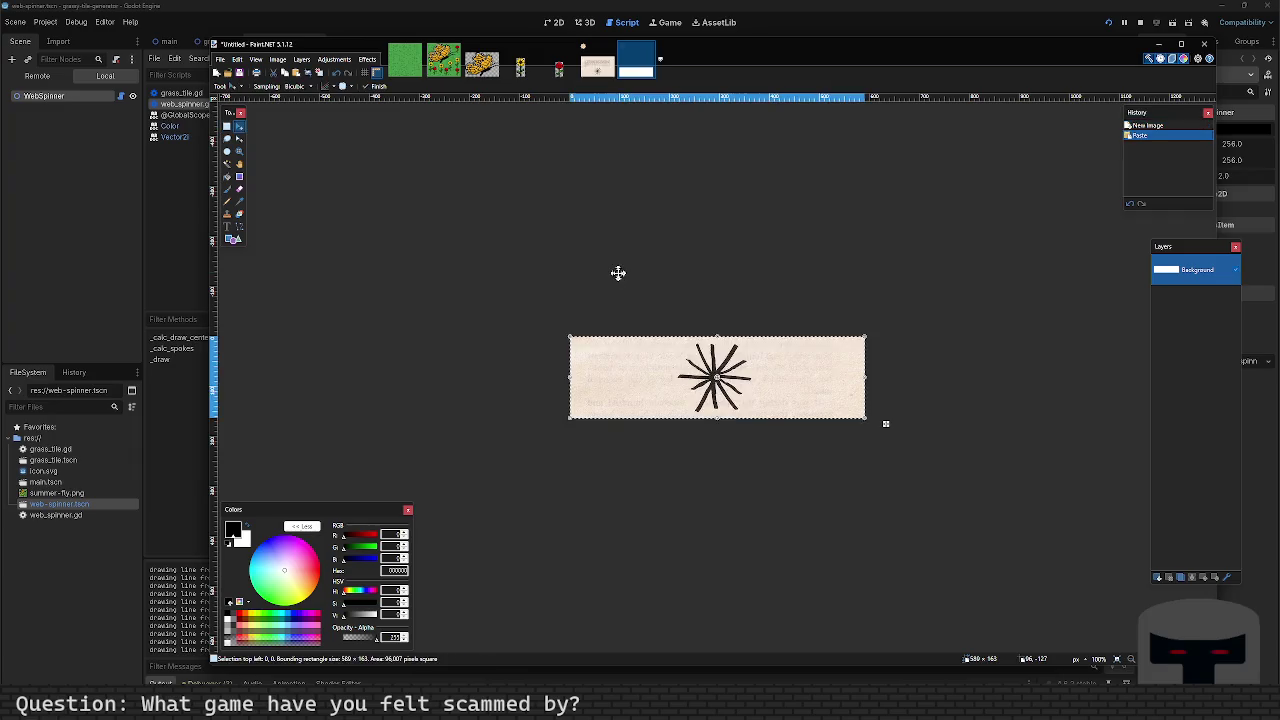
pyautogui.hotkey('ctrl', 'd')
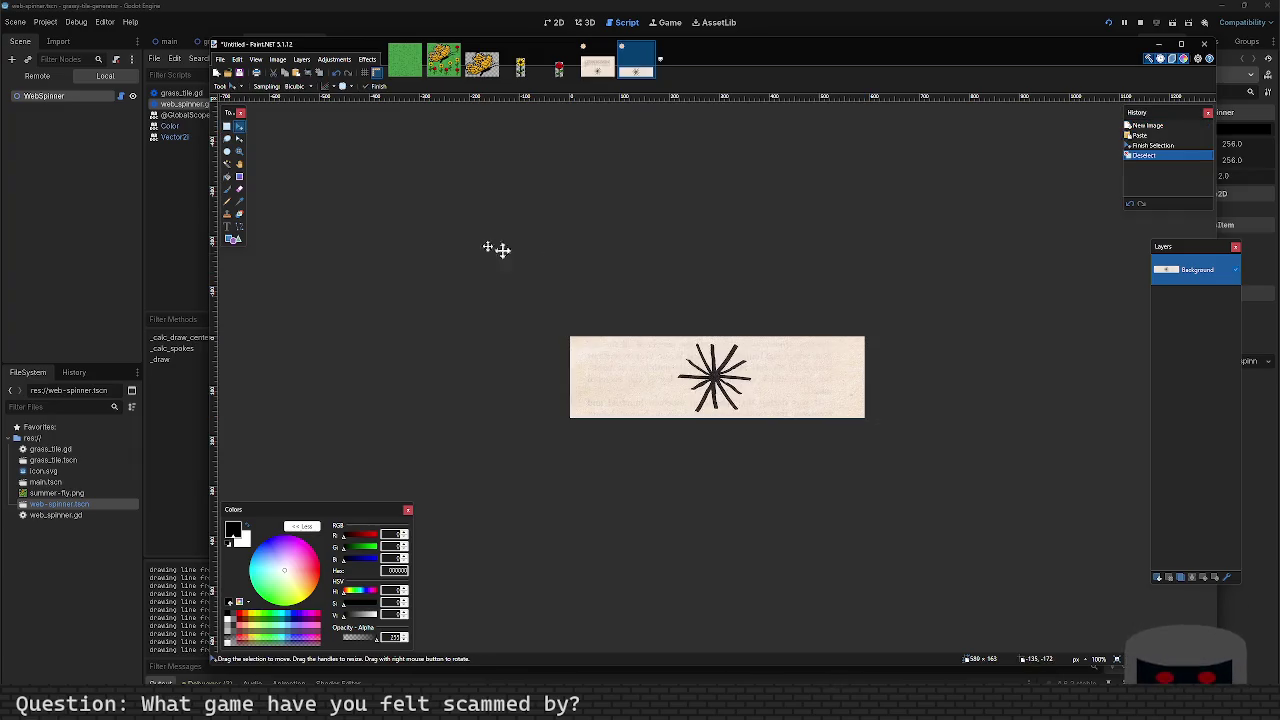
# Step: Resize the image canvas to 320 × 160 pixels
pyautogui.click(281, 64)
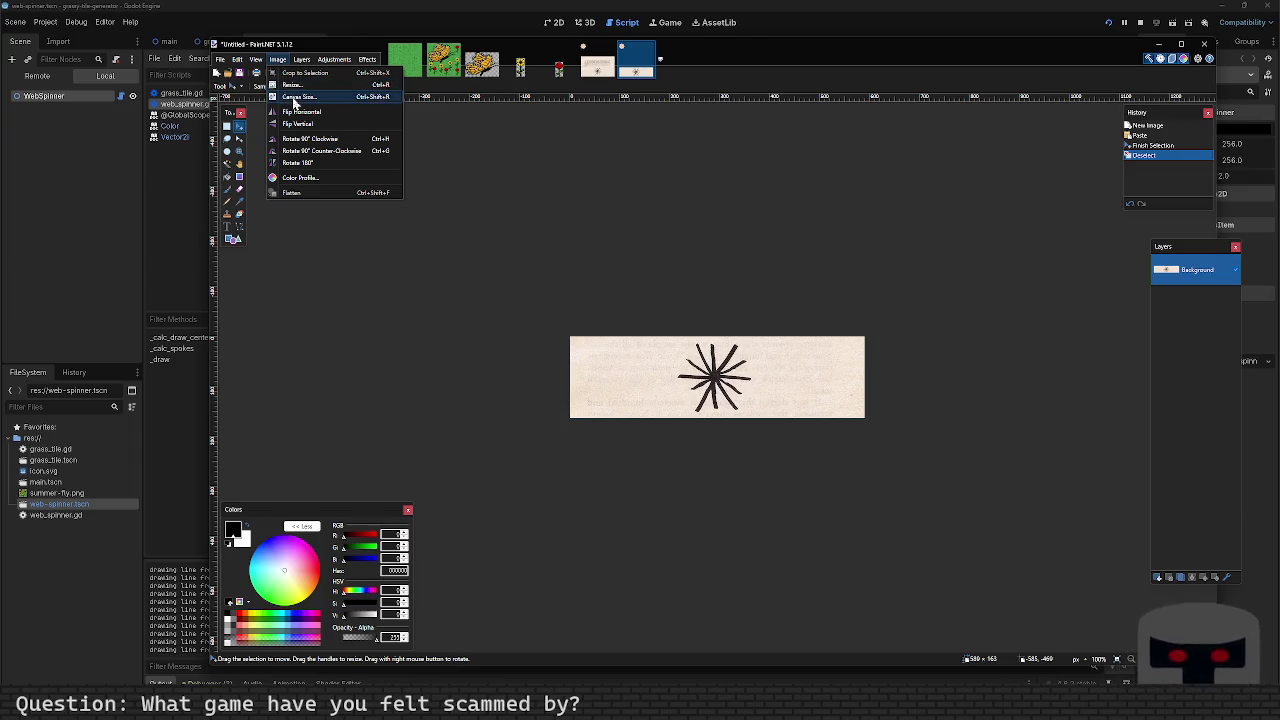
pyautogui.click(294, 97)
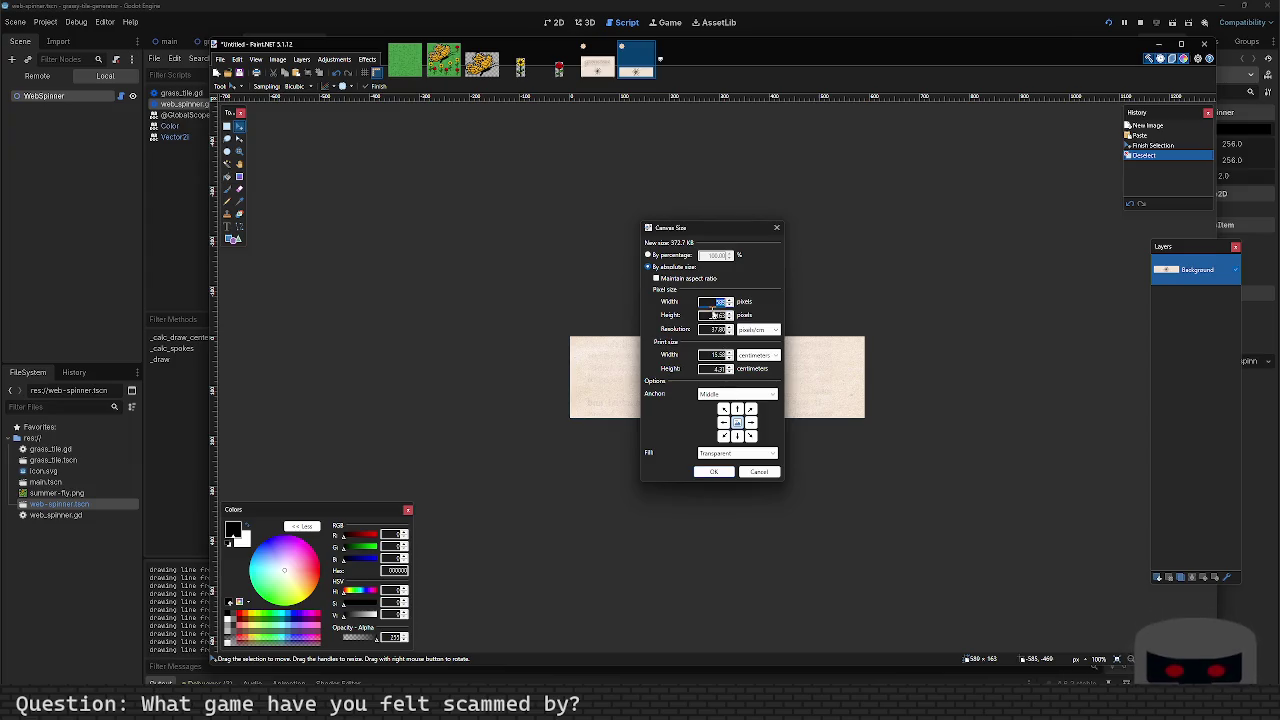
pyautogui.write('320')
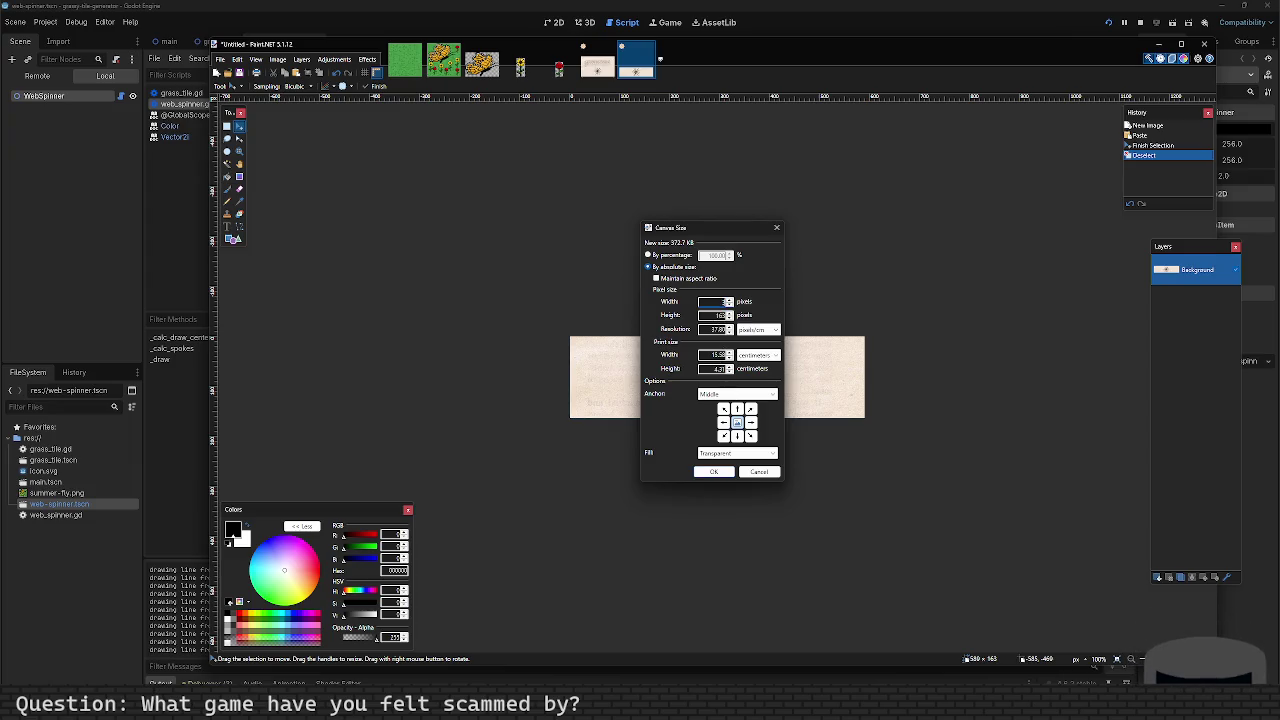
pyautogui.press('Tab')
pyautogui.write('160')
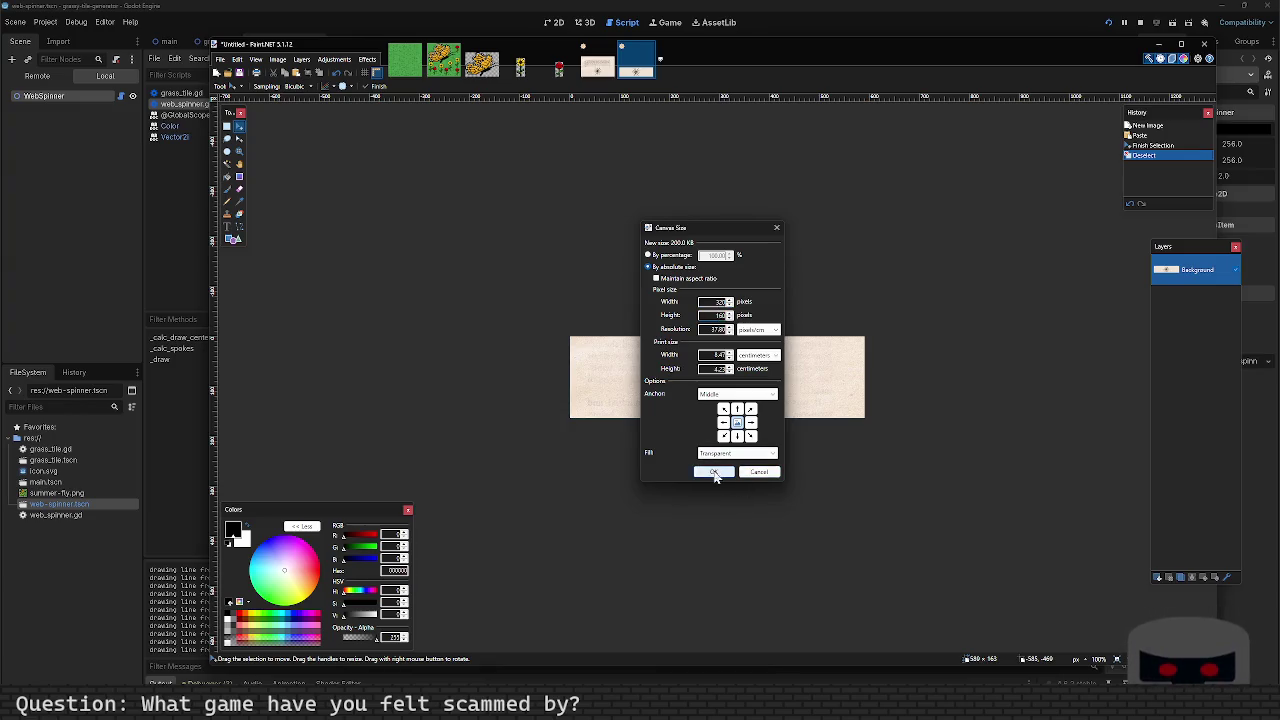
pyautogui.click(714, 474)
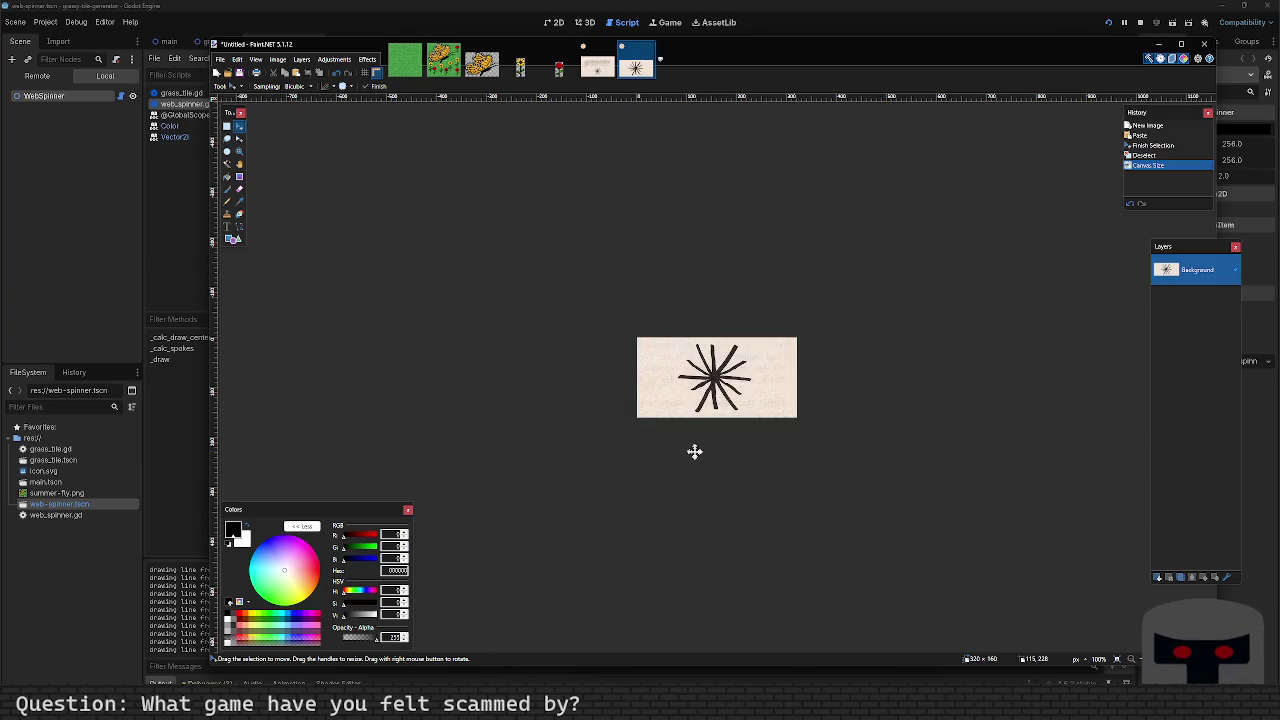
# Step: Save the image as the PNG 'kurt-game-spinner' in the project's art folder
pyautogui.hotkey('ctrl', 's')
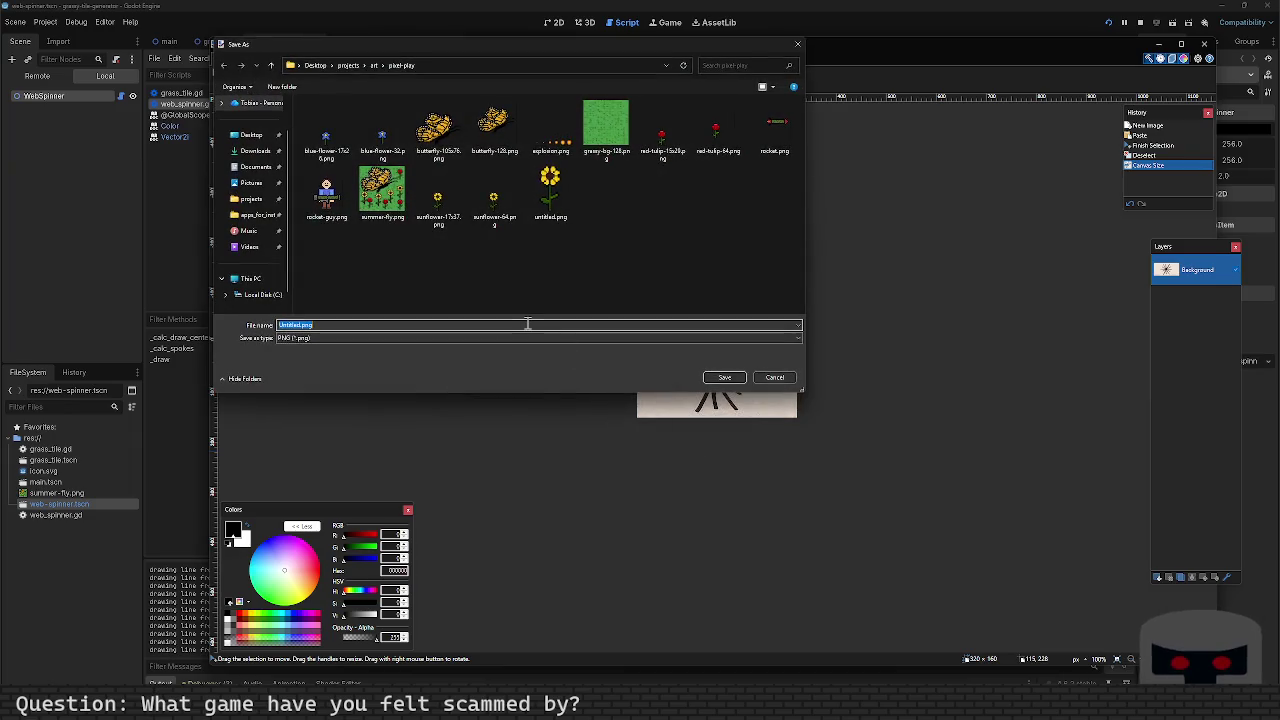
pyautogui.write('kurt')
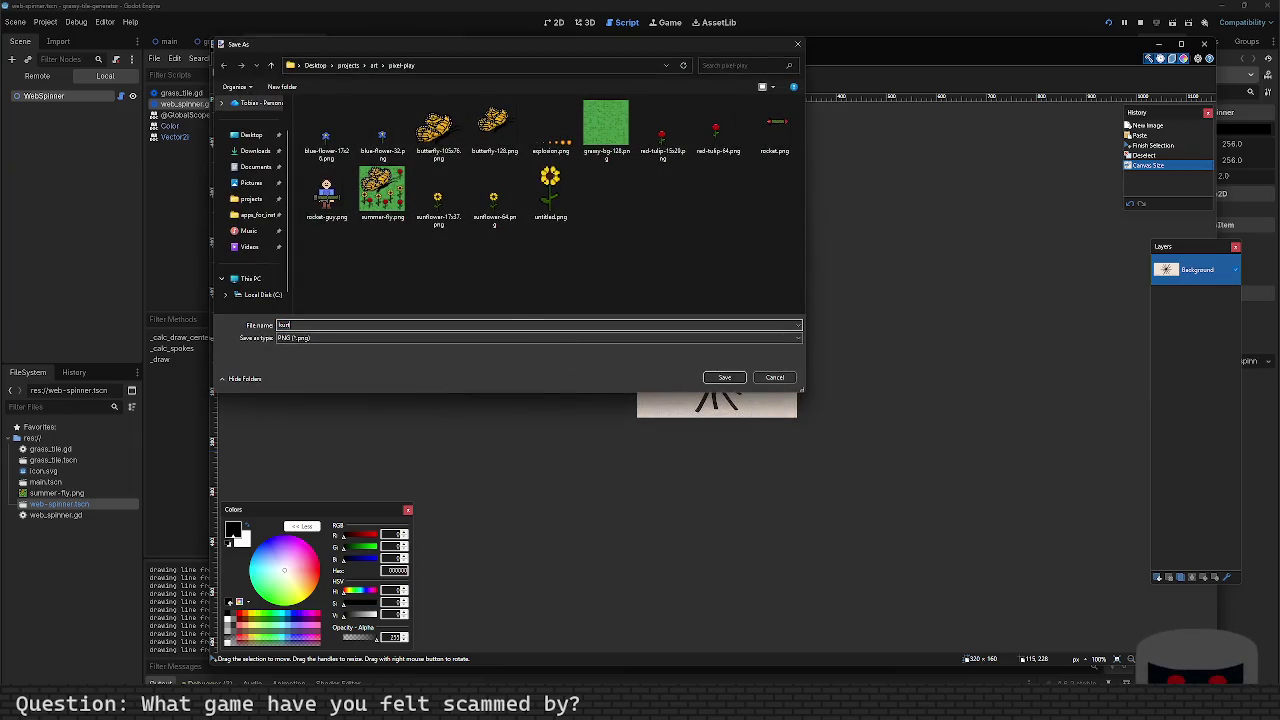
pyautogui.click(375, 65)
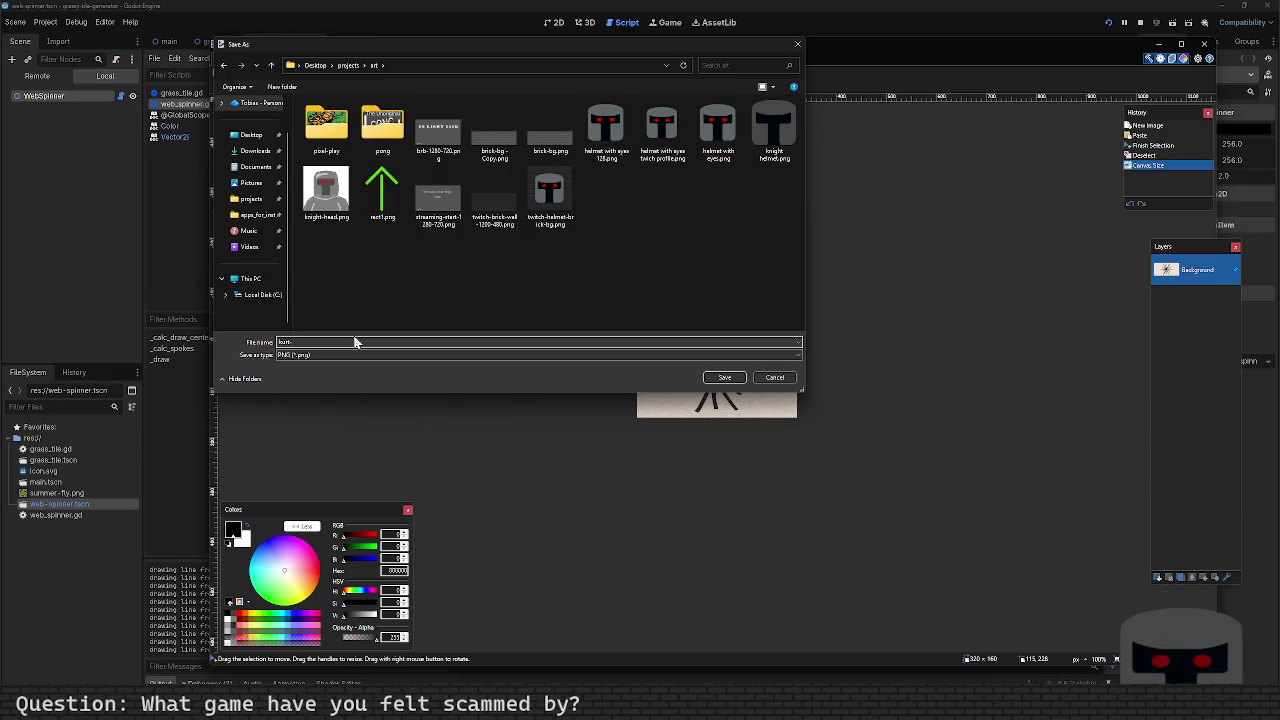
pyautogui.write('-')
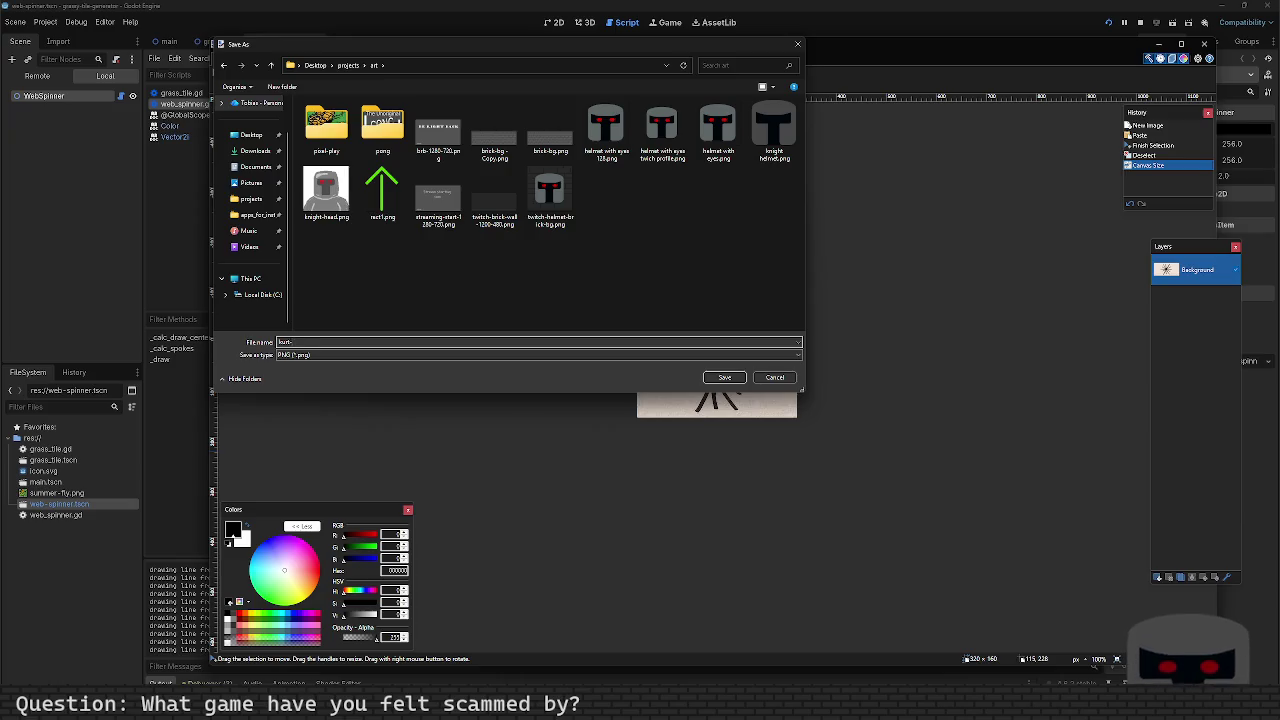
pyautogui.write('game-spinner')
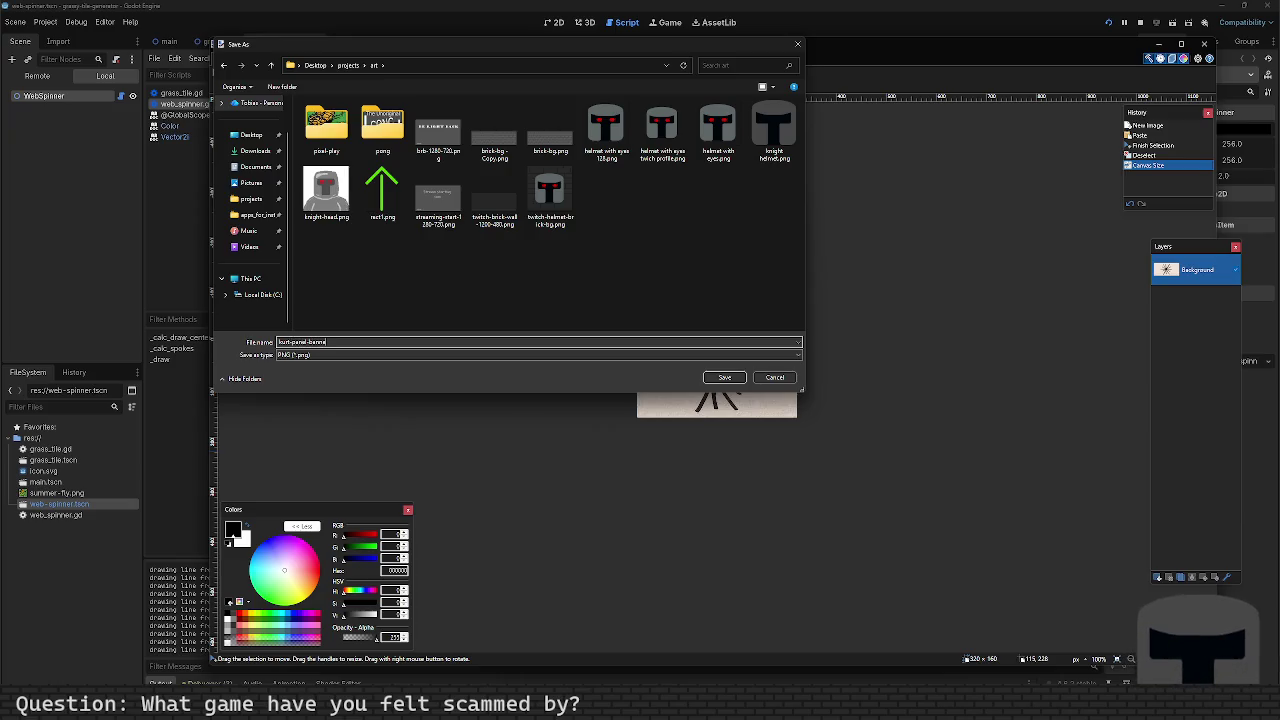
pyautogui.press('Return')
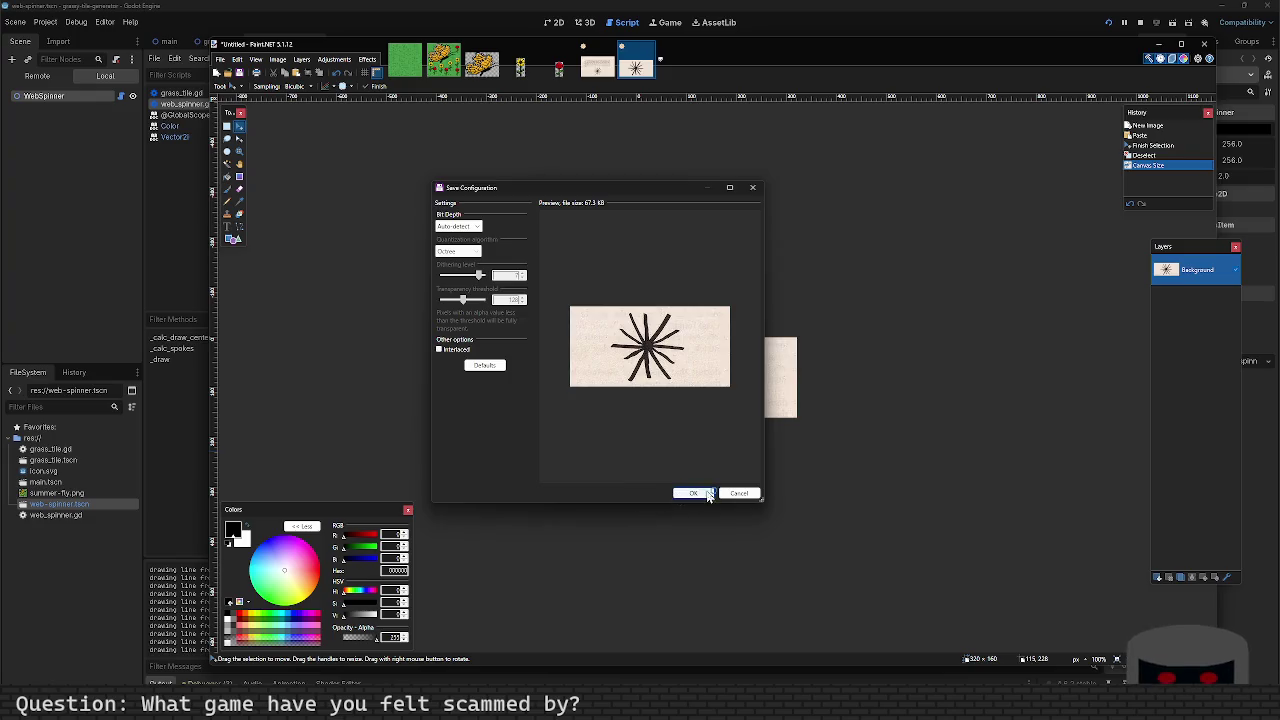
pyautogui.click(695, 493)
pyautogui.hotkey('alt', 'Tab')
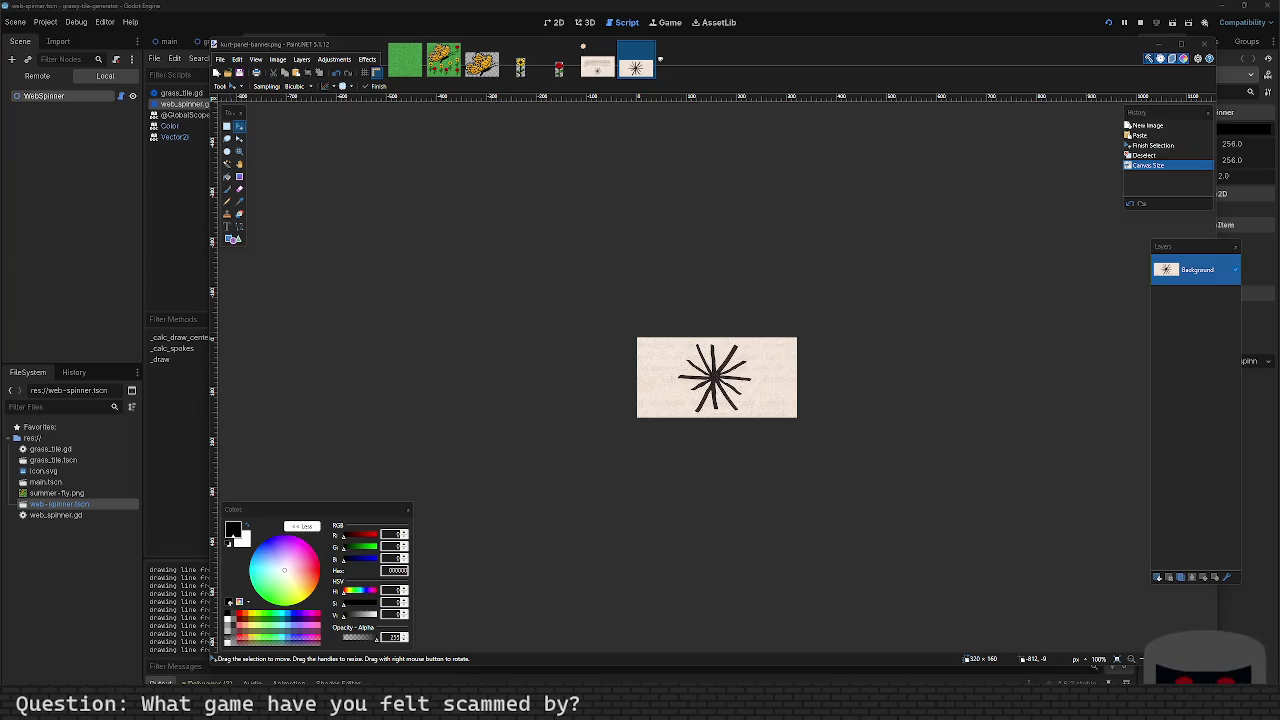
# Step: Select all of the spinner image, switch to the book-page scan, and close Paint.NET
pyautogui.hotkey('ctrl', 'a')
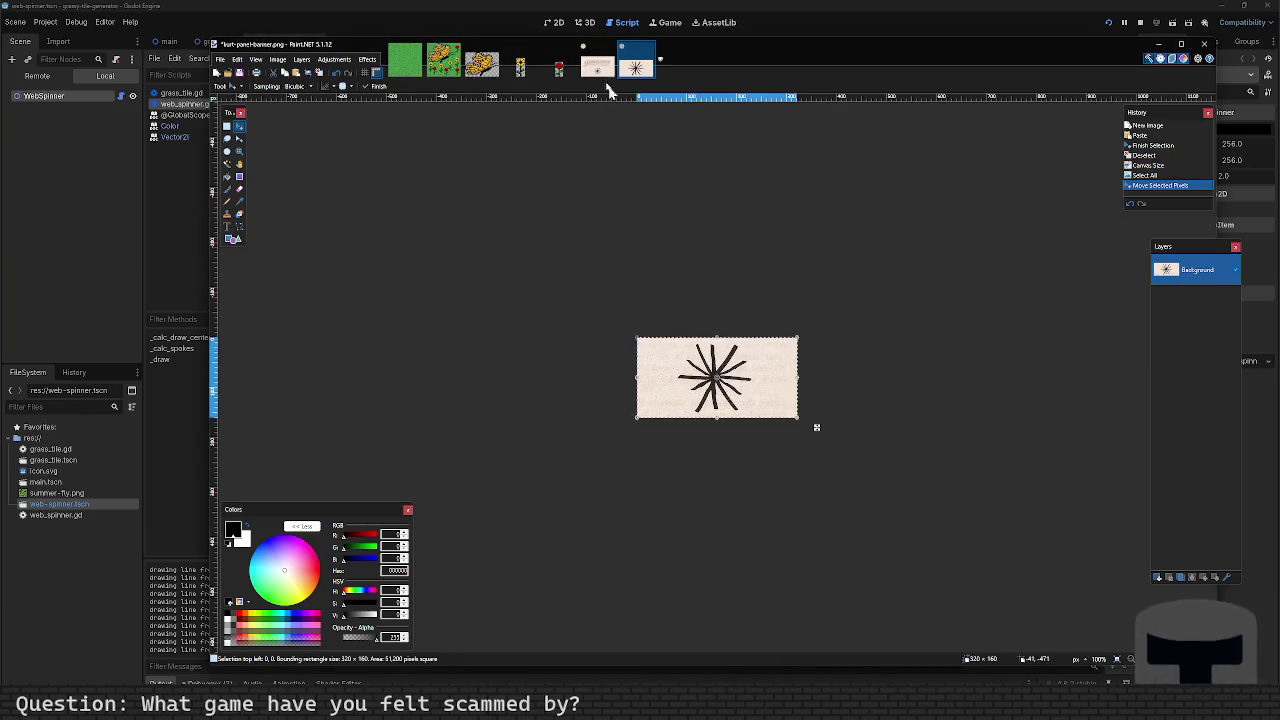
pyautogui.click(598, 62)
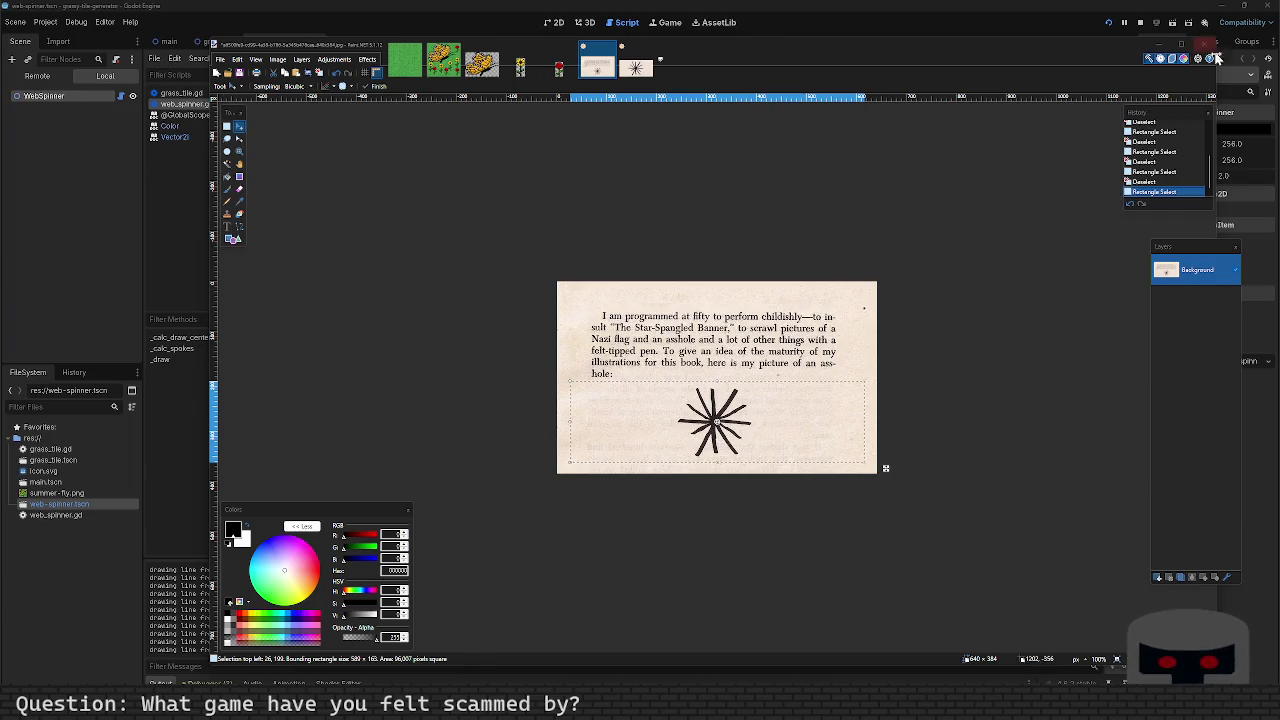
pyautogui.click(1204, 44)
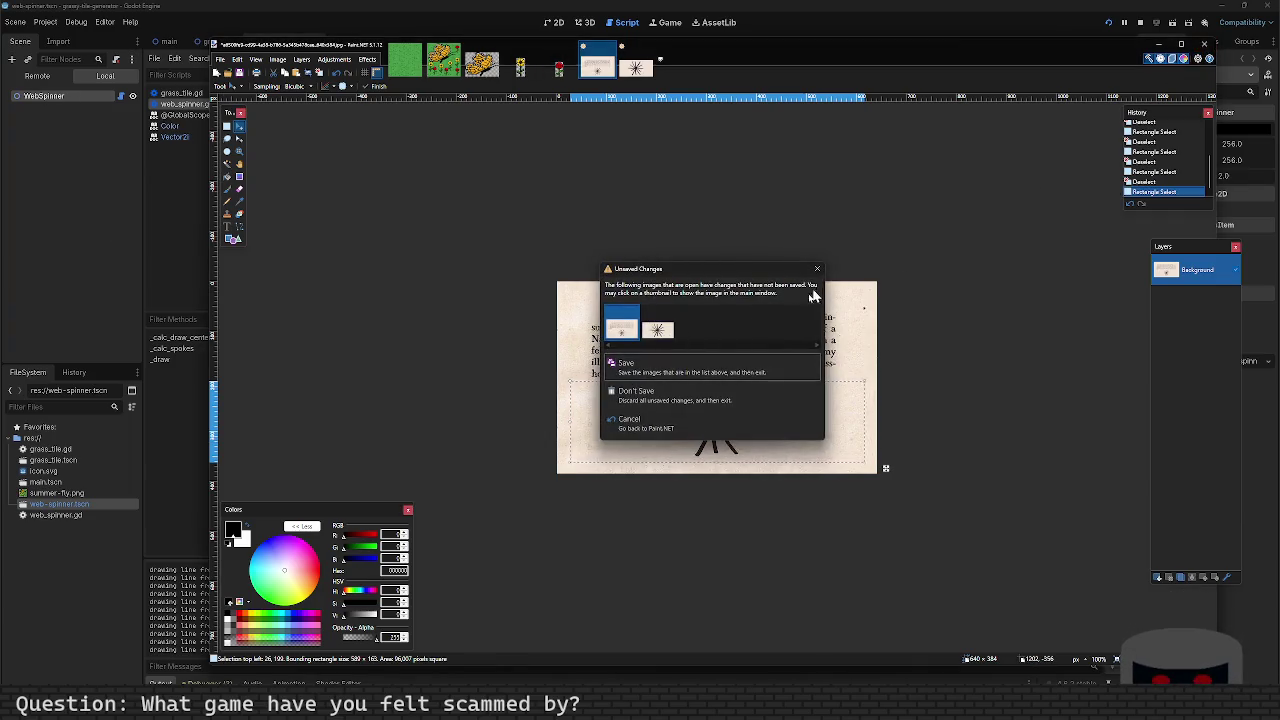
# Step: Exit Paint.NET without saving changes and close the running game window
pyautogui.click(714, 398)
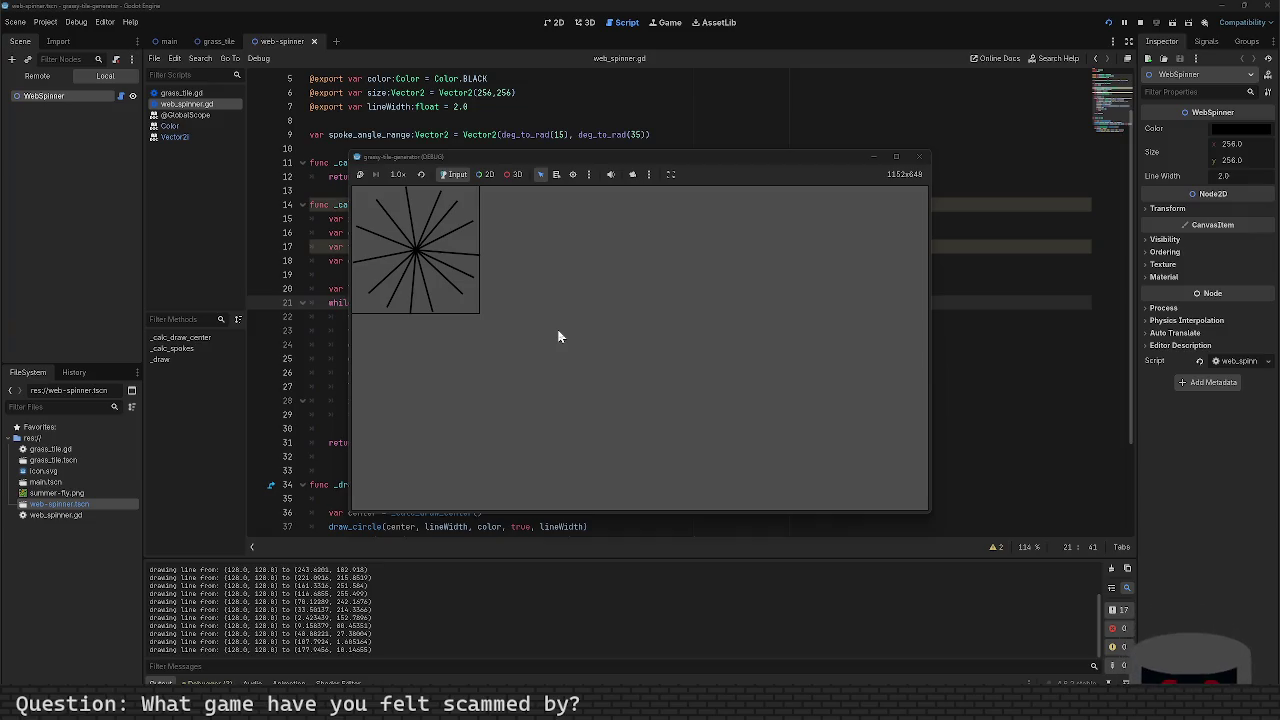
pyautogui.click(922, 156)
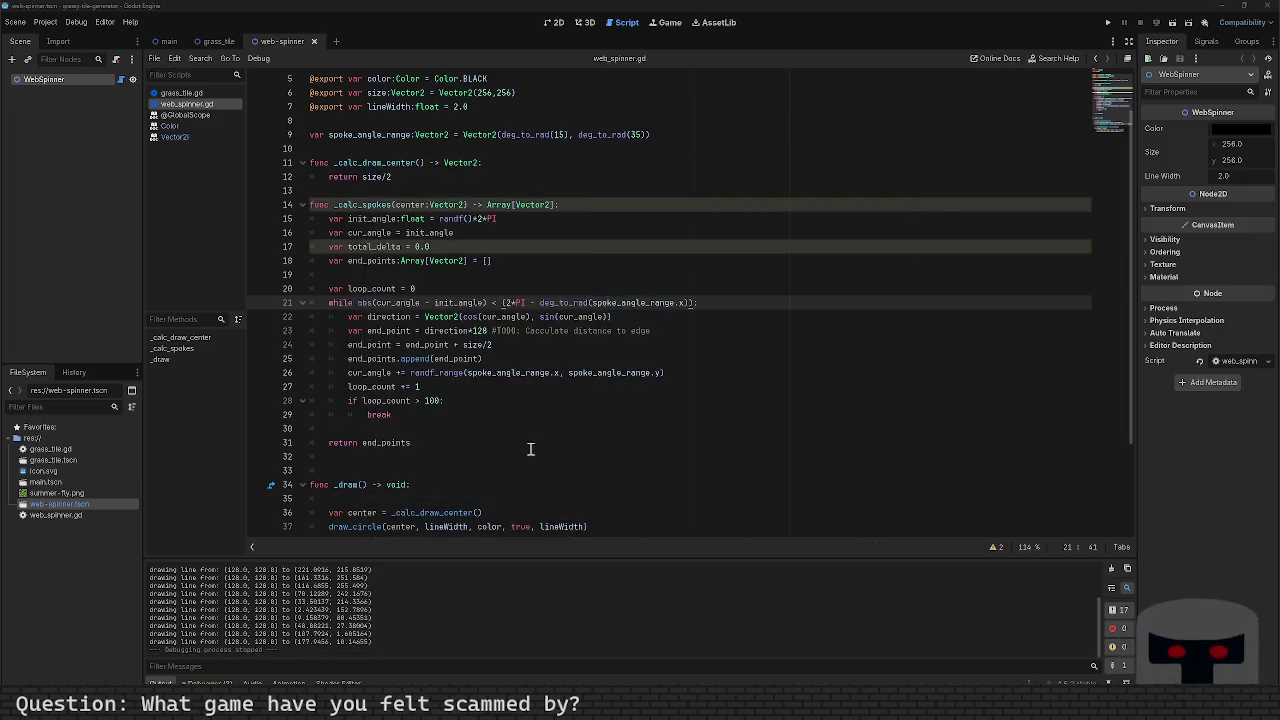
# Step: Add and undo a blank line after draw_circle, rerun the WebSpinner scene, then stop it
pyautogui.scroll(-3, 496, 436)
pyautogui.click(628, 402)
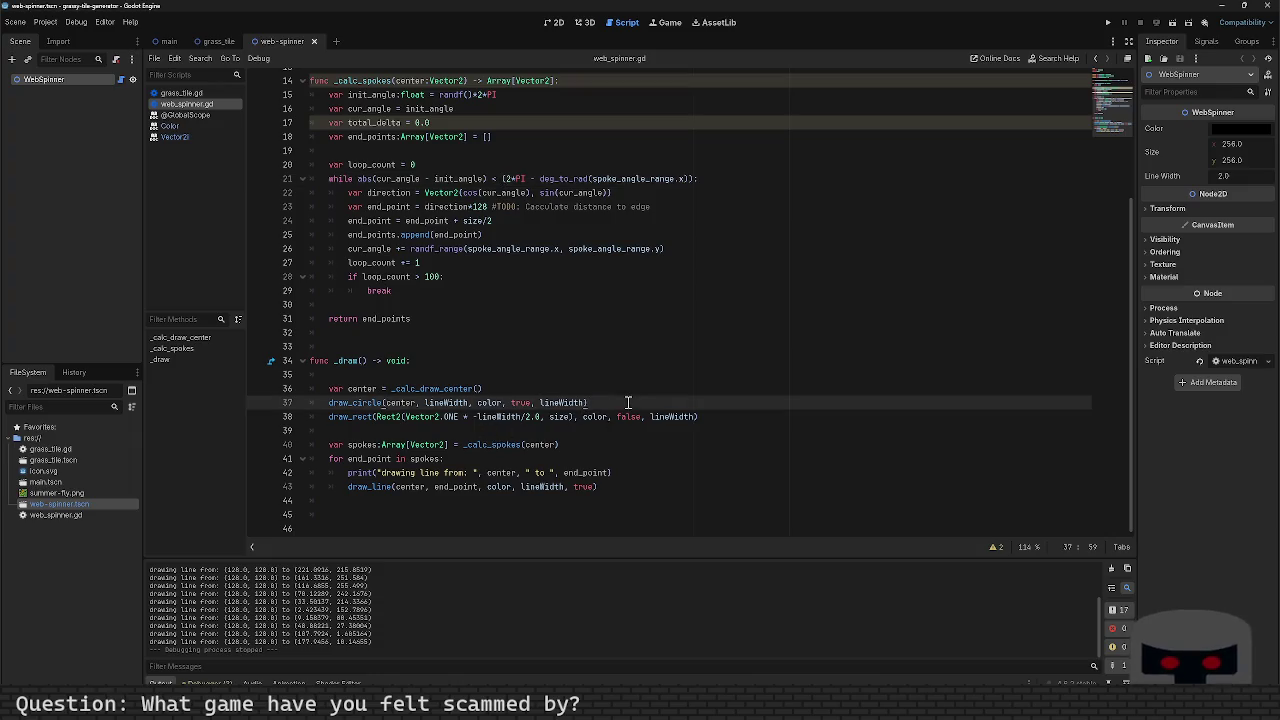
pyautogui.press('Return')
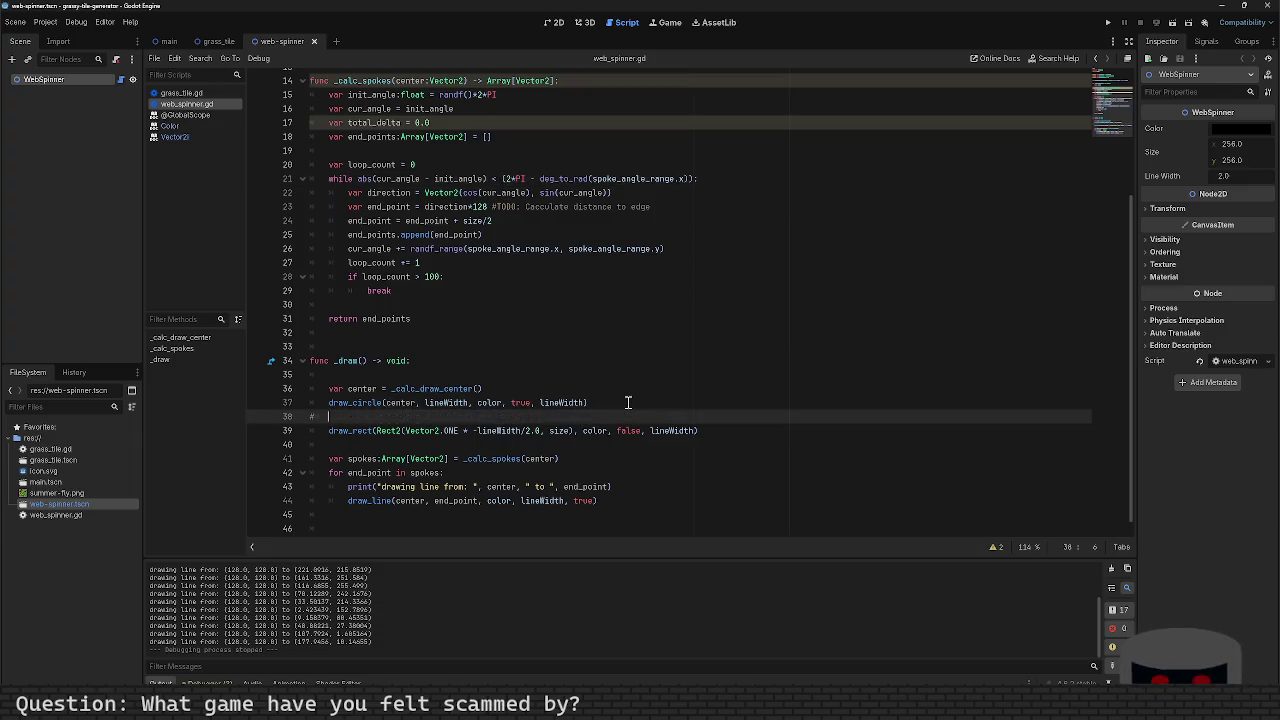
pyautogui.hotkey('ctrl', 'z')
pyautogui.press('F6')
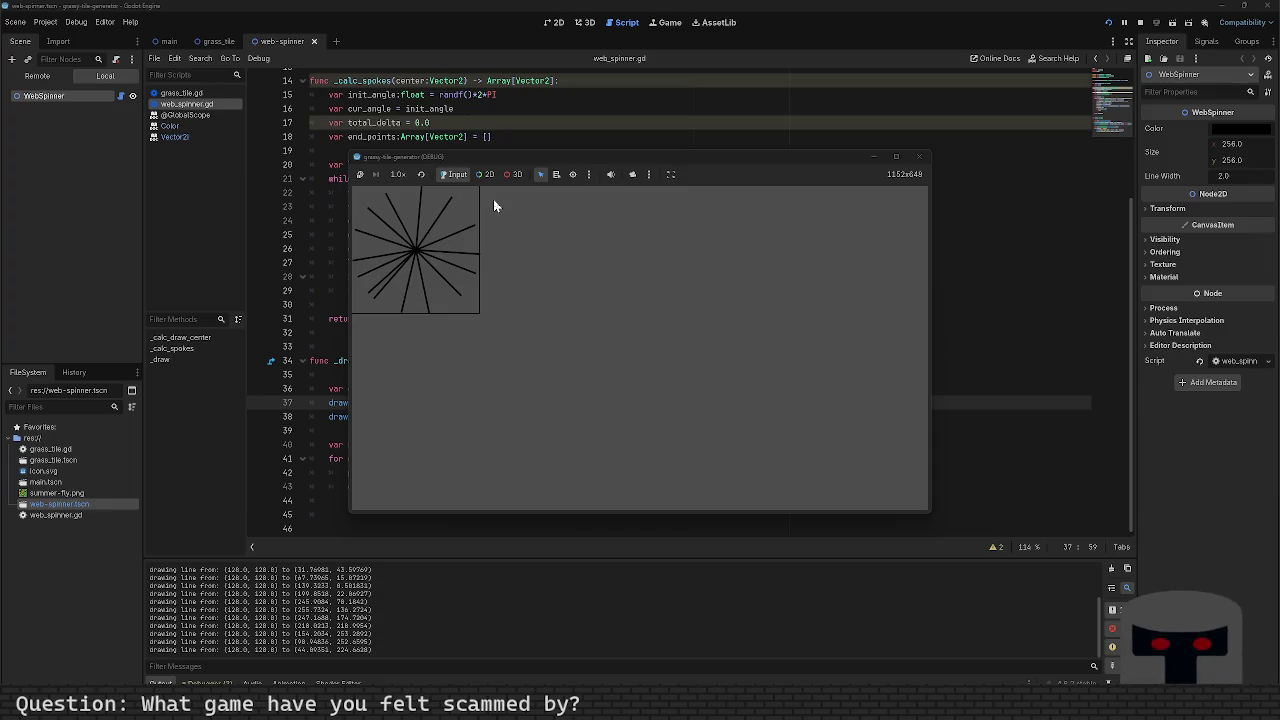
pyautogui.click(920, 162)
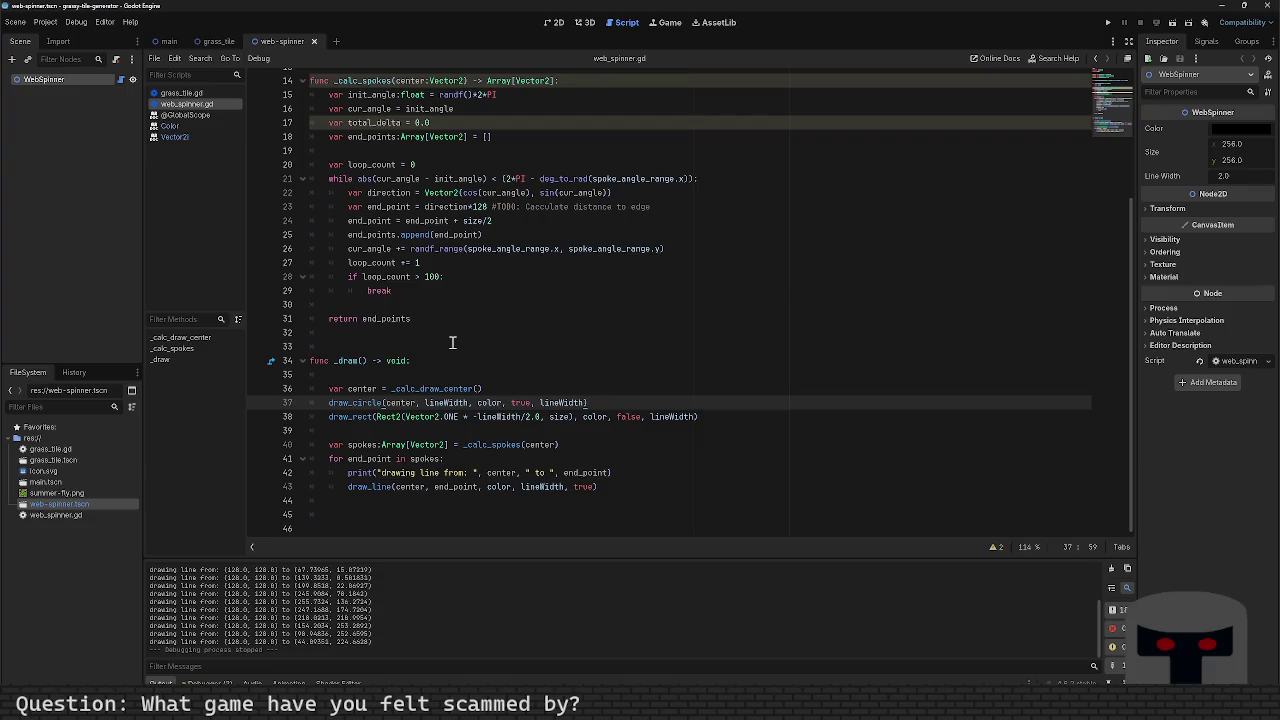
# Step: Review the loop_count break in web_spinner.gd and place the cursor on line 29's break
pyautogui.scroll(3, 452, 342)
pyautogui.scroll(1, 455, 345)
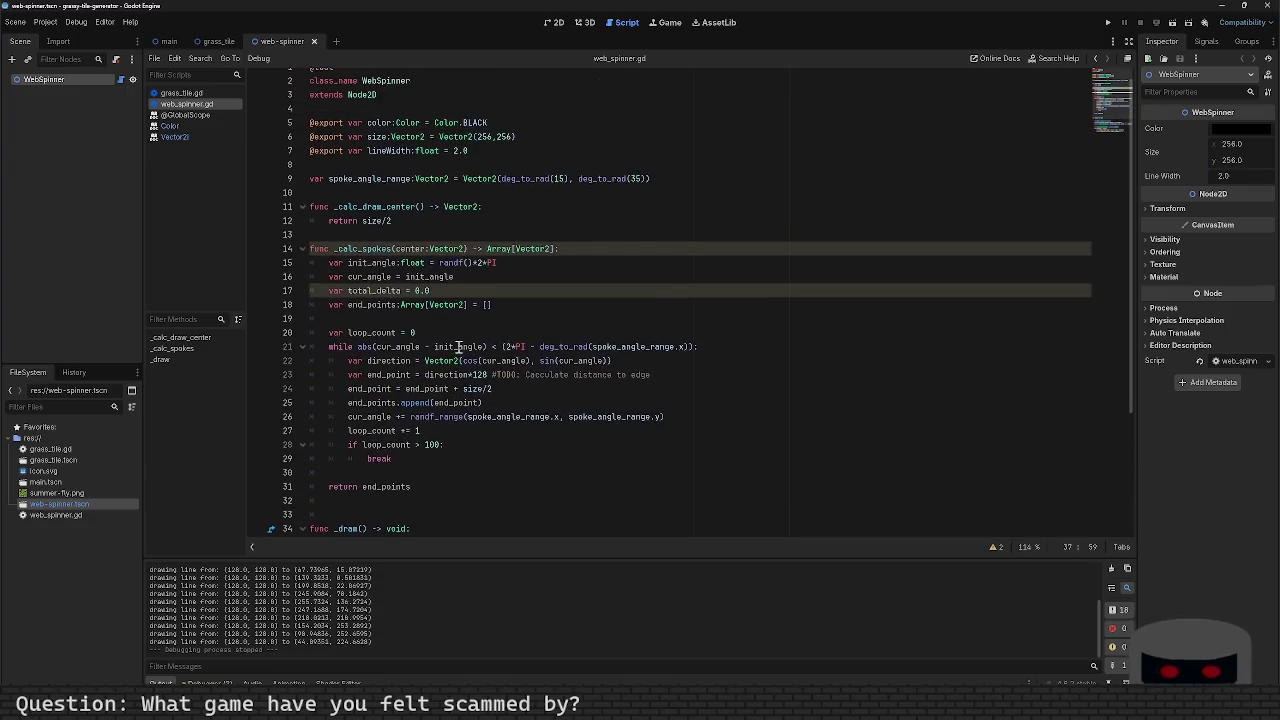
pyautogui.scroll(-3, 460, 354)
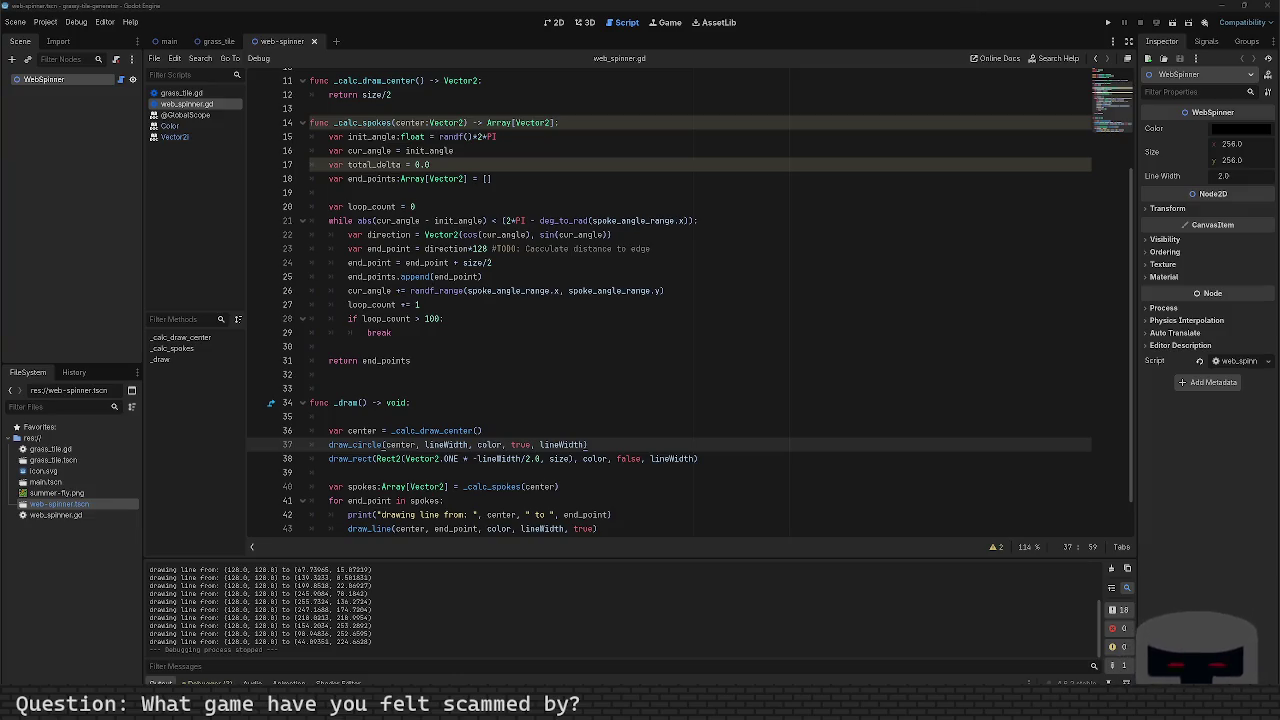
pyautogui.click(452, 358)
pyautogui.click(466, 330)
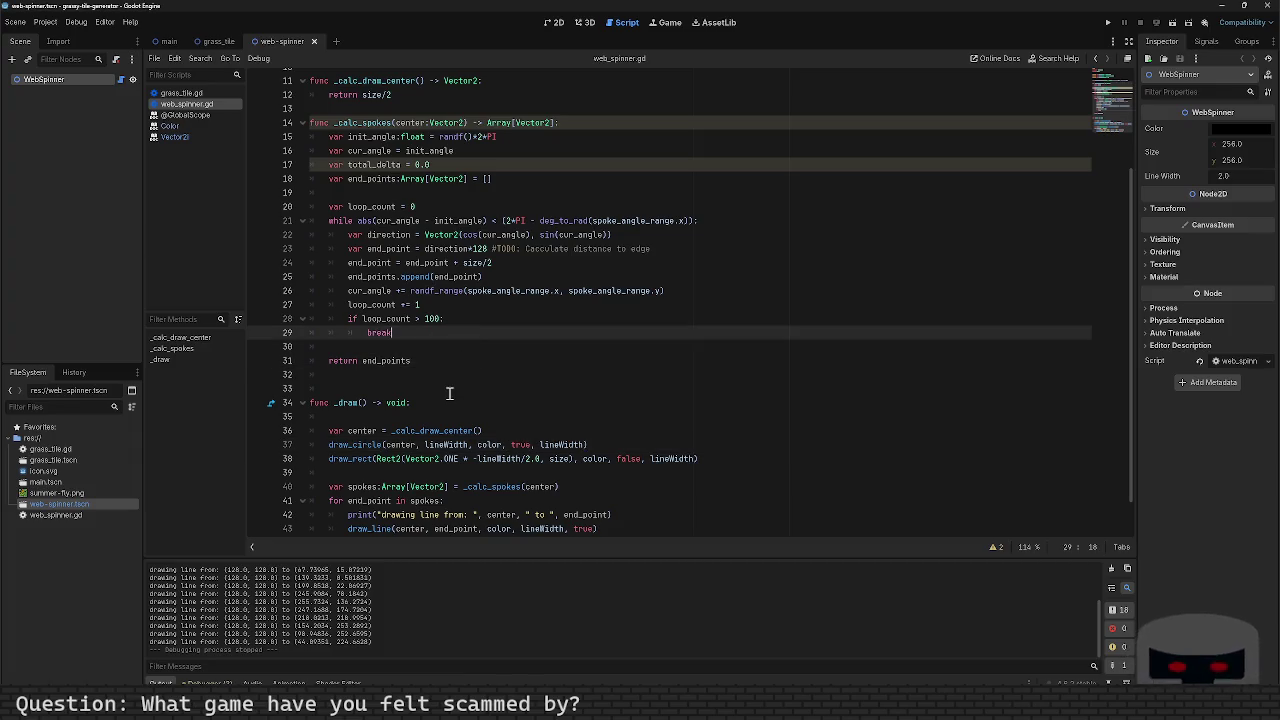